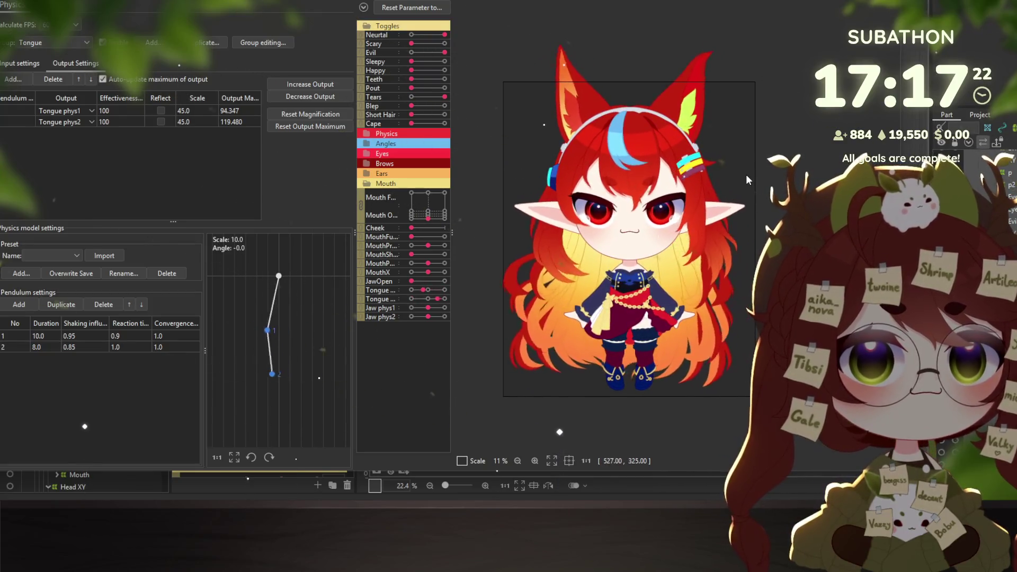
Swing the fox-eared model's head in the physics preview to test hair and pendulum motion
mouse_move(748, 174)
left_mouse_down()
mouse_move(606, 122)
mouse_move(585, 155)
left_mouse_up()
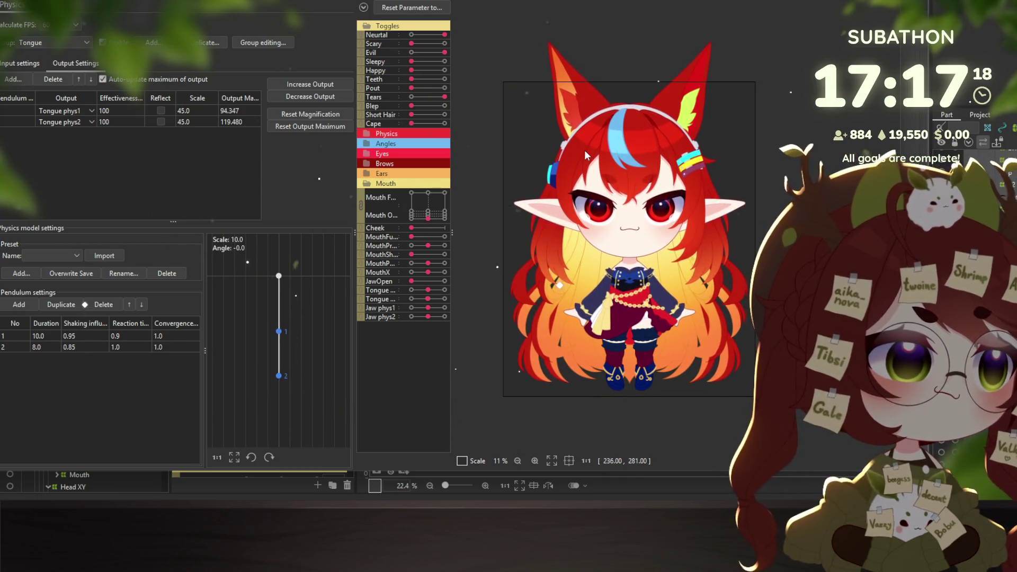
mouse_move(583, 150)
left_mouse_down()
mouse_move(576, 145)
mouse_move(665, 353)
mouse_move(655, 355)
mouse_move(492, 244)
mouse_move(586, 55)
left_mouse_up()
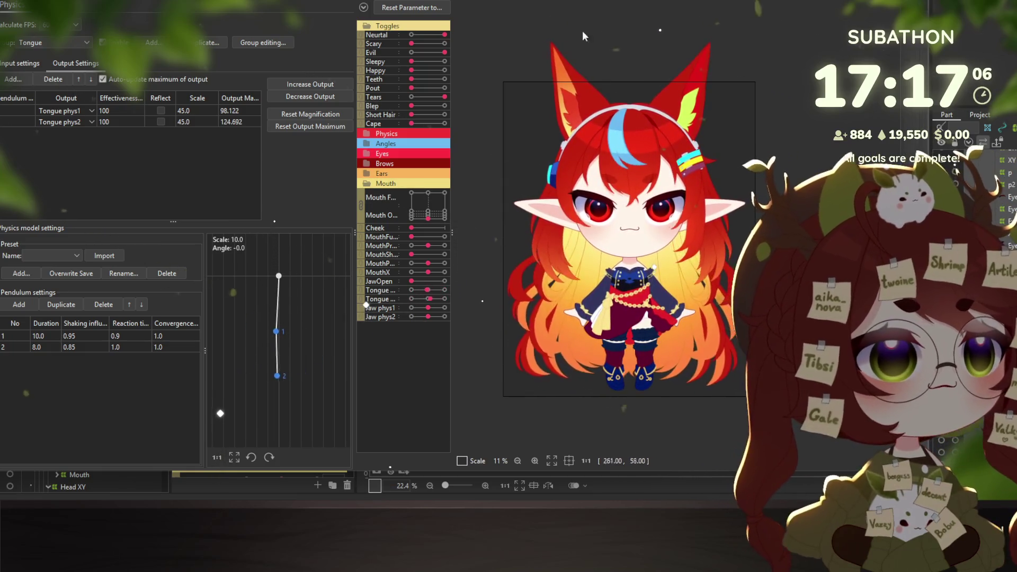
scroll(625, 49, "up", 2)
mouse_move(678, 154)
left_mouse_down()
mouse_move(565, 88)
mouse_move(704, 43)
mouse_move(766, 214)
mouse_move(578, 212)
mouse_move(740, 210)
mouse_move(615, 215)
left_mouse_up()
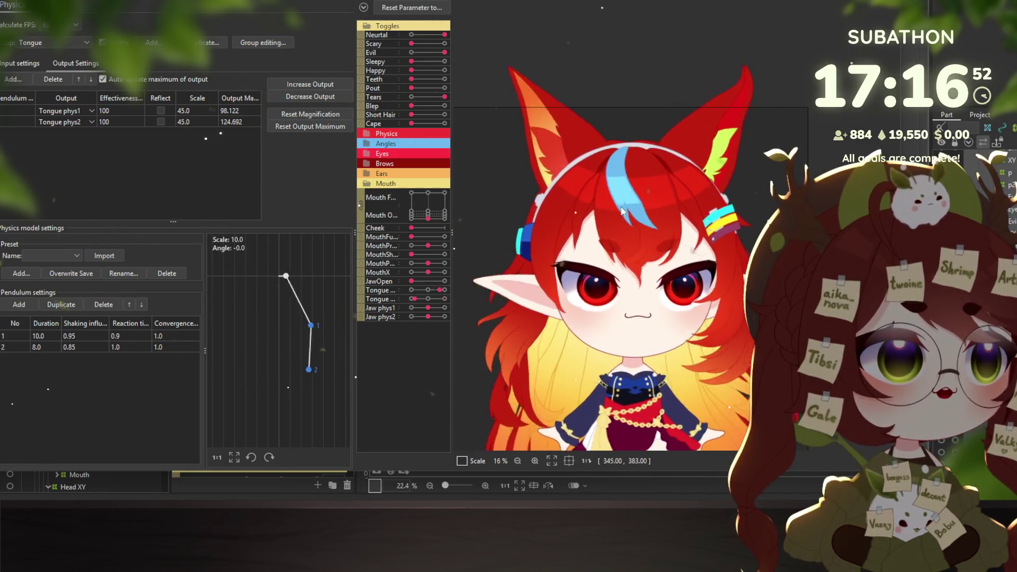
mouse_move(615, 215)
left_mouse_down()
mouse_move(578, 188)
mouse_move(752, 197)
mouse_move(516, 206)
mouse_move(596, 191)
mouse_move(709, 212)
mouse_move(505, 204)
mouse_move(630, 211)
mouse_move(513, 183)
mouse_move(749, 180)
mouse_move(669, 167)
mouse_move(731, 204)
mouse_move(542, 180)
mouse_move(574, 195)
mouse_move(679, 159)
mouse_move(697, 190)
mouse_move(670, 195)
mouse_move(647, 142)
mouse_move(587, 108)
mouse_move(671, 189)
mouse_move(689, 325)
mouse_move(674, 89)
left_mouse_up()
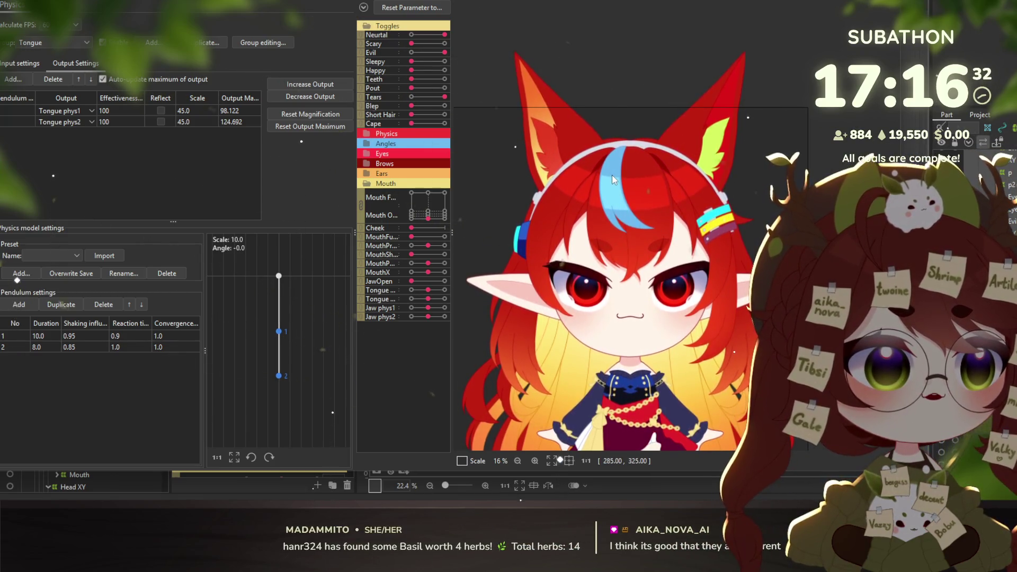
mouse_move(614, 276)
left_mouse_down()
mouse_move(627, 239)
mouse_move(600, 208)
mouse_move(665, 205)
mouse_move(690, 322)
mouse_move(739, 298)
mouse_move(668, 217)
mouse_move(665, 185)
mouse_move(794, 264)
mouse_move(608, 286)
mouse_move(706, 383)
mouse_move(526, 186)
left_mouse_up()
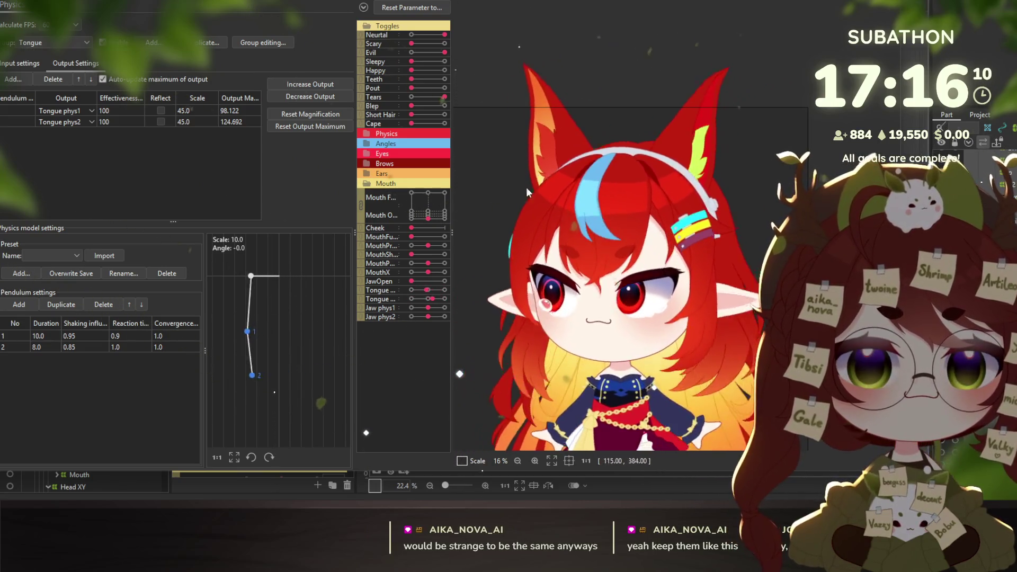
Close Physics Settings, zoom out, clear the mesh selection, and bring up the pink model's physics preview
key("Escape")
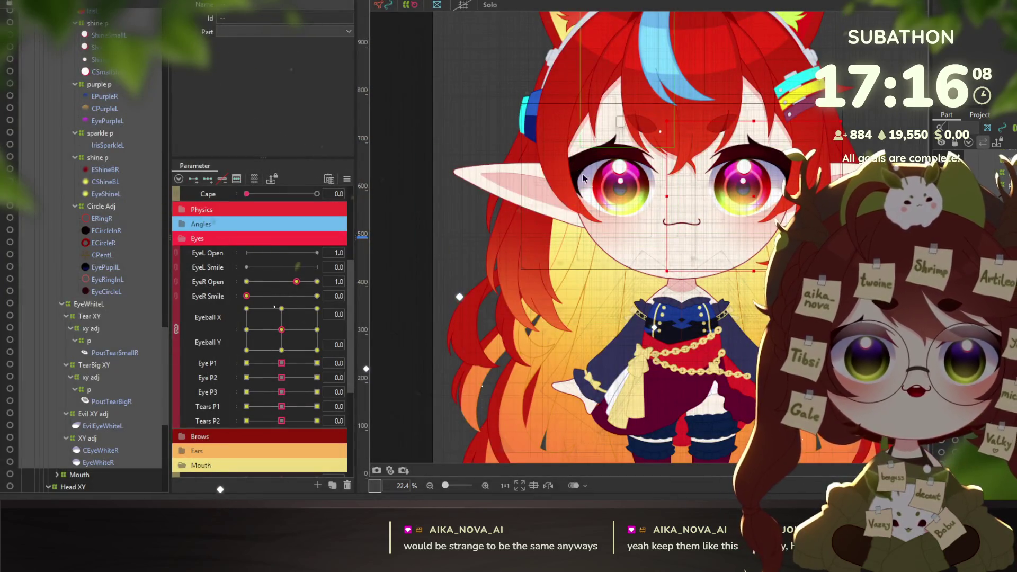
scroll(583, 178, "down", 2)
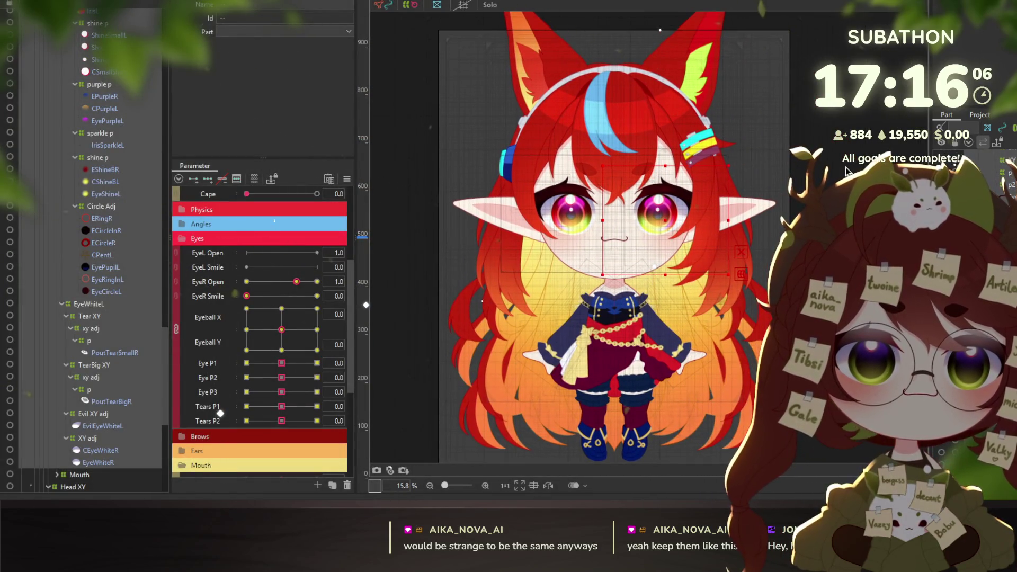
left_click(780, 154)
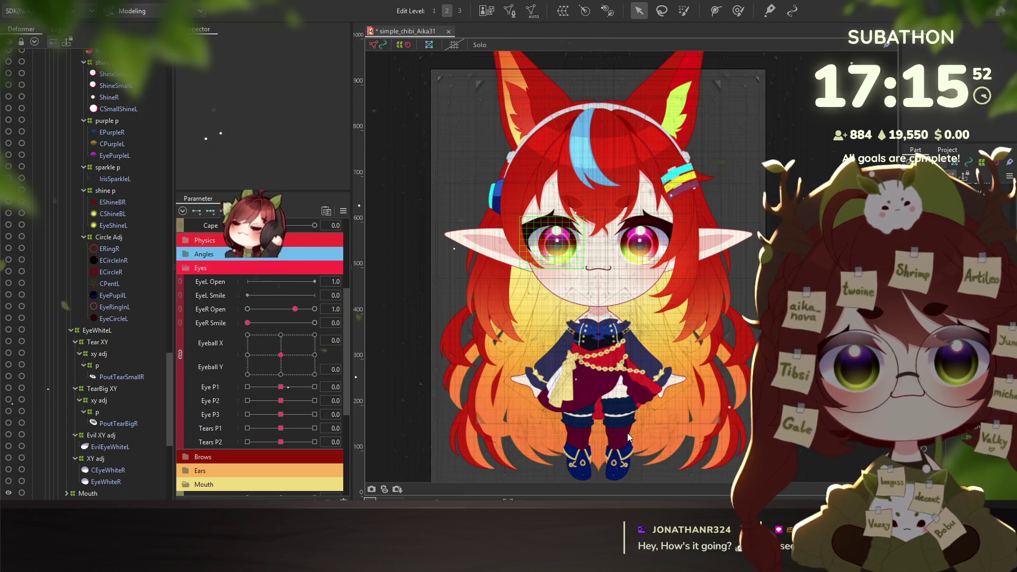
left_click(623, 398)
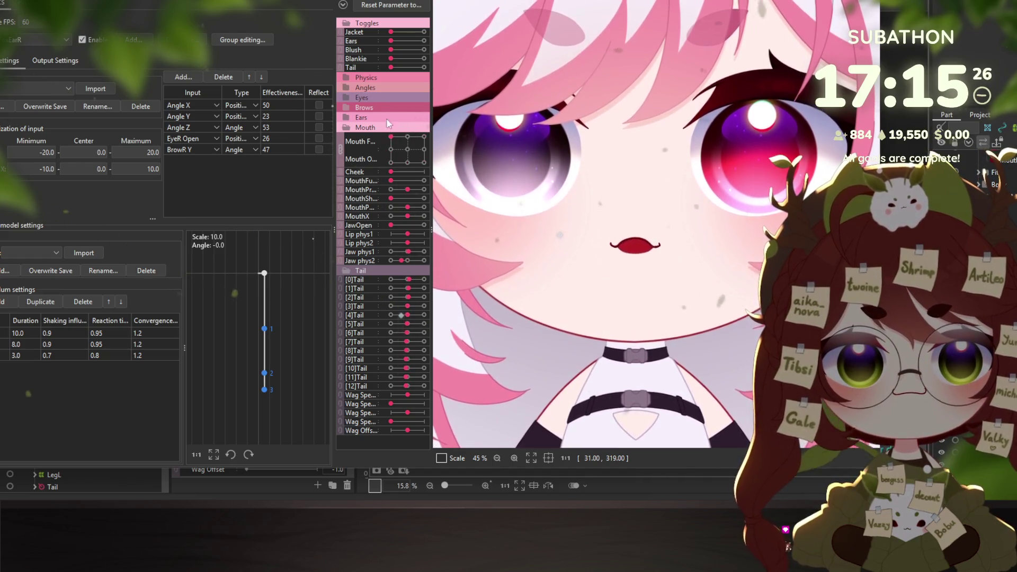
Drag the pink model's Mouth Form/Open pad to compare its wide smile and open-mouth shapes
mouse_move(390, 136)
left_mouse_down()
mouse_move(424, 137)
mouse_move(381, 165)
mouse_move(410, 164)
left_mouse_up()
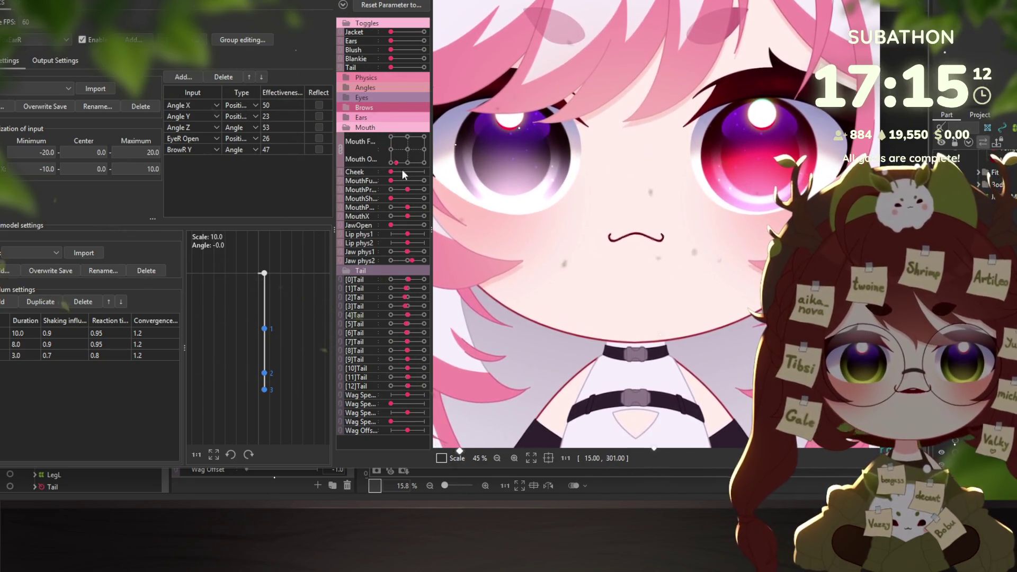
mouse_move(405, 150)
left_mouse_down()
mouse_move(430, 150)
mouse_move(387, 125)
mouse_move(384, 161)
mouse_move(437, 142)
mouse_move(378, 174)
mouse_move(408, 160)
left_mouse_up()
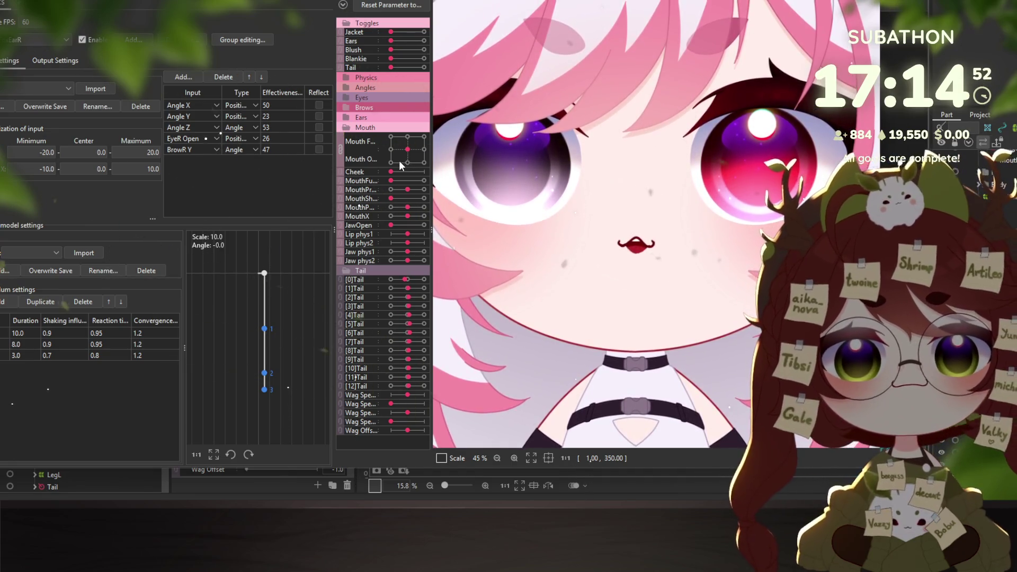
left_click_drag(408, 160, 425, 139)
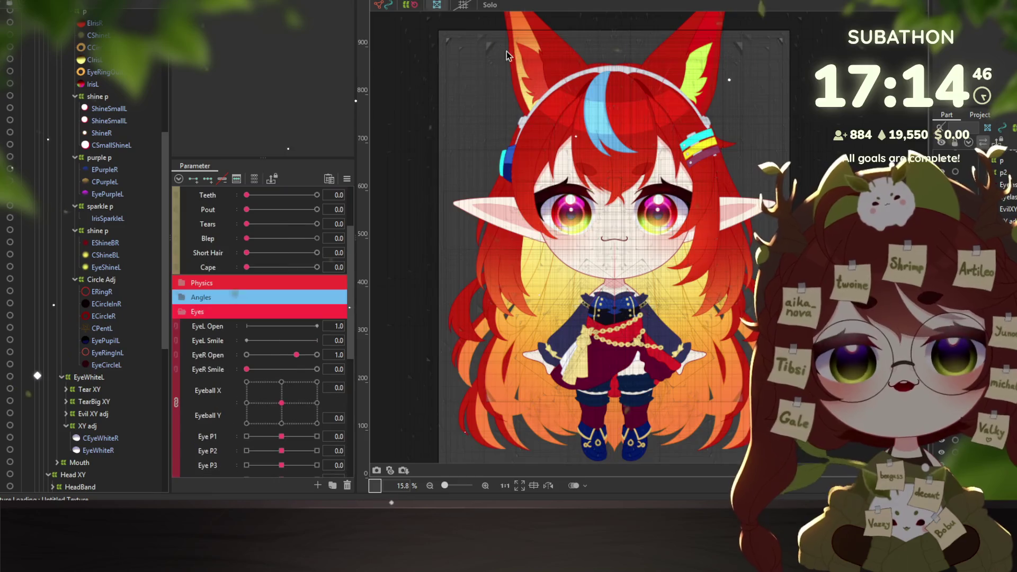
Check the head and hair deformers, deselect, then scroll to the Mouth parameters and zoom onto the mouth
left_click(468, 266)
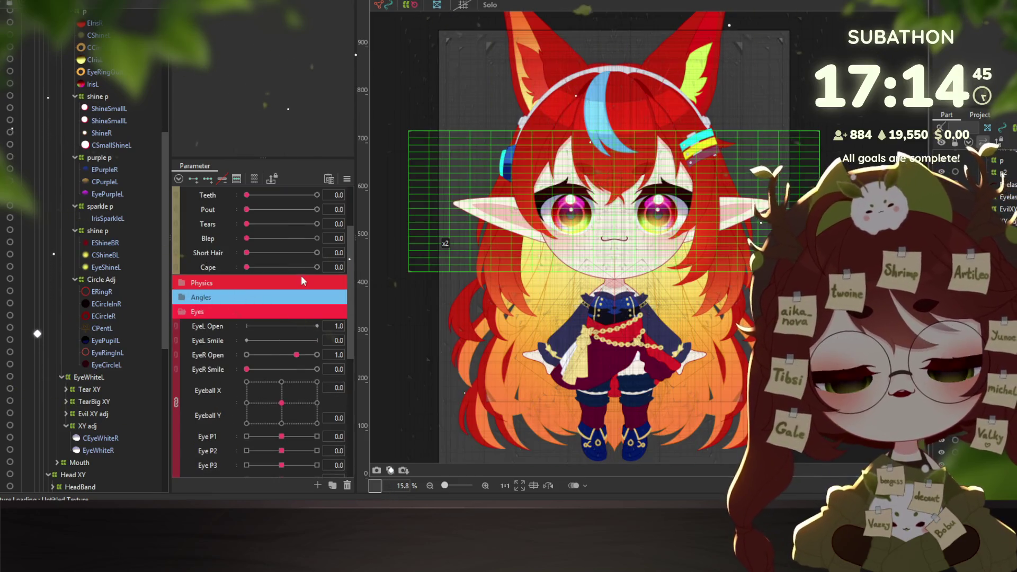
left_click(466, 315)
left_click(403, 318)
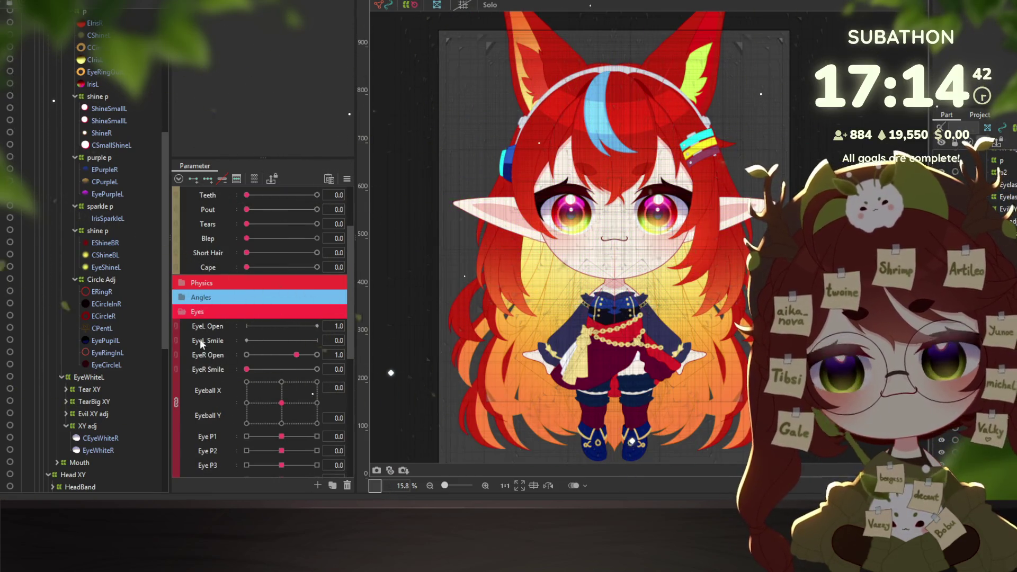
scroll(212, 373, "down", 3)
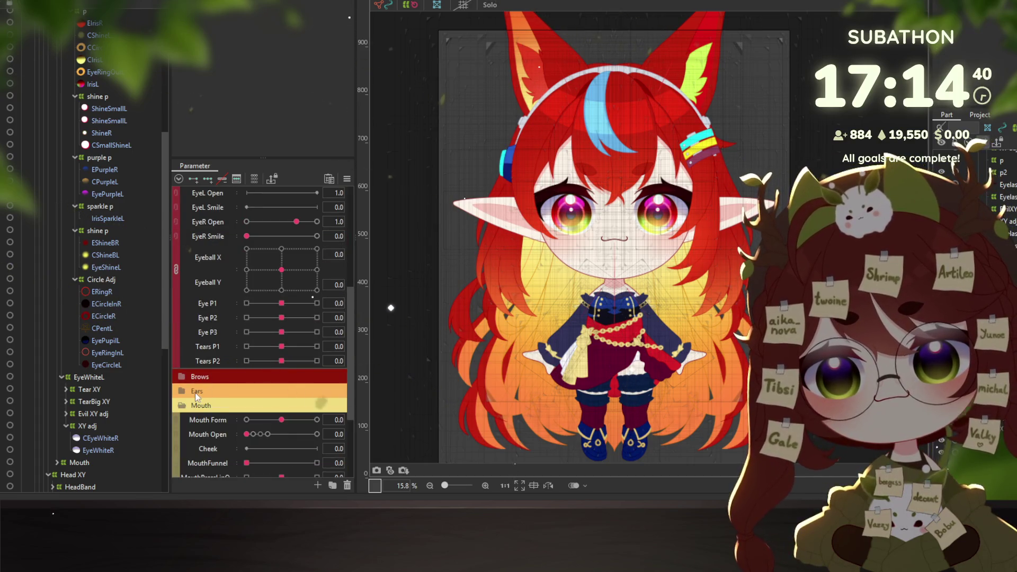
scroll(197, 396, "down", 3)
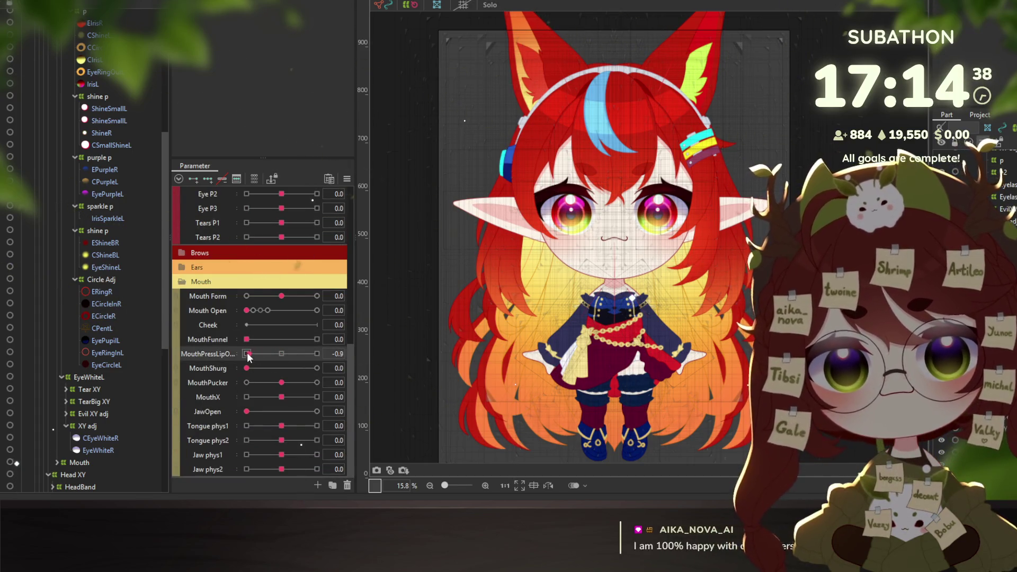
scroll(593, 263, "up", 5)
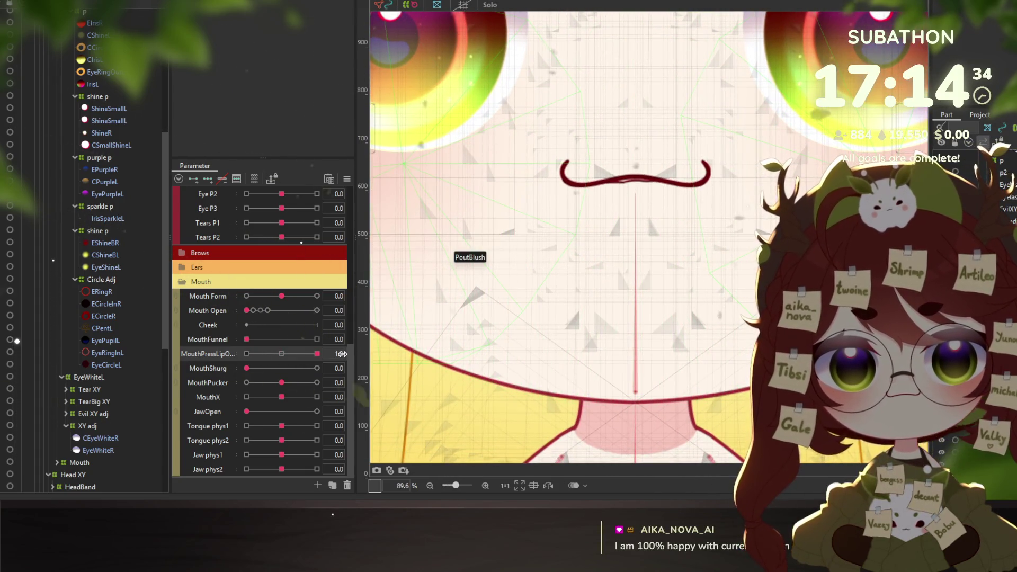
scroll(59, 397, "down", 5)
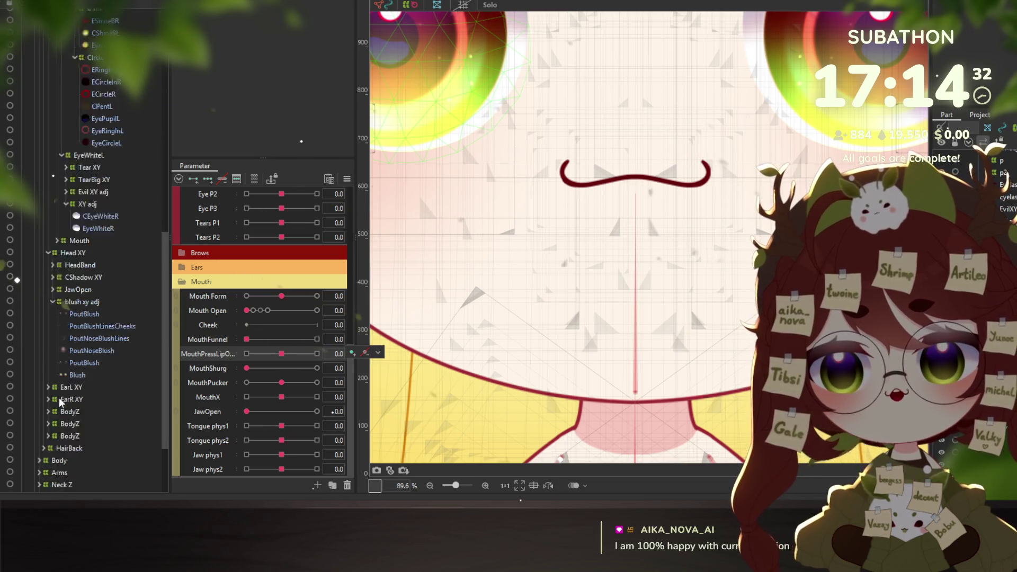
Select the LipBotNew lip mesh and place it under the Mouth deformer
scroll(105, 448, "down", 5)
left_click(56, 463)
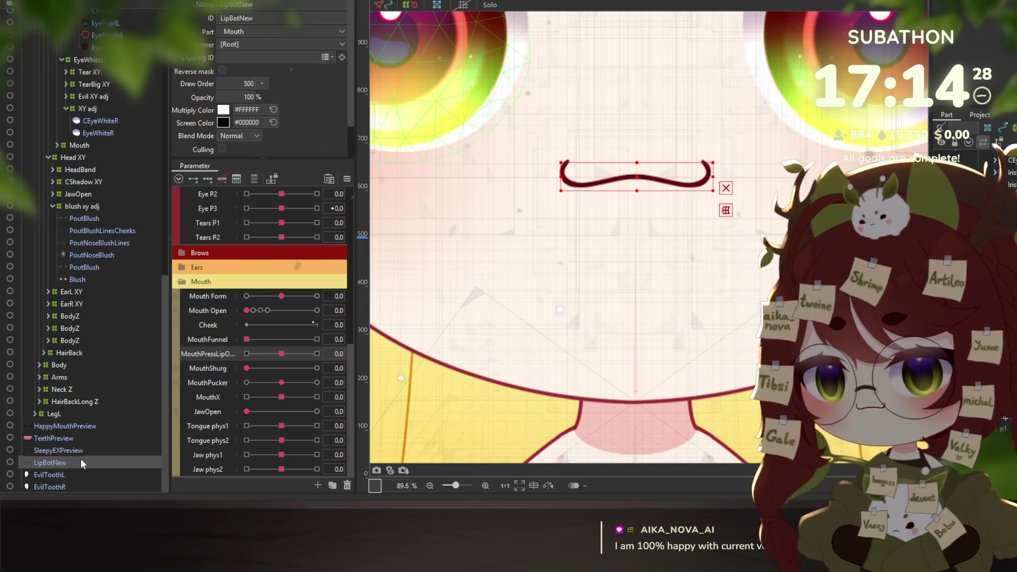
scroll(84, 238, "up", 3)
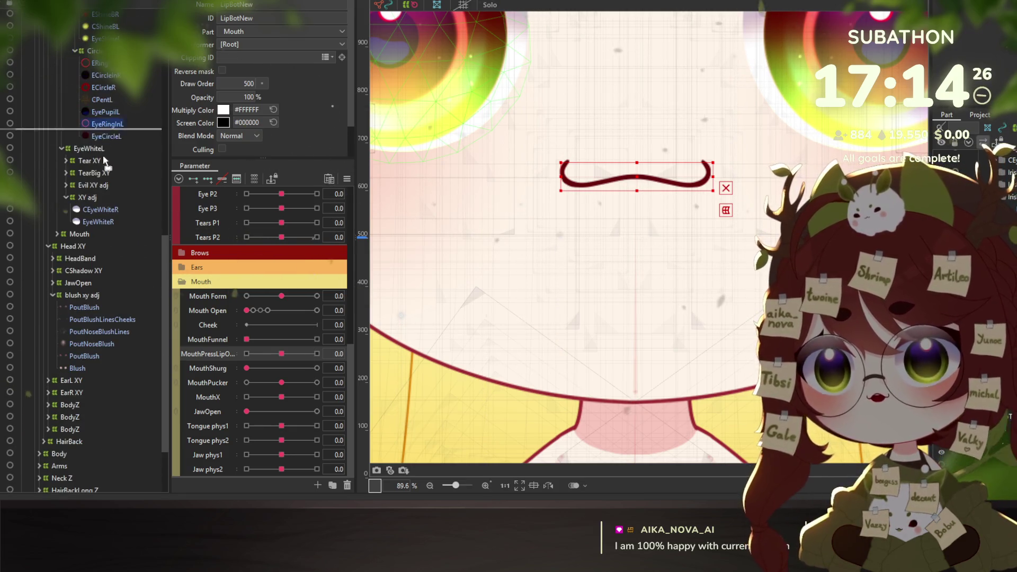
scroll(112, 235, "up", 5)
scroll(119, 192, "up", 3)
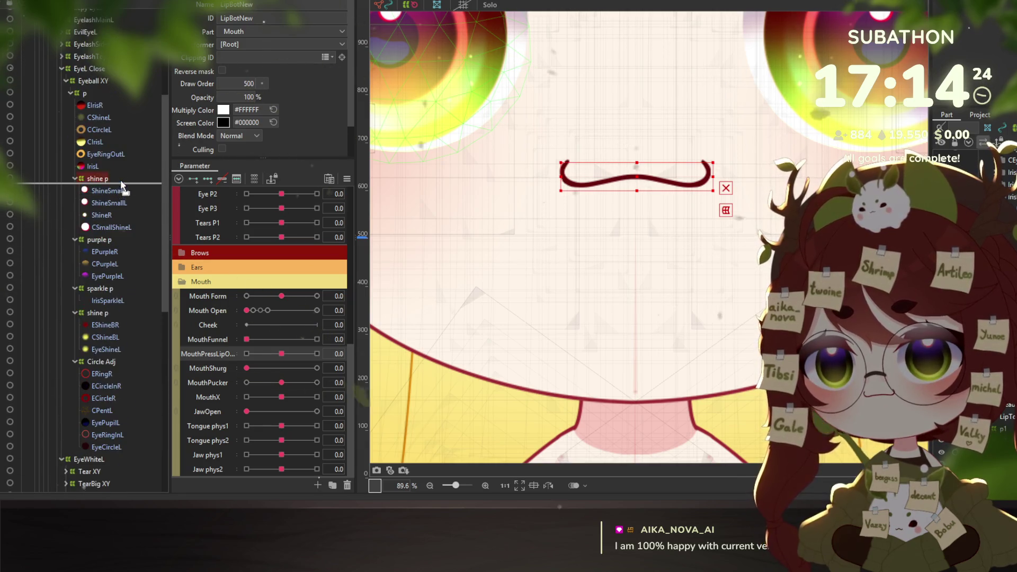
scroll(118, 192, "up", 5)
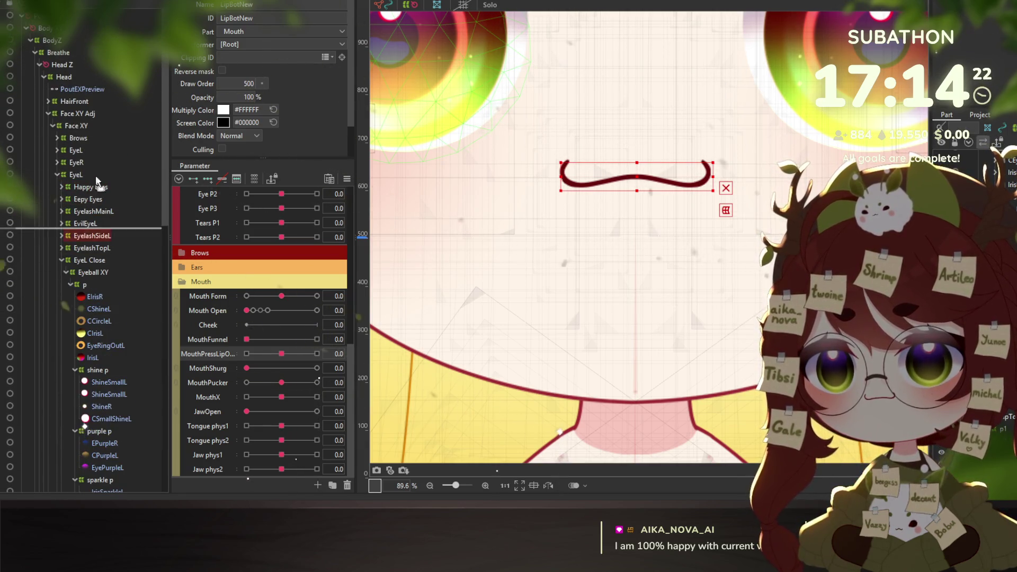
scroll(107, 396, "down", 4)
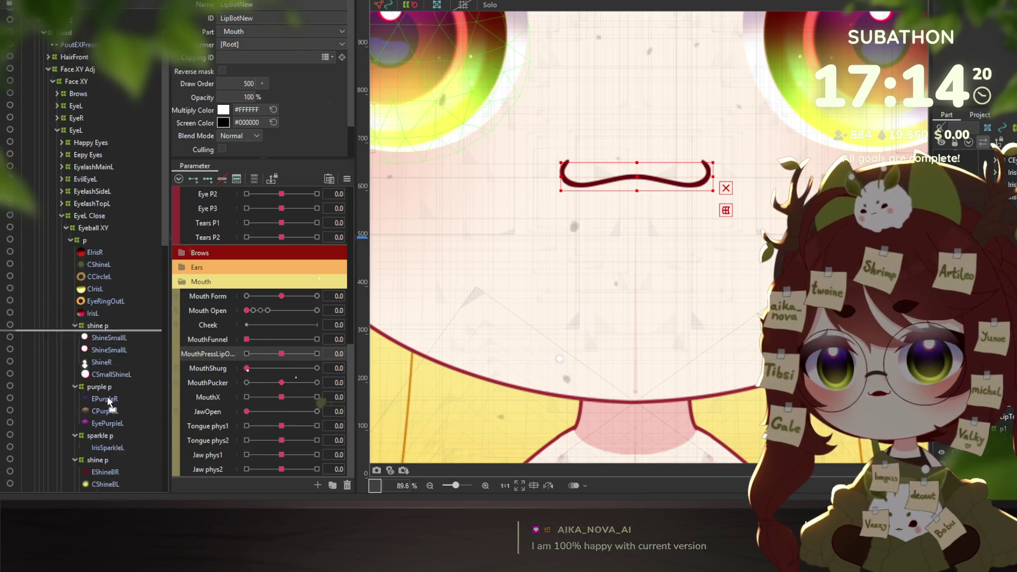
scroll(108, 403, "down", 5)
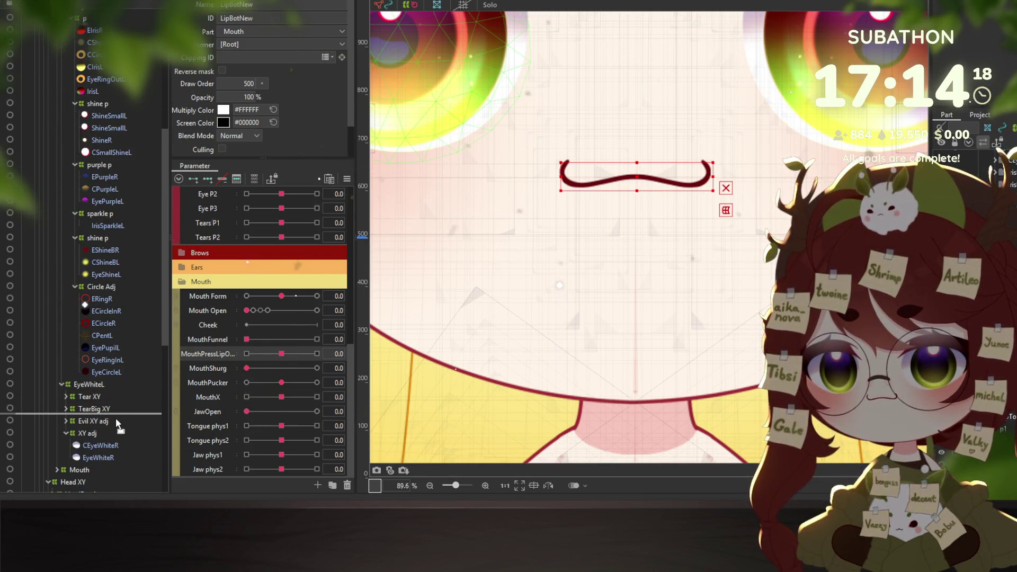
scroll(112, 423, "down", 3)
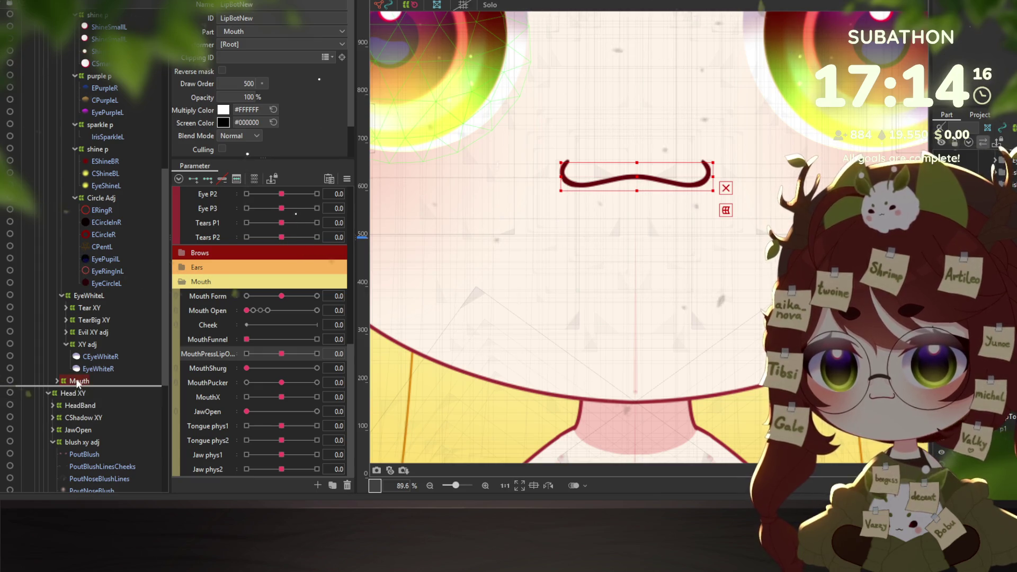
scroll(79, 238, "up", 5)
scroll(88, 188, "up", 4)
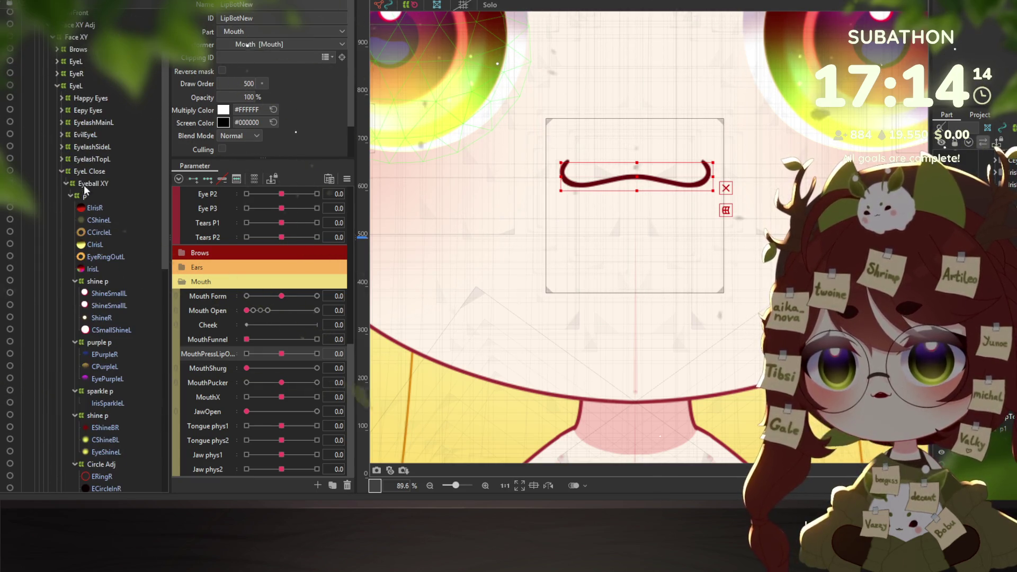
Select the duplicate EyeL deformer's child objects to remove it, then collapse blush xy adj
right_click(75, 85)
left_click(97, 93)
right_click(79, 86)
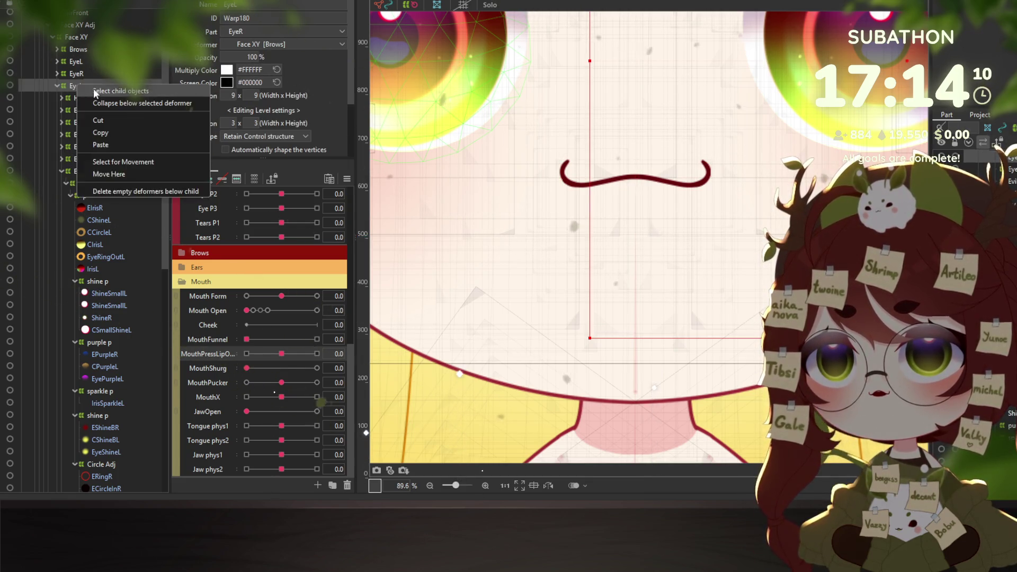
left_click(93, 90)
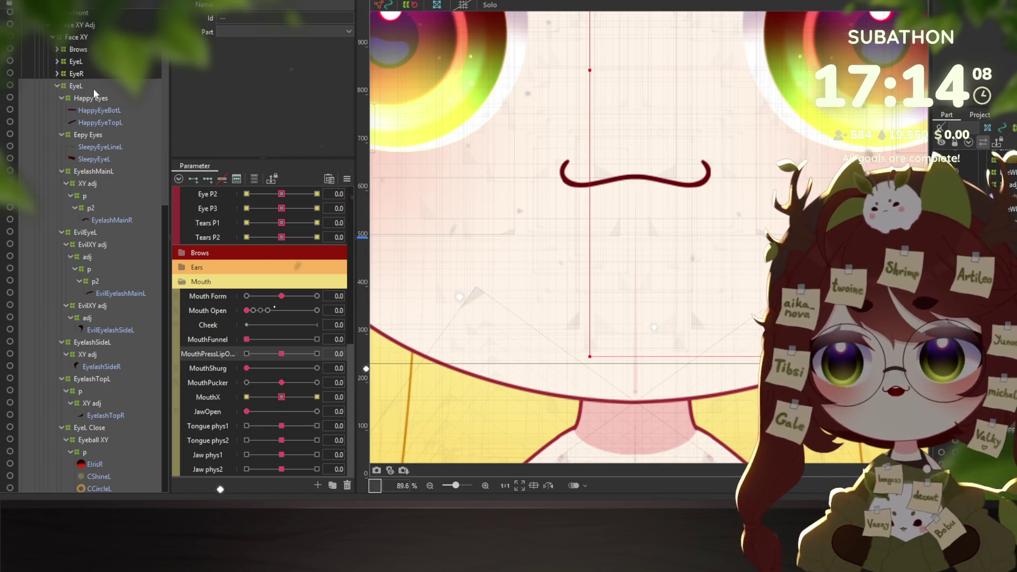
key("ctrl+z")
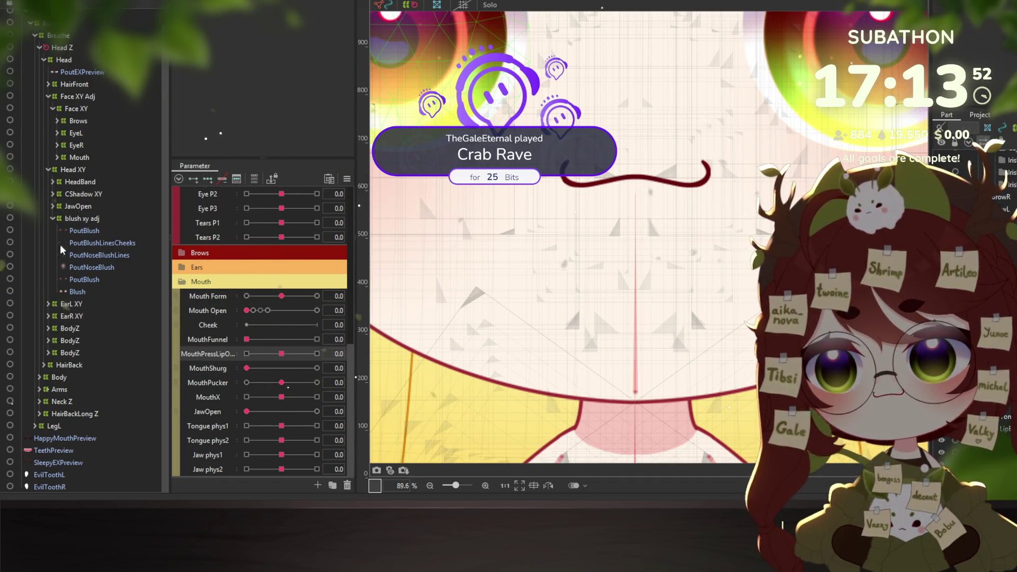
left_click(51, 218)
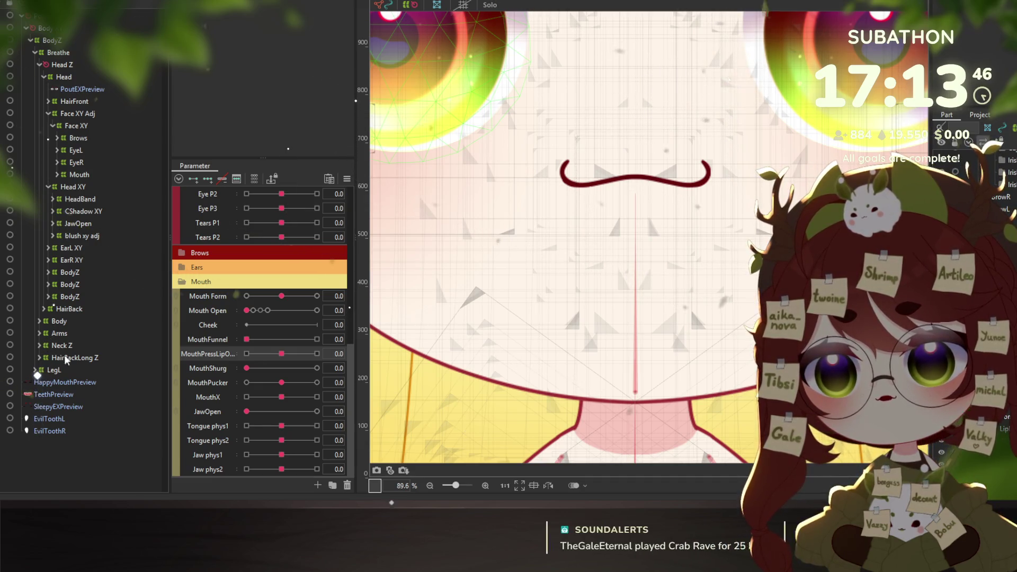
Select the LipTopLine and LipBotLine meshes under the mouth, undoing an accidental CTeethTop move
right_click(621, 167)
mouse_move(735, 215)
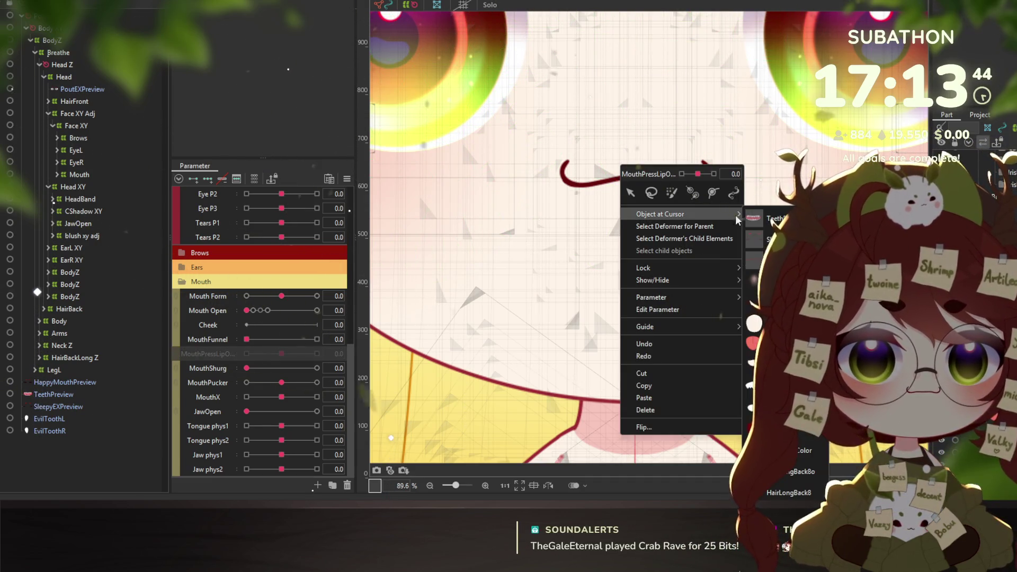
left_click(762, 301)
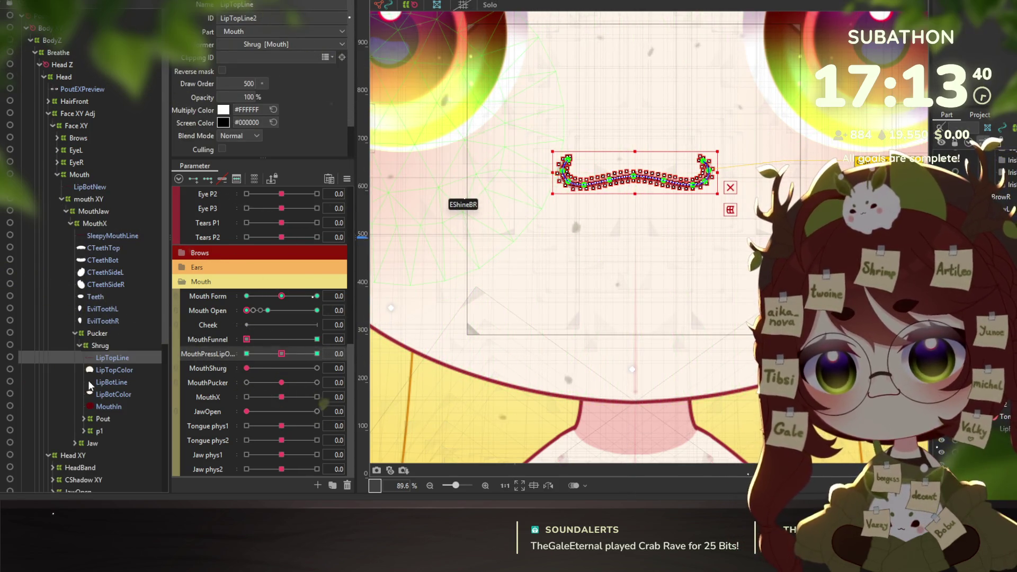
left_click(103, 382)
scroll(139, 373, "down", 1)
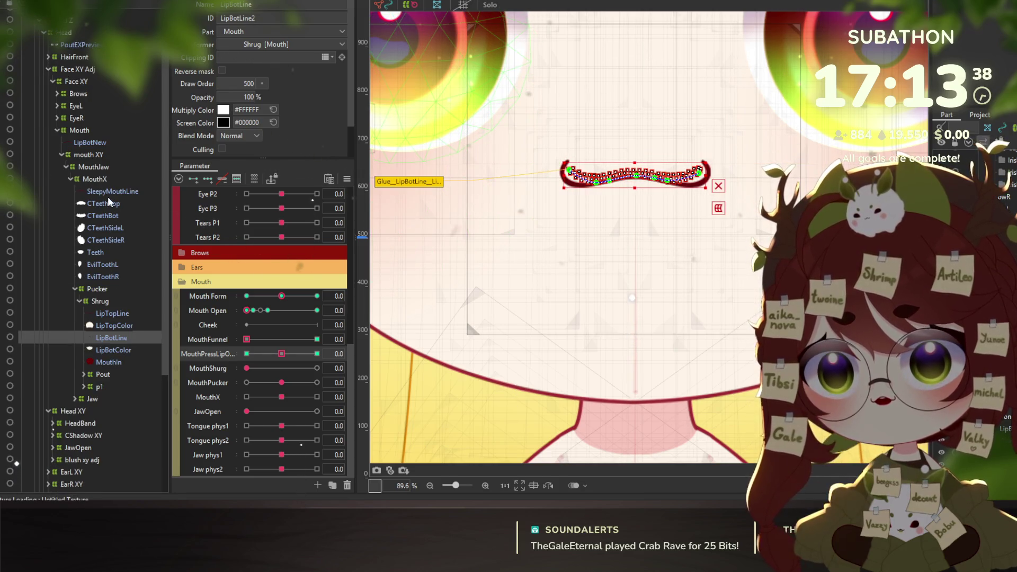
left_click_drag(105, 204, 115, 339)
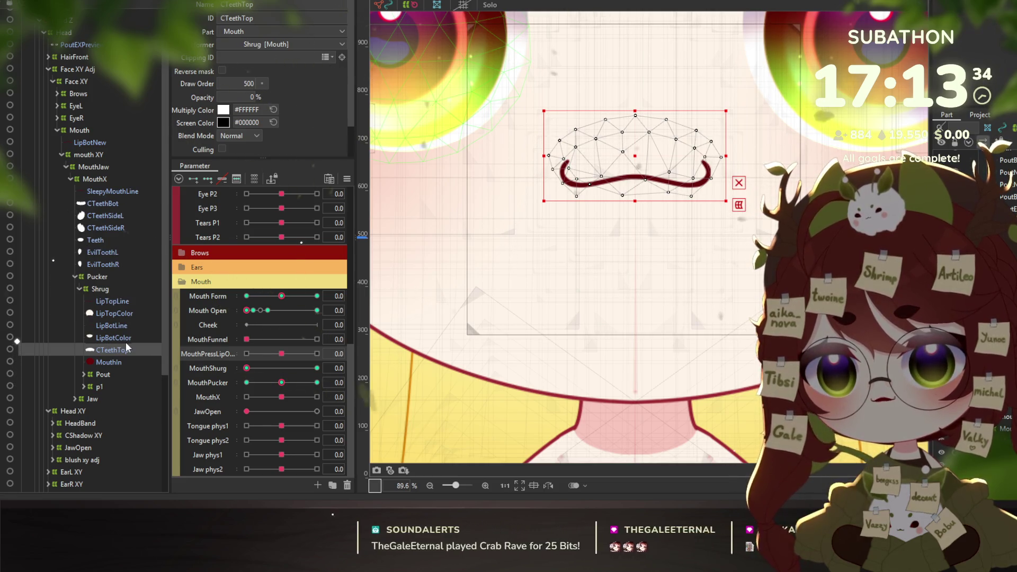
key("ctrl+z")
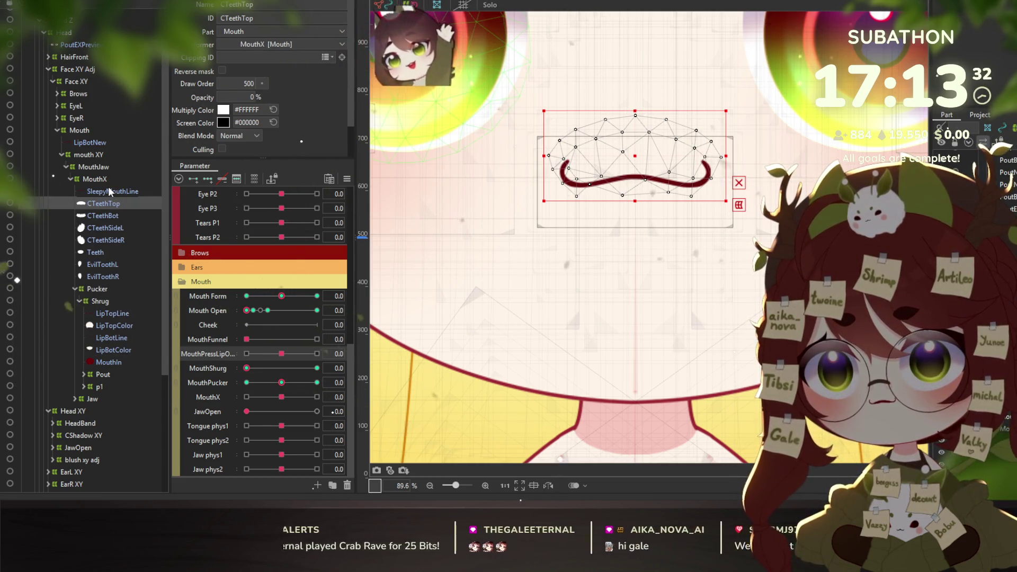
Move the SleepyMouthLine mesh into the Shrug group in the Parts tree
left_click(109, 193)
mouse_move(110, 194)
left_mouse_down()
mouse_move(99, 304)
mouse_move(109, 335)
left_mouse_up()
left_click(122, 334)
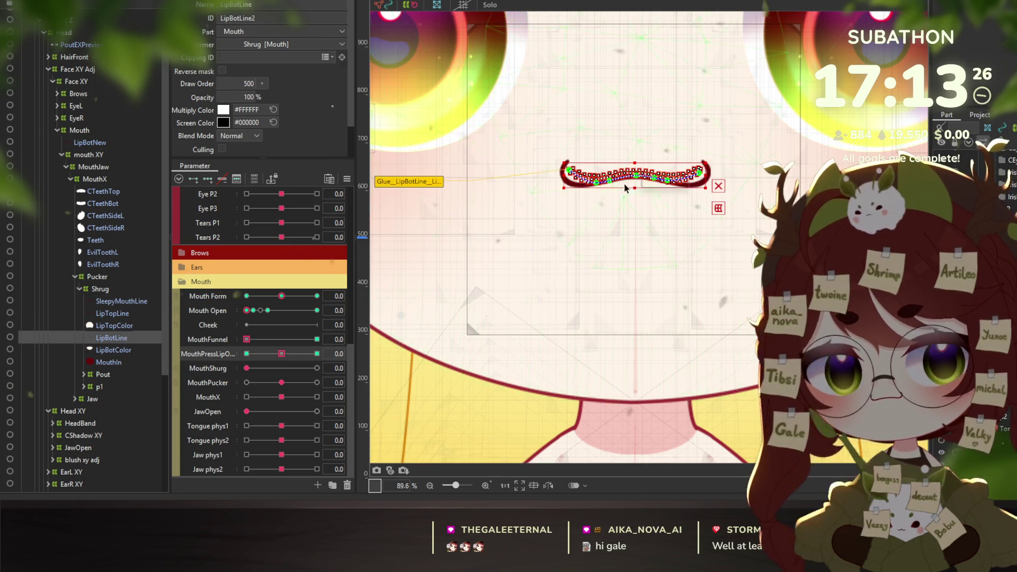
scroll(625, 188, "up", 2)
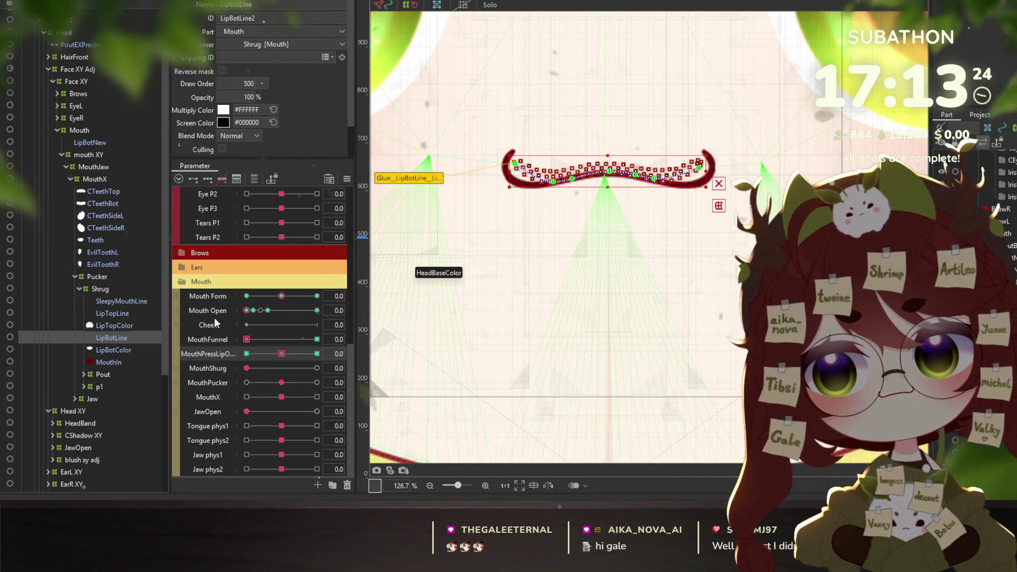
left_click(346, 179)
left_click(382, 184)
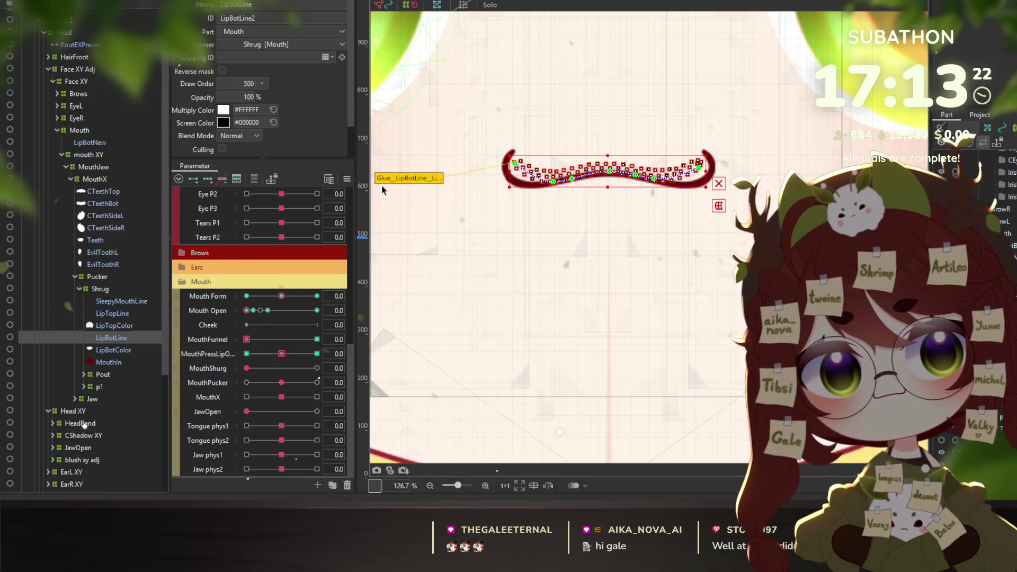
Select SleepyMouthLine and delete it from the Shrug group
left_click(116, 307)
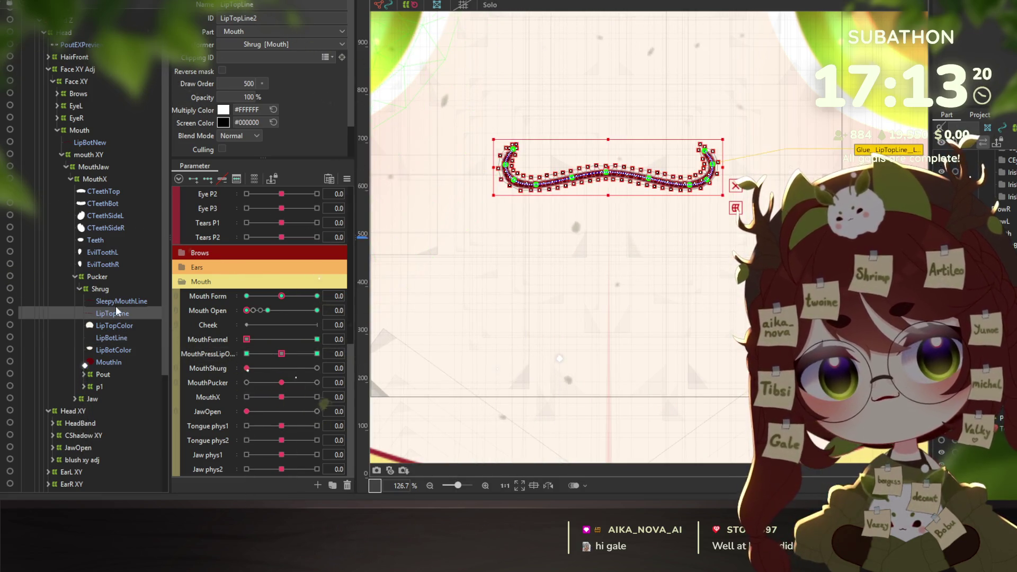
left_click(114, 301)
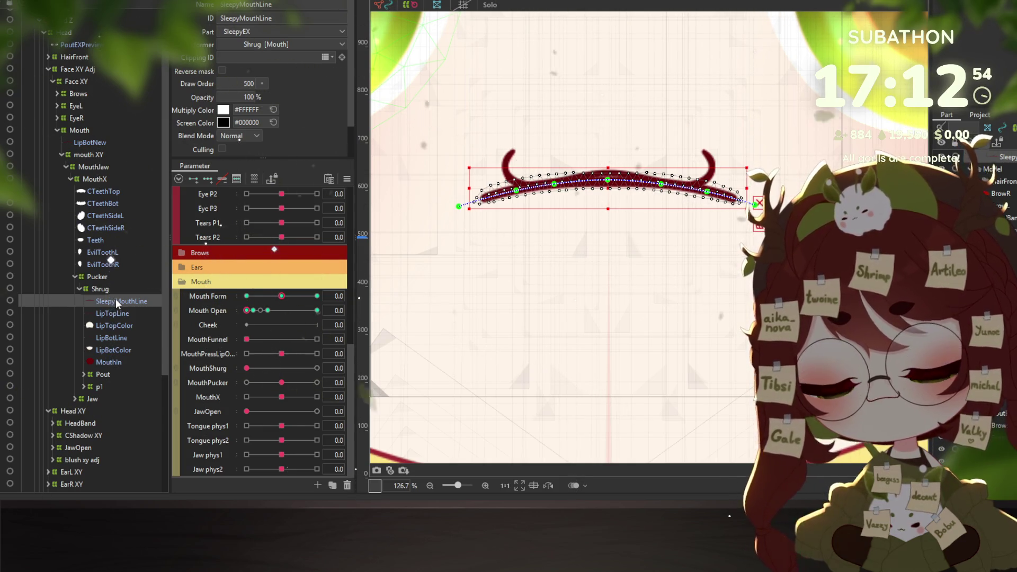
key("Delete")
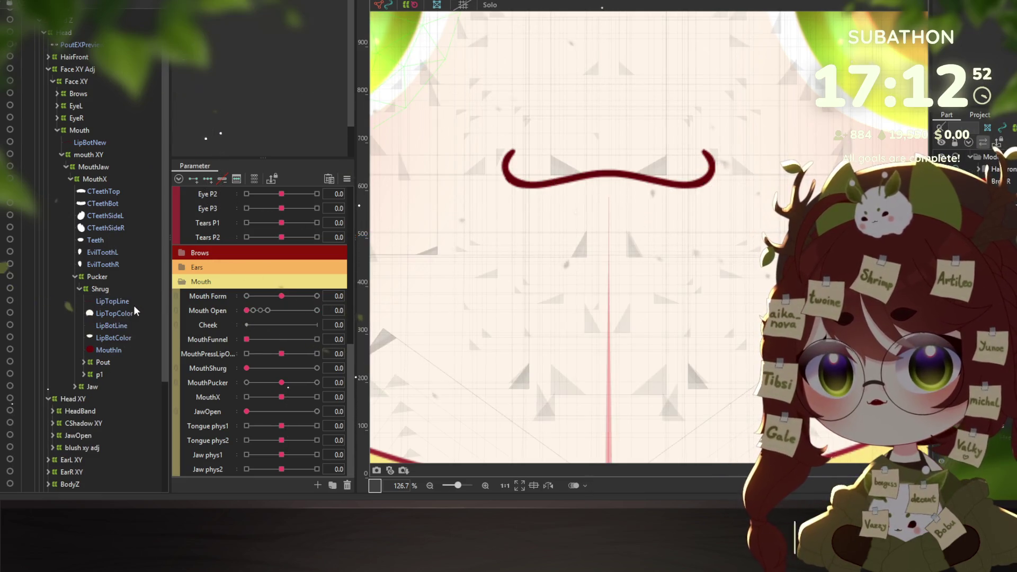
left_click(91, 143)
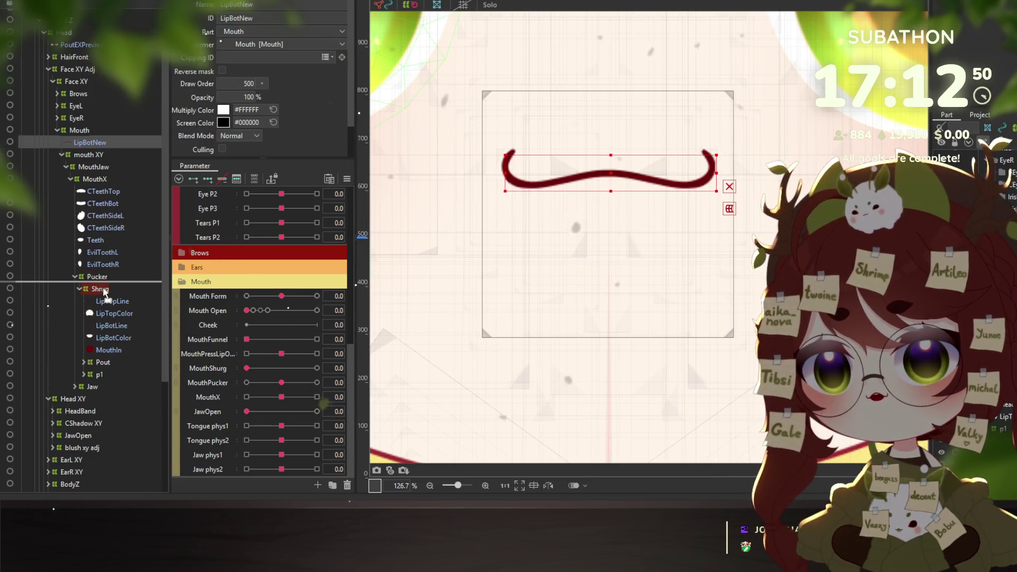
Move LipBotNew into the Shrug deformer, compare its mesh with LipBotLine, and pose the mouth open
left_click_drag(135, 303, 128, 313)
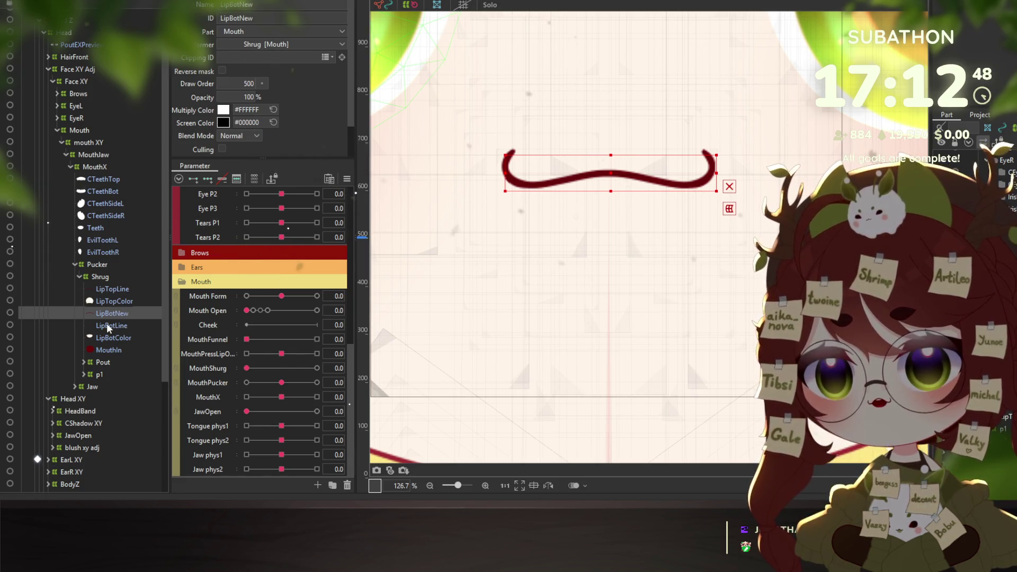
left_click(106, 314)
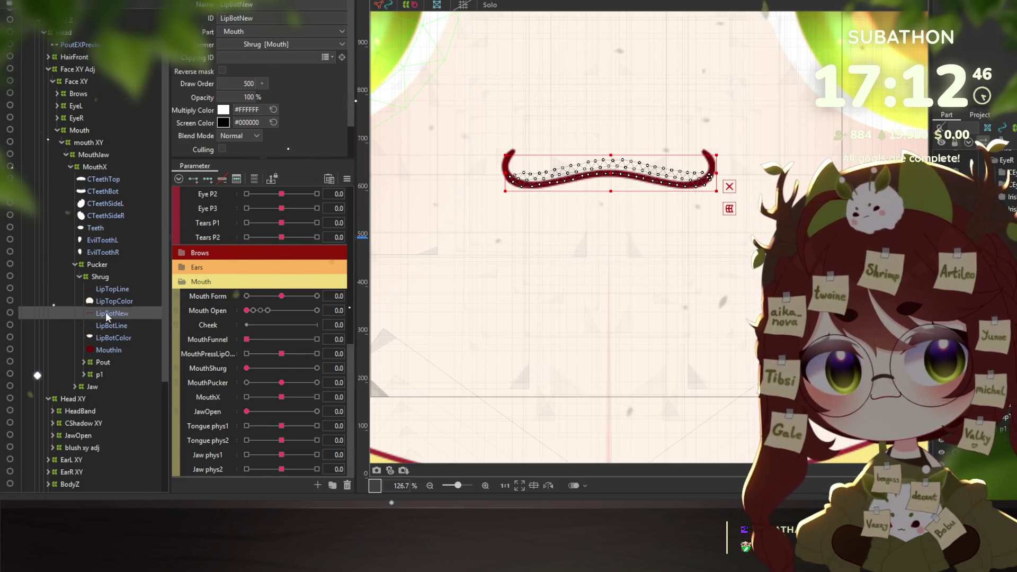
left_click(111, 325)
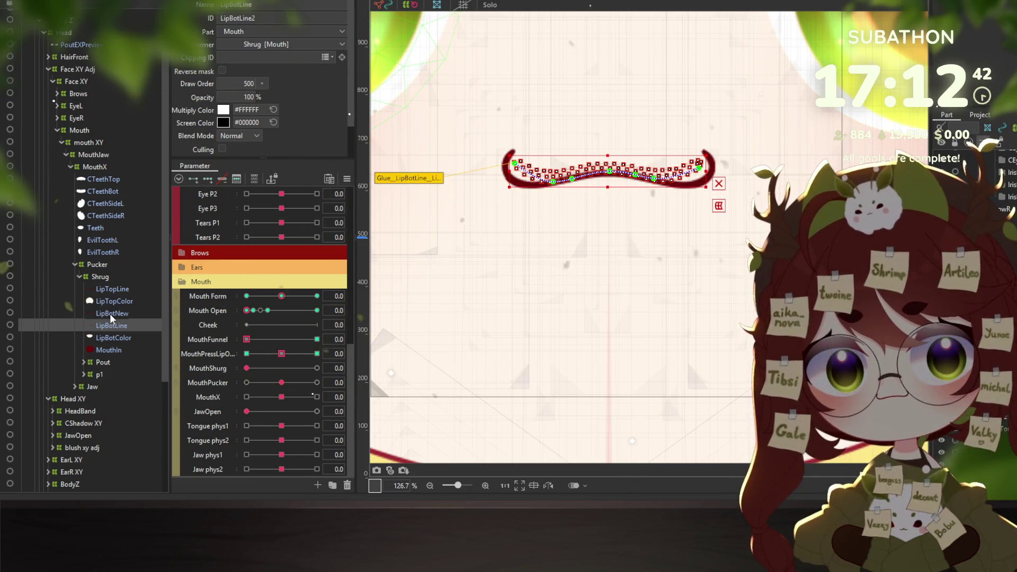
left_click(106, 314)
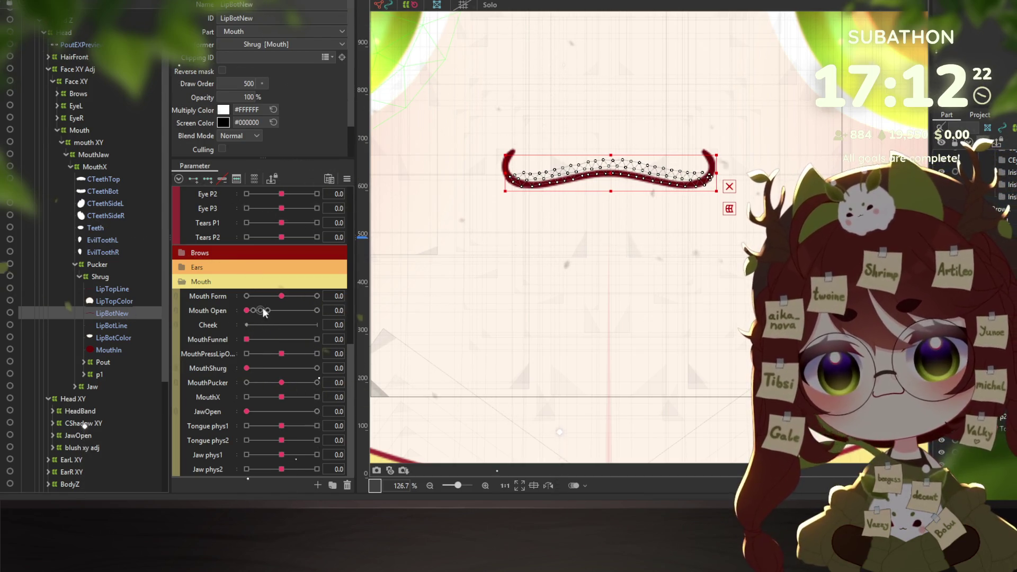
mouse_move(281, 296)
left_mouse_down()
mouse_move(264, 297)
mouse_move(311, 298)
mouse_move(324, 287)
left_mouse_up()
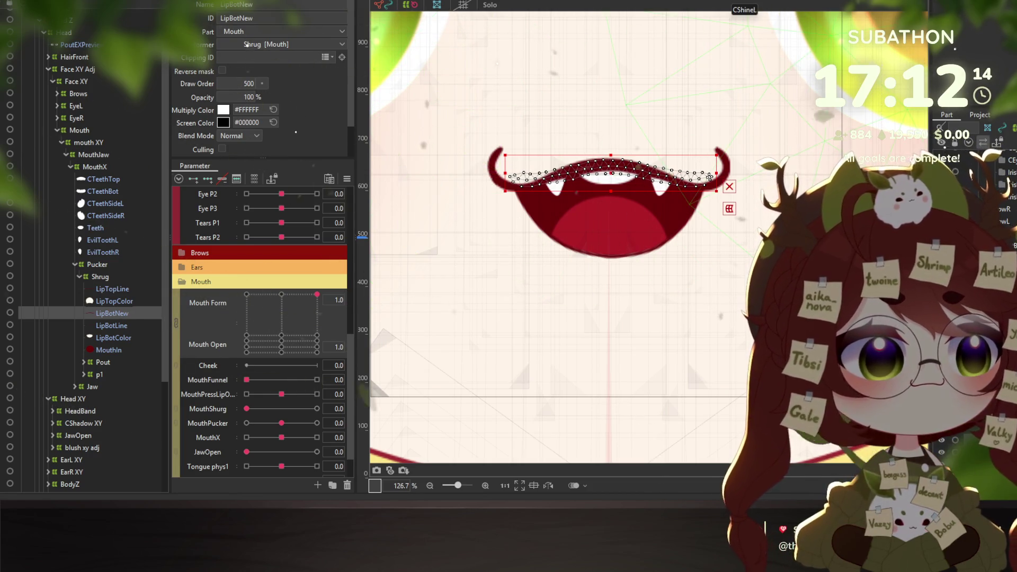
Place five Deform Path points along LipBotNew from its left end to its right end
left_click(510, 177)
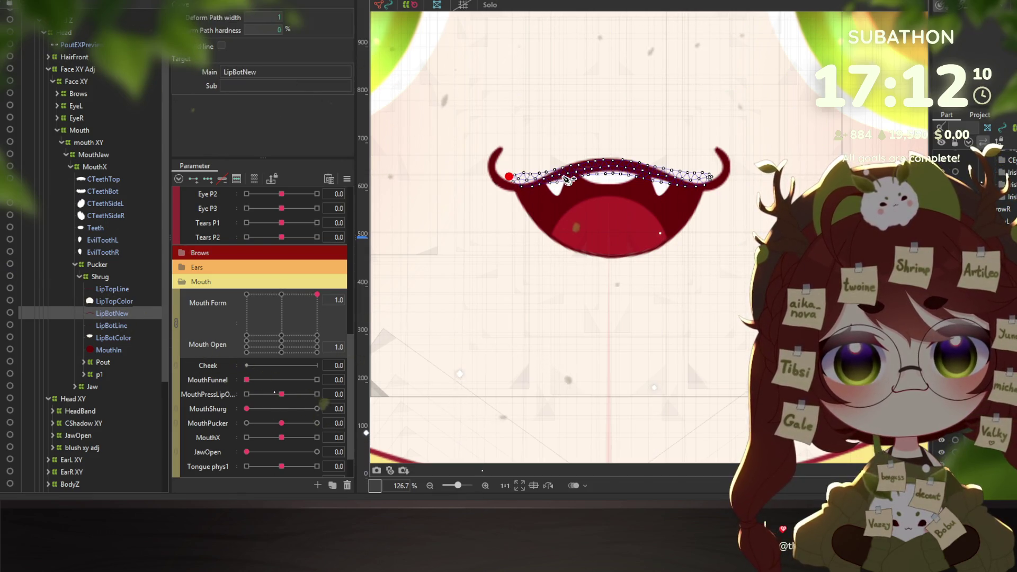
left_click(554, 178)
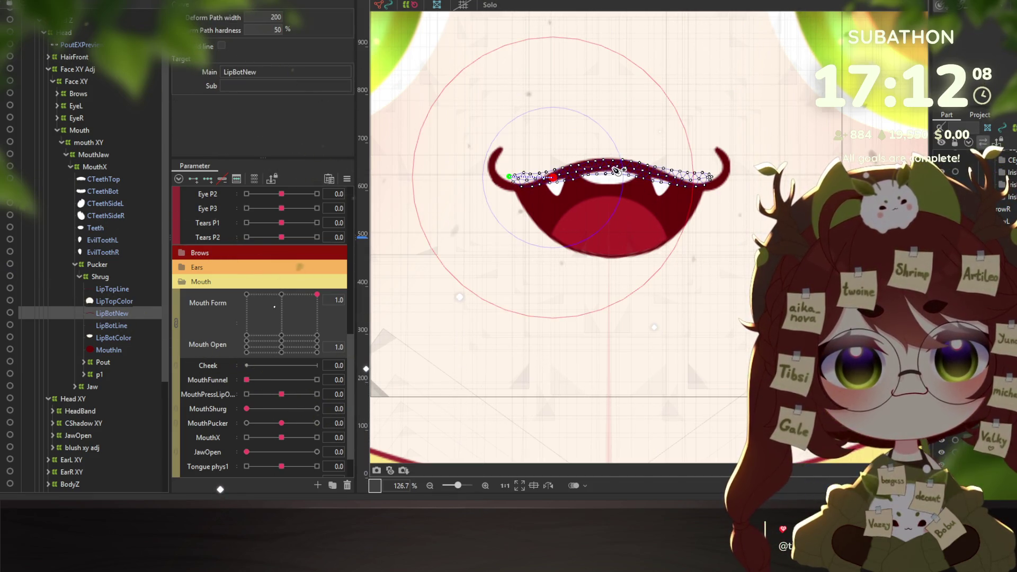
left_click(614, 168)
left_click(664, 179)
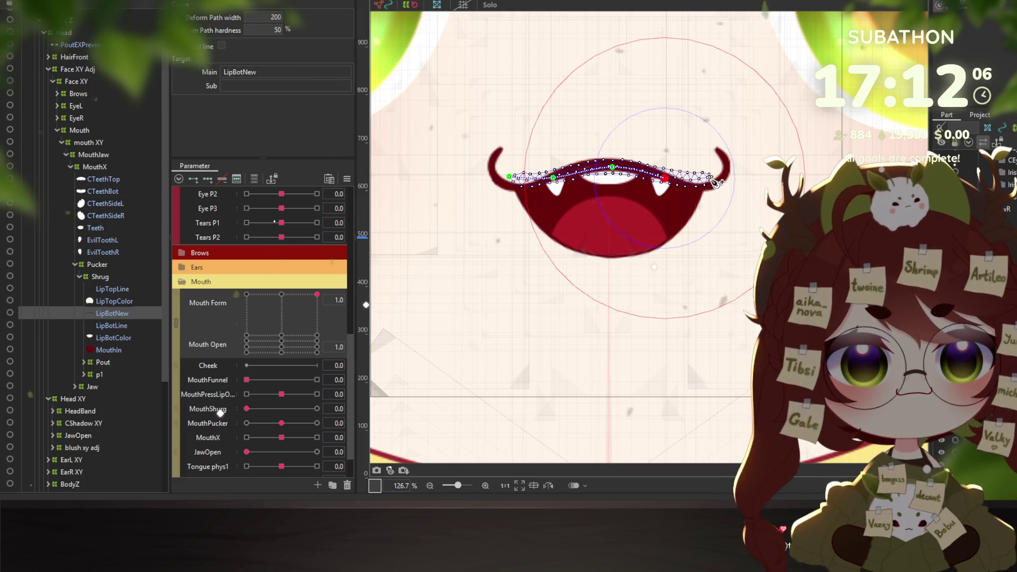
left_click(713, 178)
left_click(606, 171)
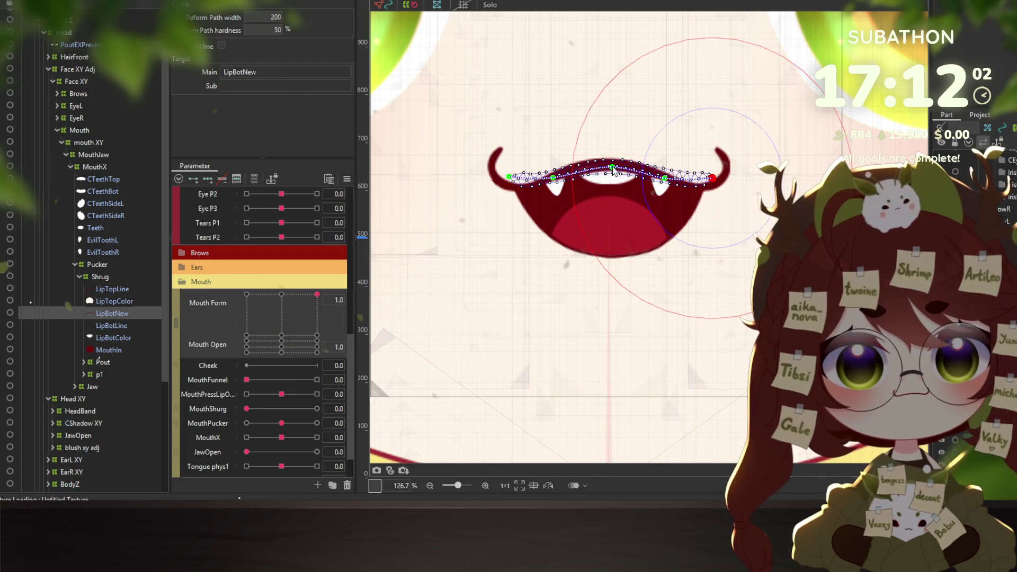
Drag the path points down to curve LipBotNew into a rounded lower lip
left_click_drag(613, 169, 609, 238)
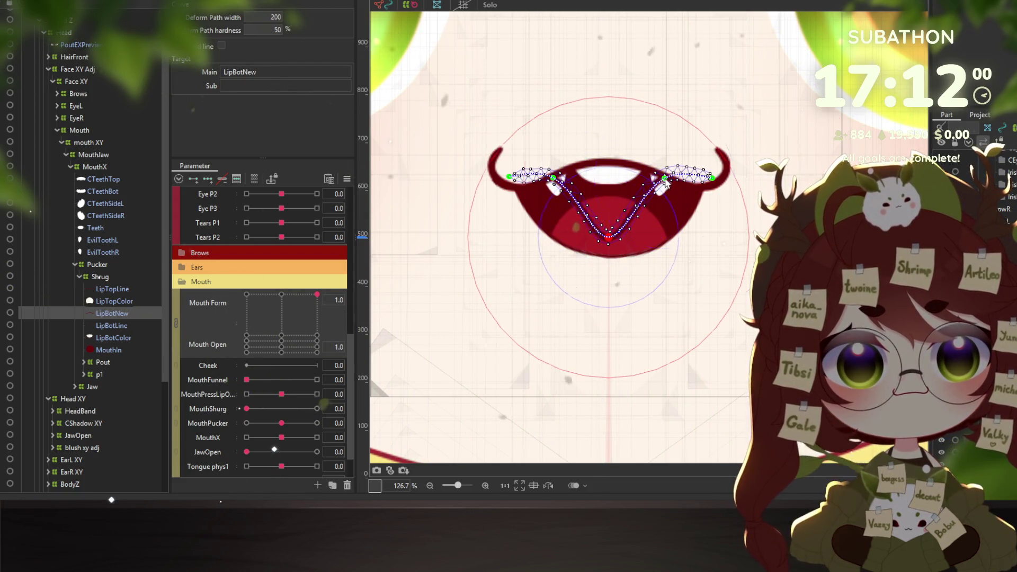
left_click_drag(665, 179, 683, 230)
left_click_drag(608, 238, 607, 253)
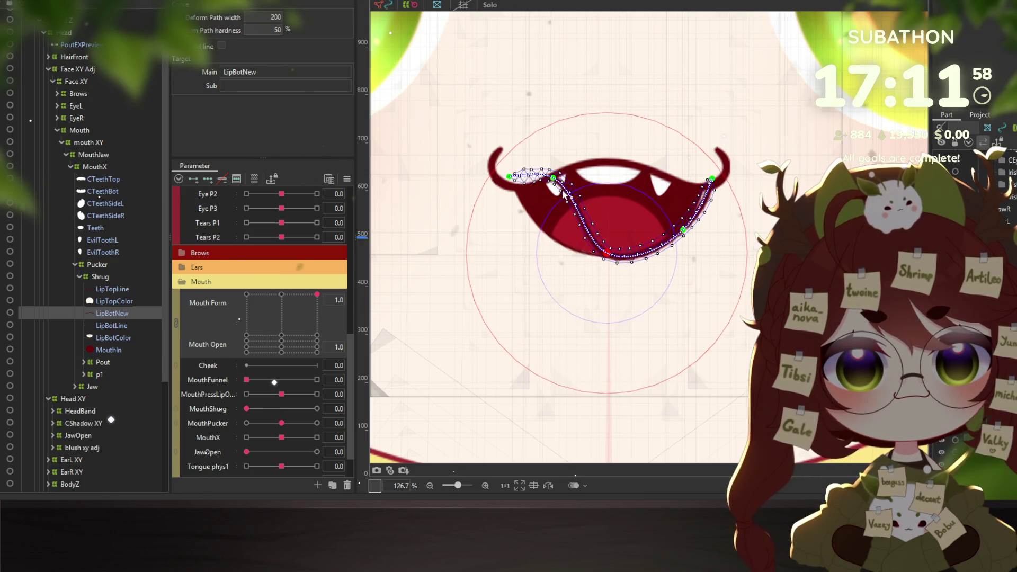
left_click_drag(553, 177, 537, 221)
left_click_drag(607, 253, 606, 258)
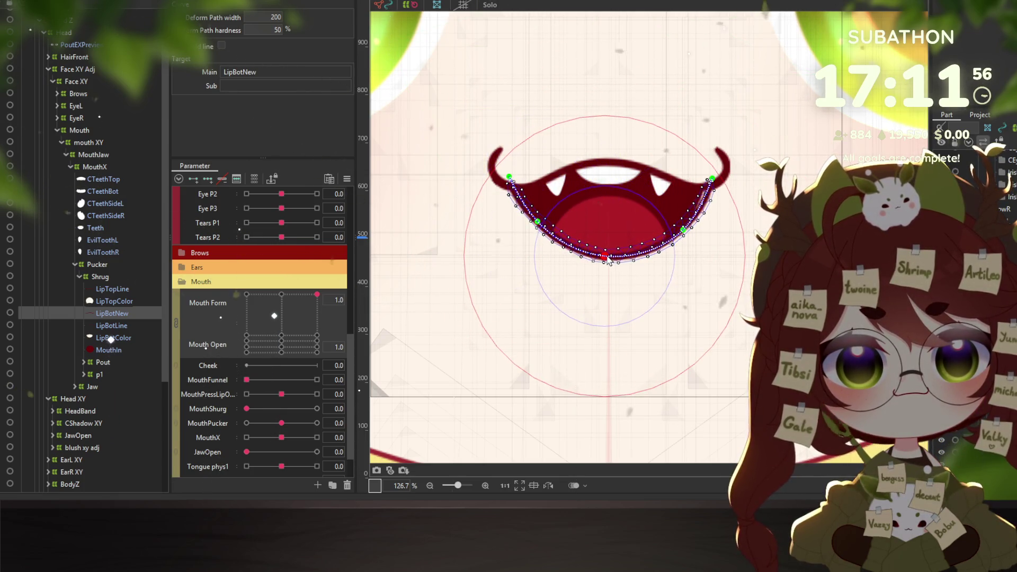
left_click(682, 230)
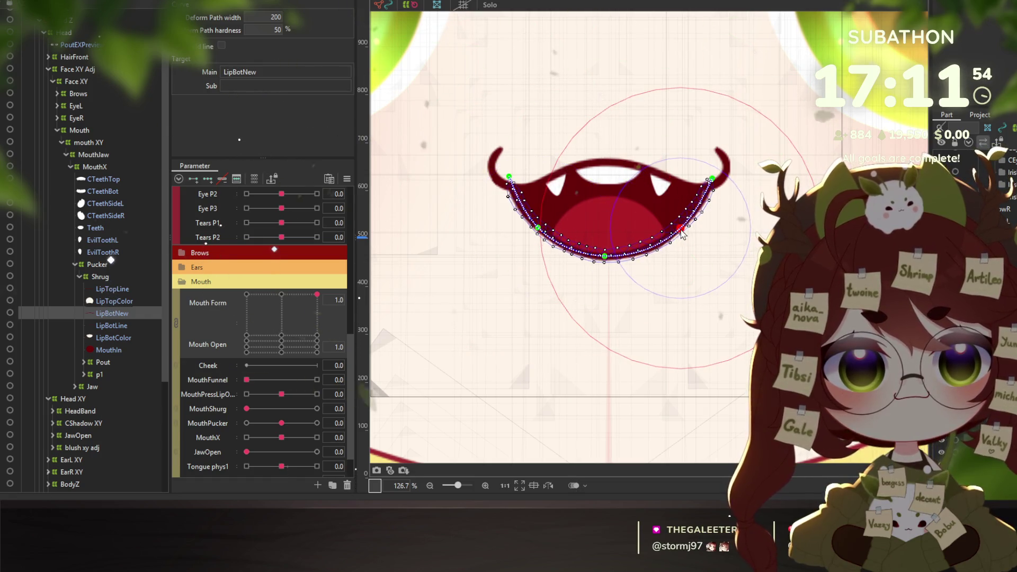
left_click(714, 180)
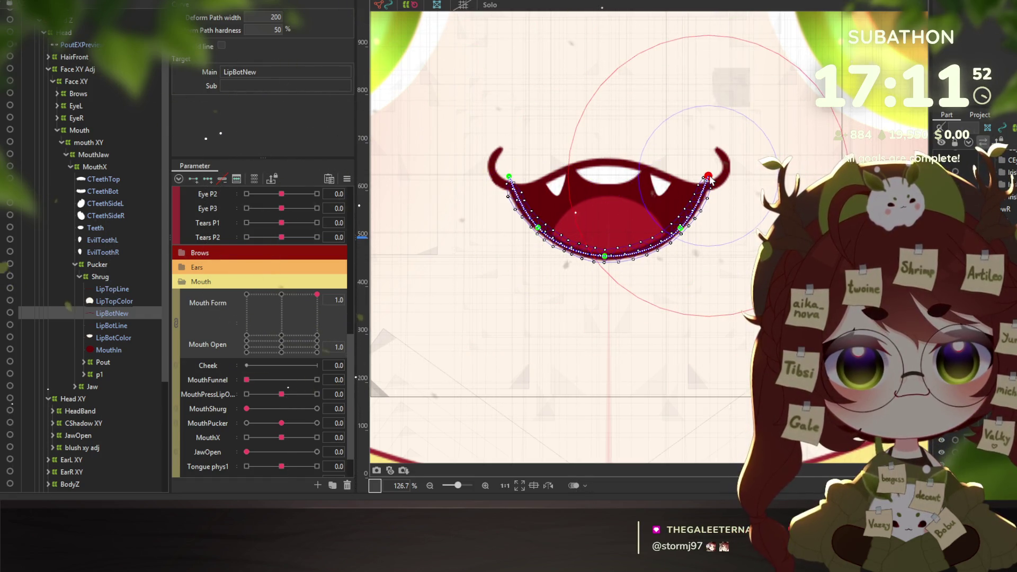
scroll(589, 224, "up", 4)
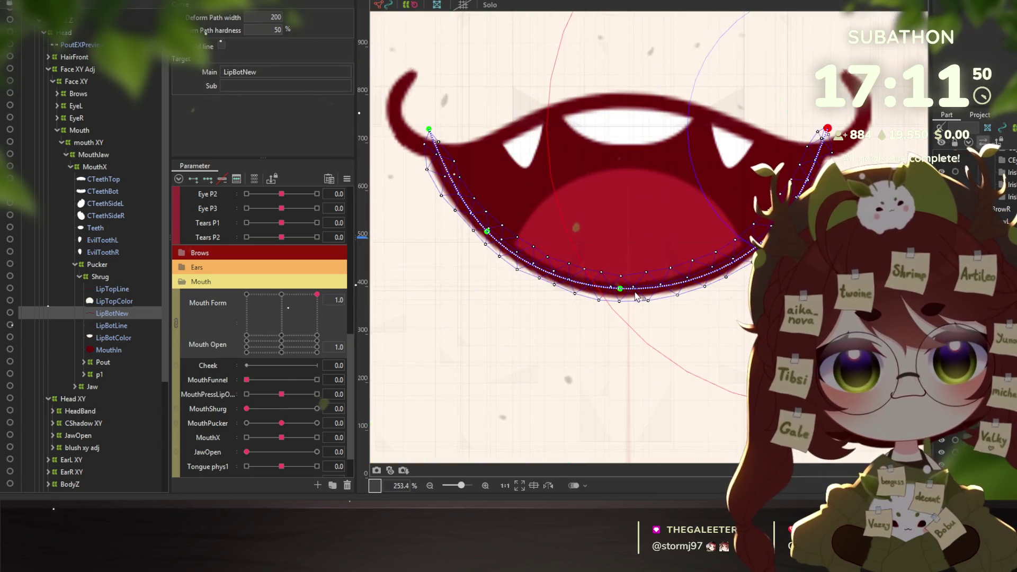
scroll(636, 297, "down", 4)
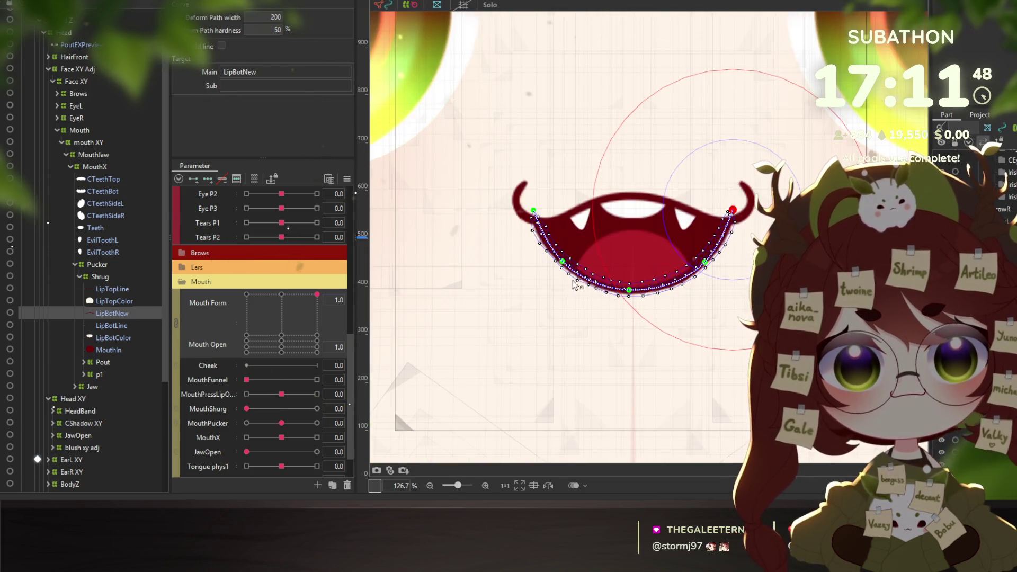
left_click(85, 1)
left_click(101, 197)
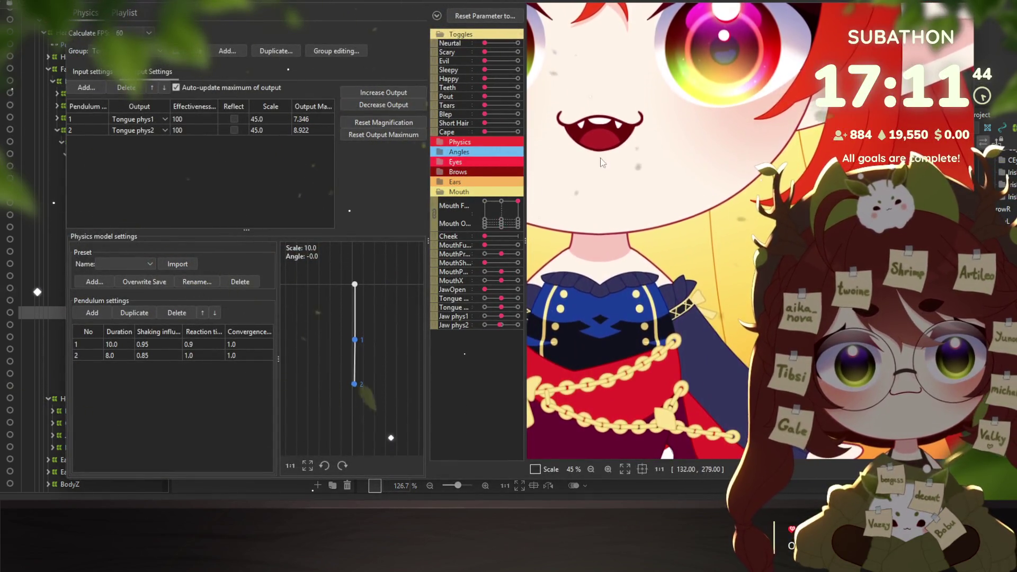
Close Physics Settings and delete the LipBotNew mesh
scroll(768, 305, "down", 3)
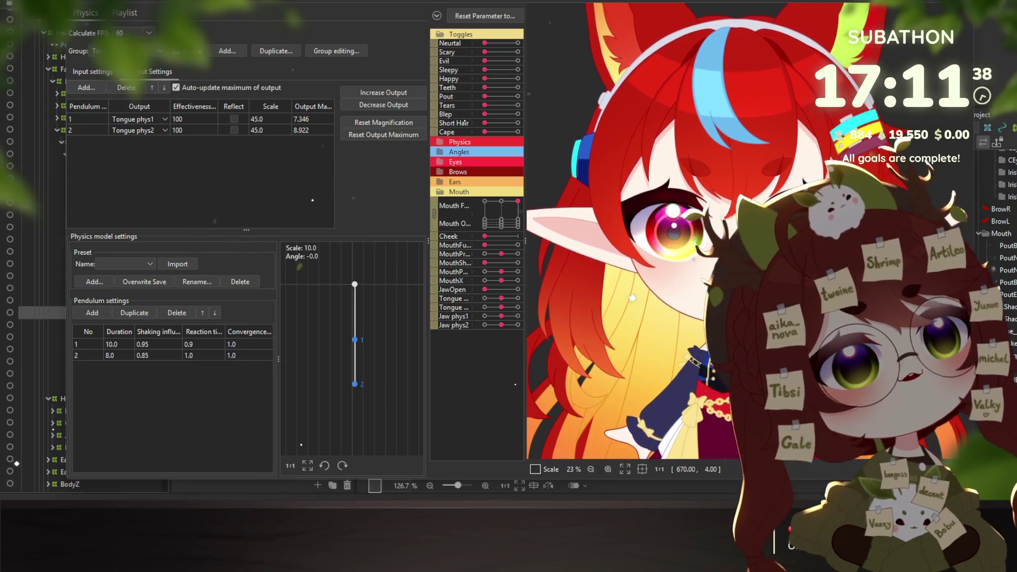
key("Escape")
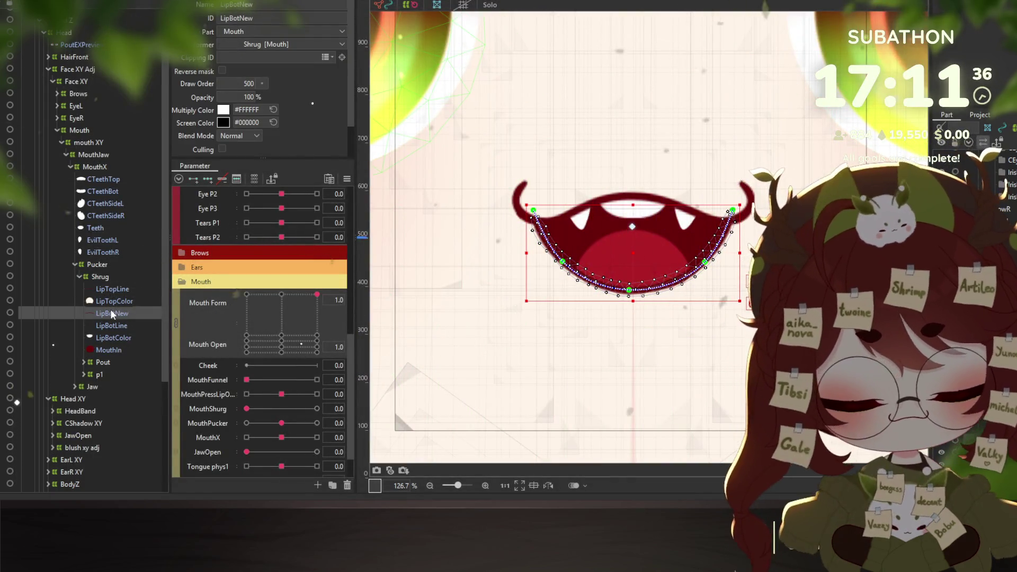
key("Delete")
Select the HappyMouthPreview reference image and set its opacity to 70% over the face
scroll(524, 343, "down", 5)
scroll(524, 343, "down", 2)
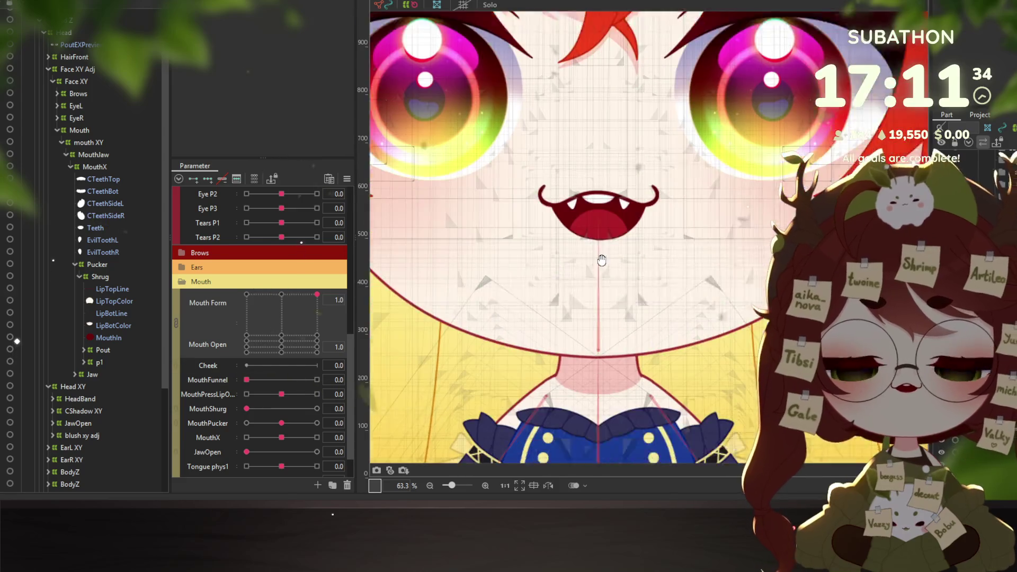
scroll(525, 343, "down", 1)
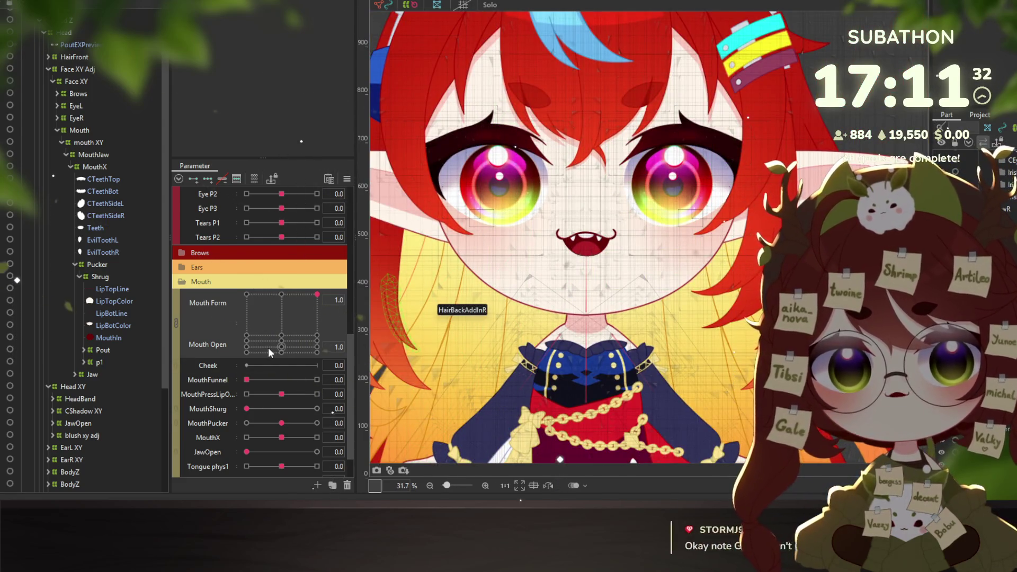
scroll(657, 291, "down", 2)
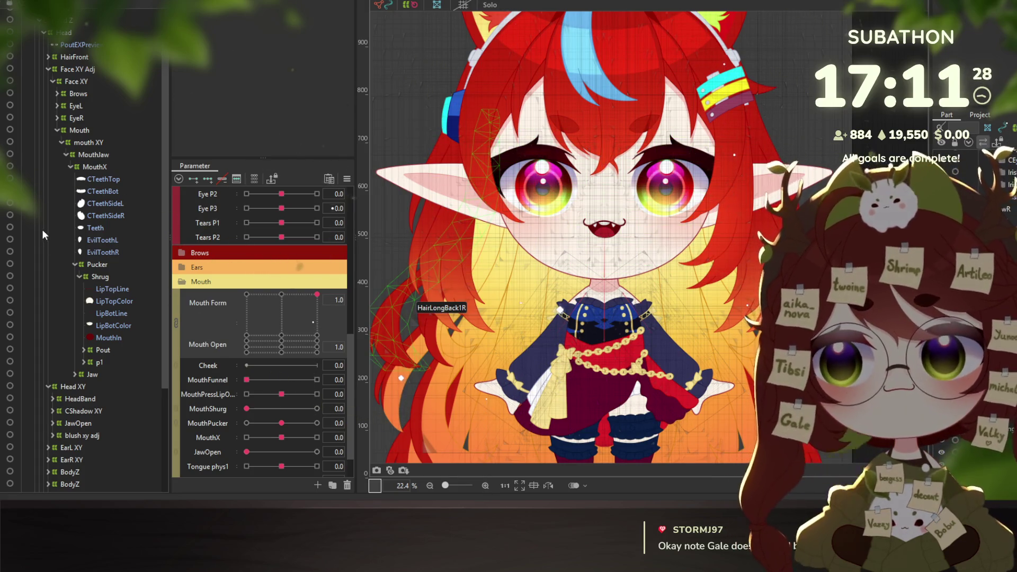
scroll(64, 403, "down", 3)
scroll(57, 453, "down", 2)
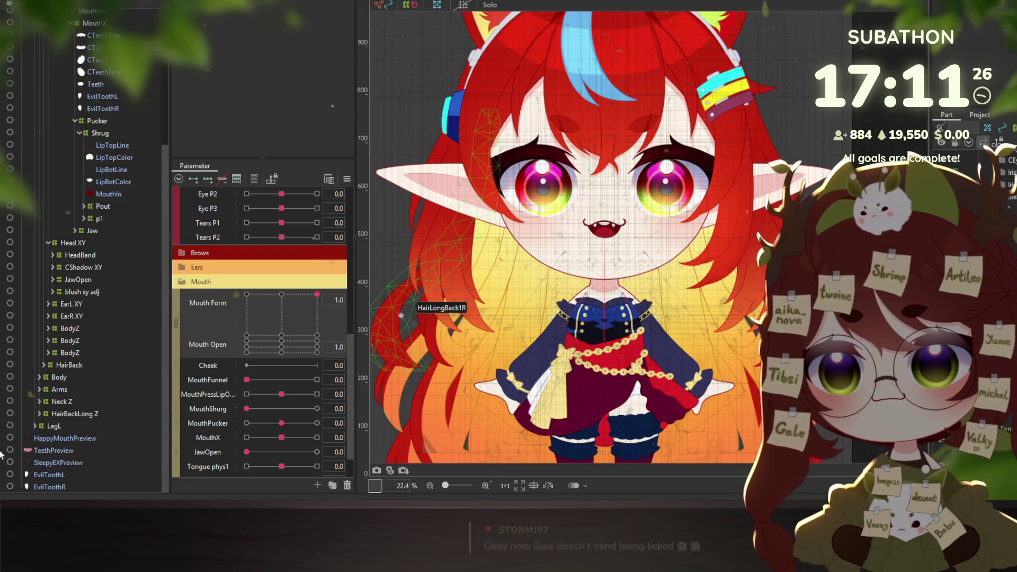
left_click(42, 438)
scroll(57, 48, "up", 4)
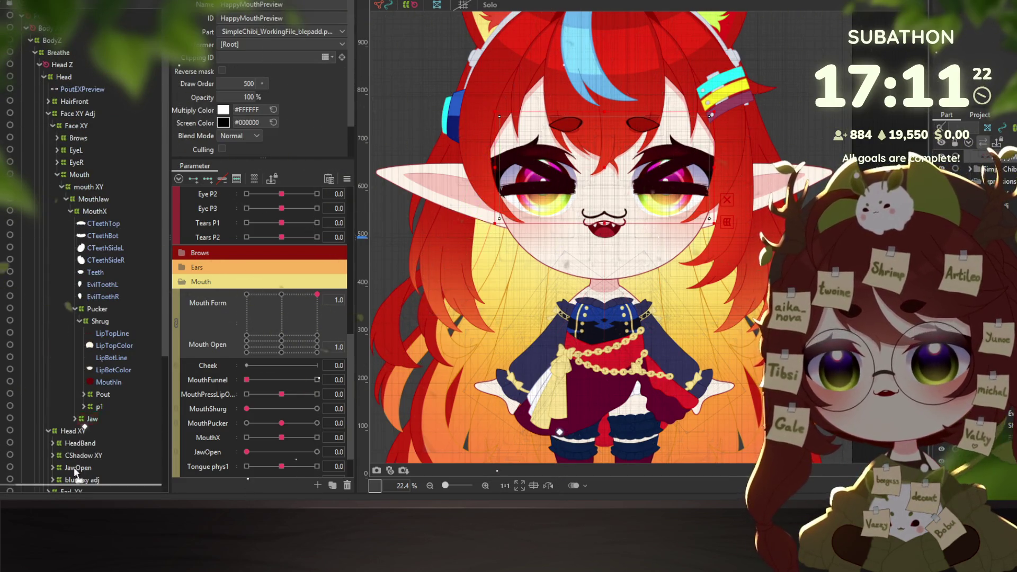
scroll(76, 473, "down", 4)
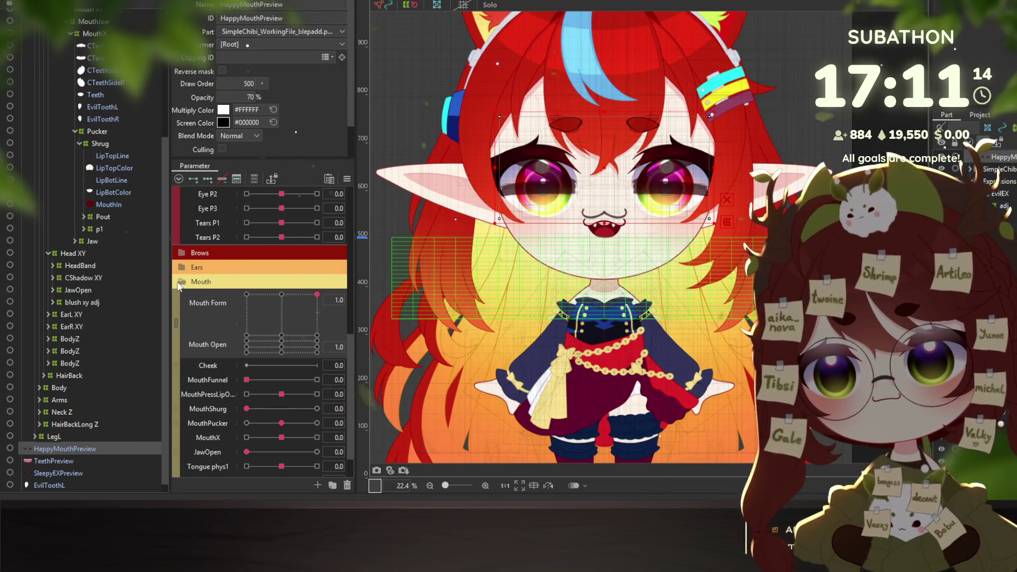
scroll(582, 244, "up", 3)
scroll(580, 244, "up", 2)
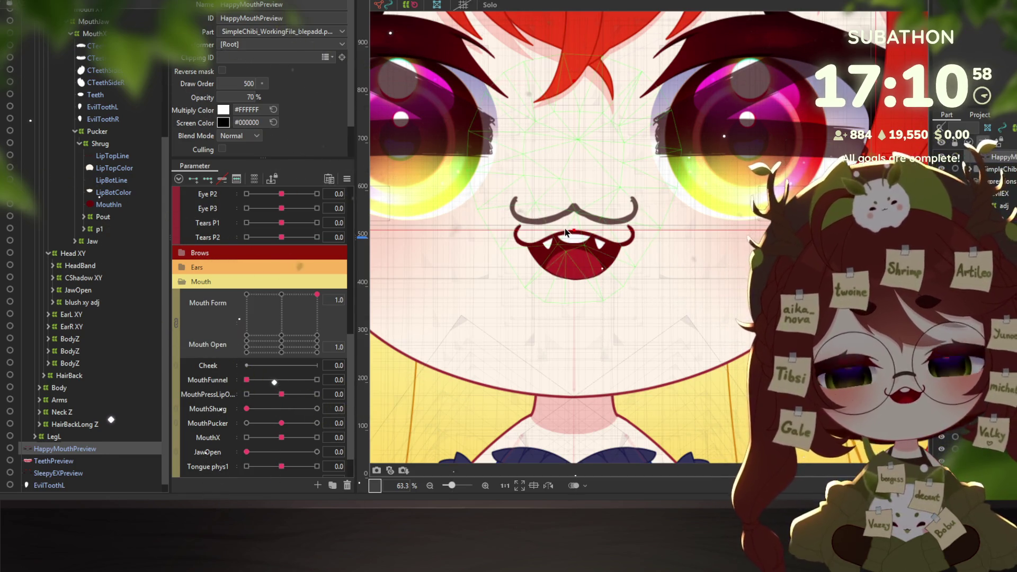
right_click(565, 232)
Pick the LipTopLine mesh from the objects under the mouth
mouse_move(680, 263)
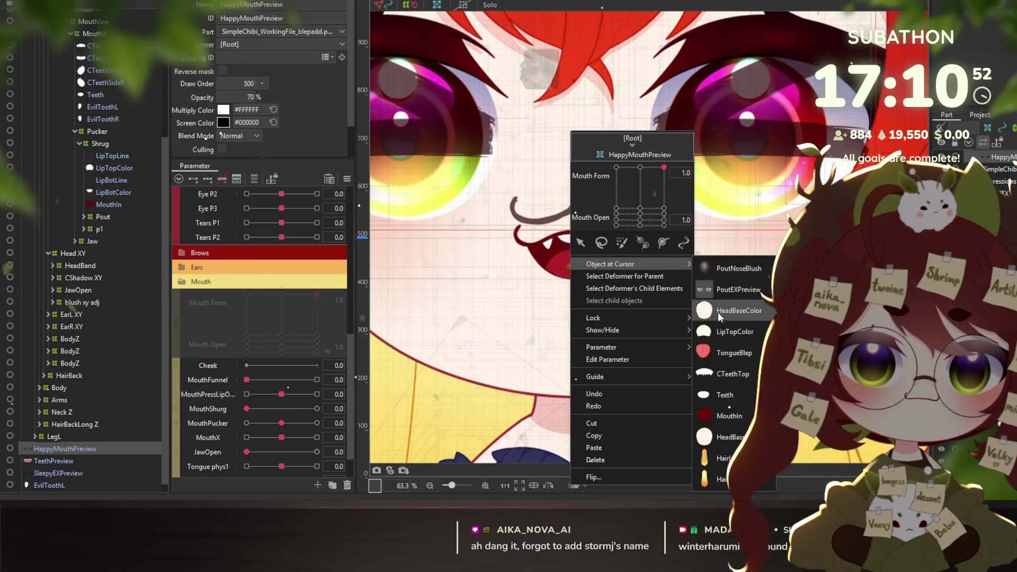
left_click(725, 333)
scroll(573, 231, "up", 3)
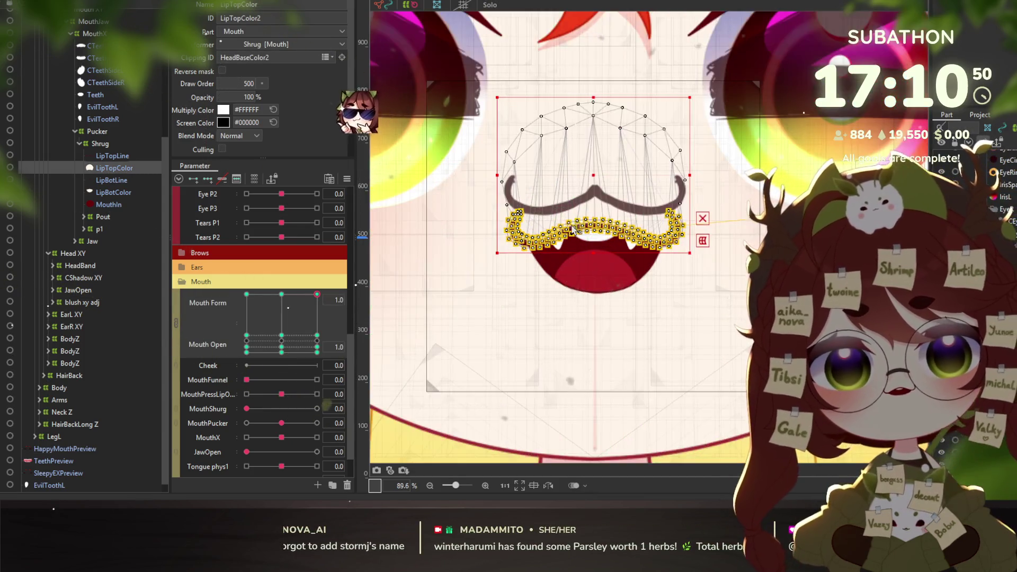
scroll(573, 231, "up", 3)
left_click(483, 233)
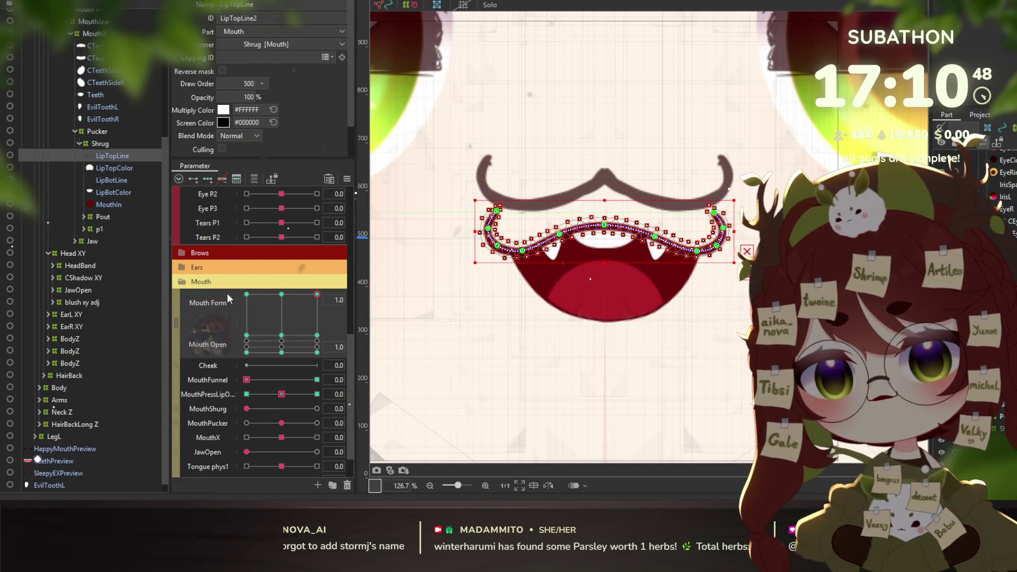
Add two keyforms on the Happy parameter for LipTopLine and confirm
scroll(218, 288, "up", 5)
left_click(196, 274)
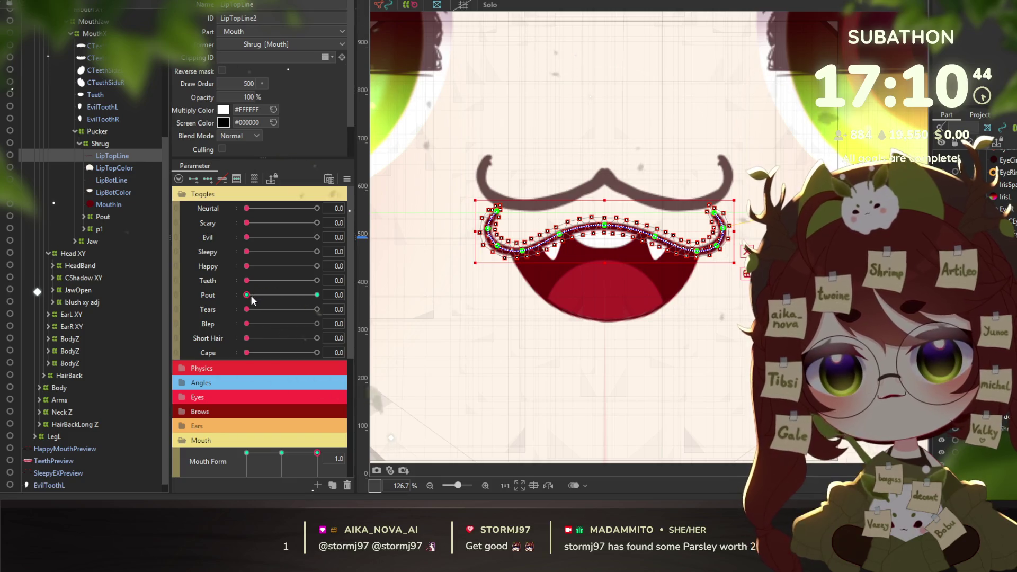
scroll(210, 289, "down", 3)
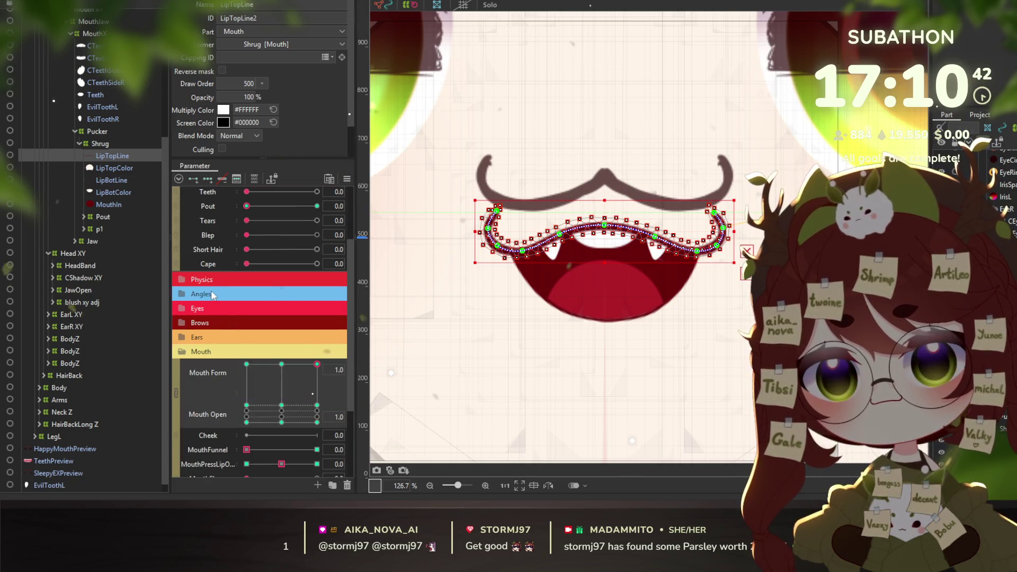
scroll(212, 292, "up", 1)
scroll(212, 294, "up", 2)
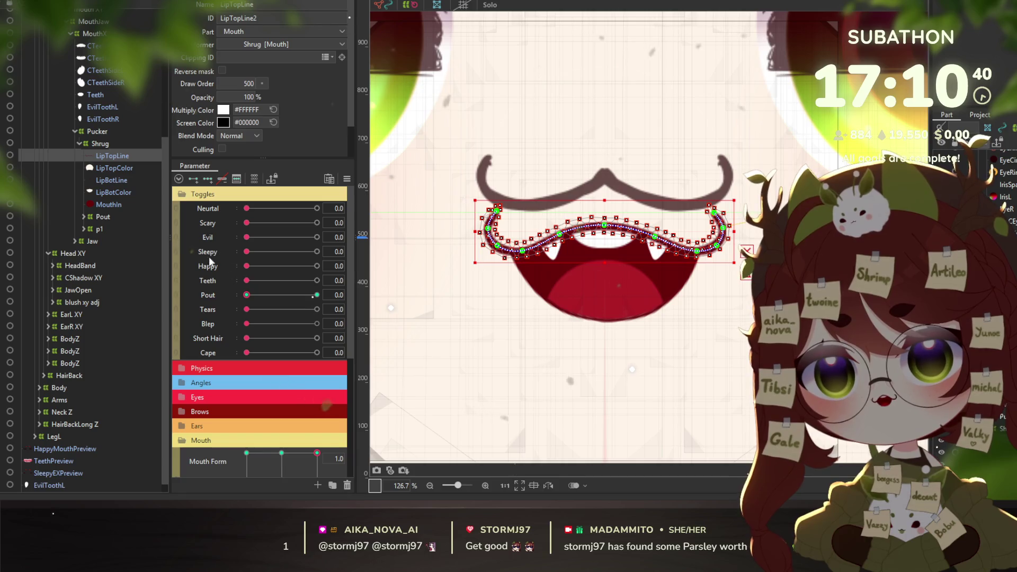
left_click(213, 267)
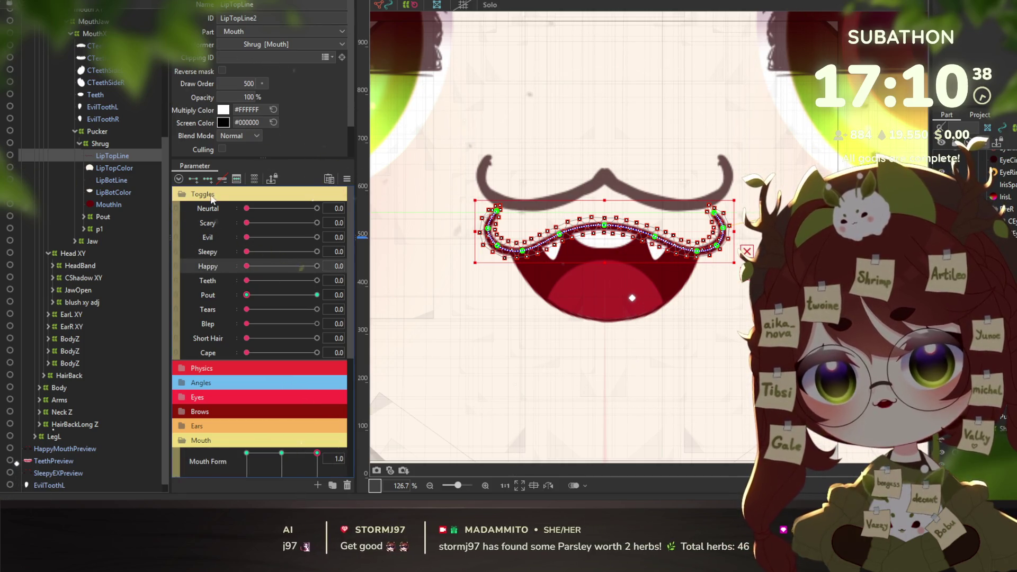
left_click(192, 178)
key("Return")
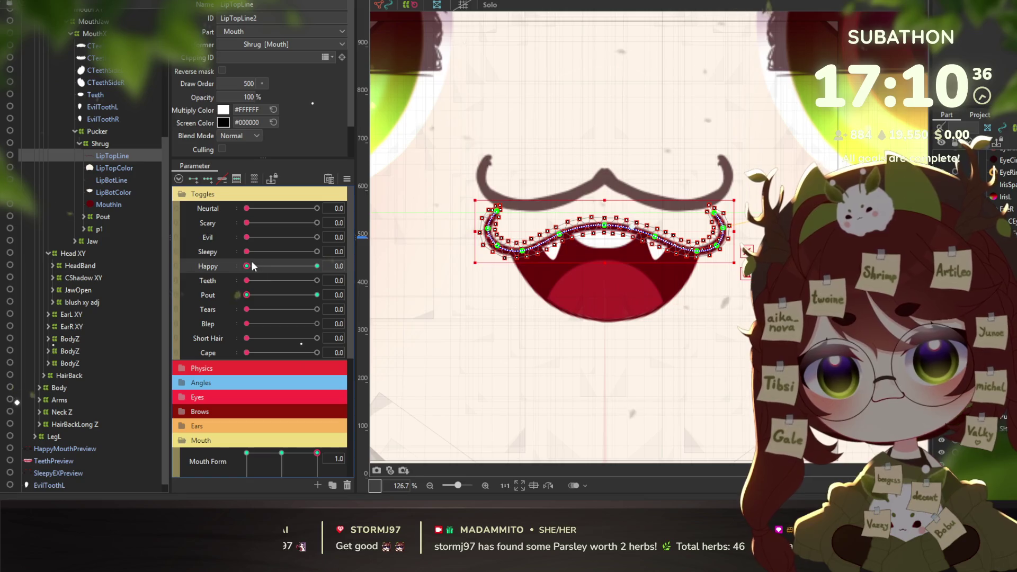
At Happy 1.0, bend LipTopLine with the Deform Path tool into a peaked upper-lip curve
left_click_drag(252, 266, 321, 266)
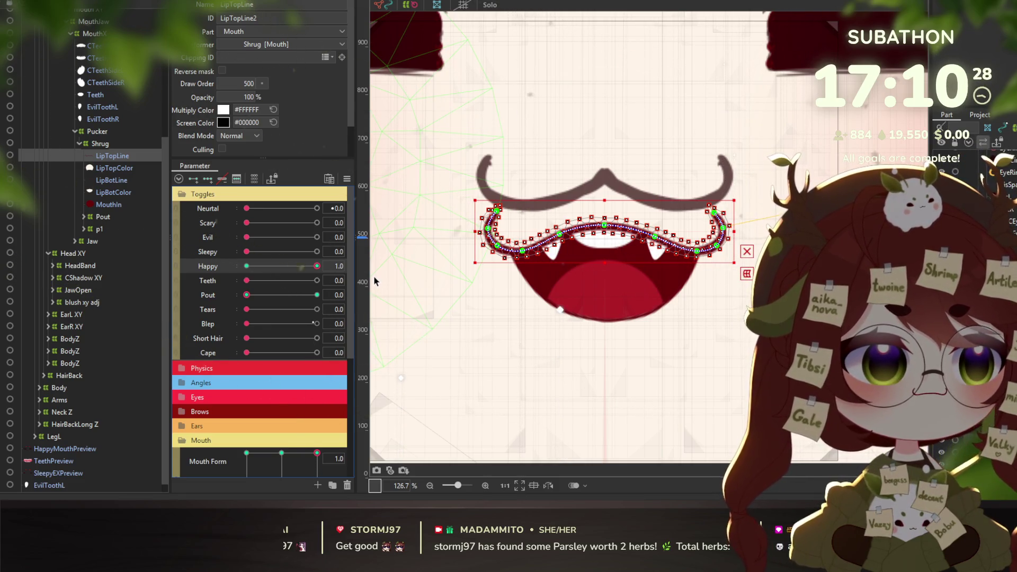
scroll(229, 328, "down", 3)
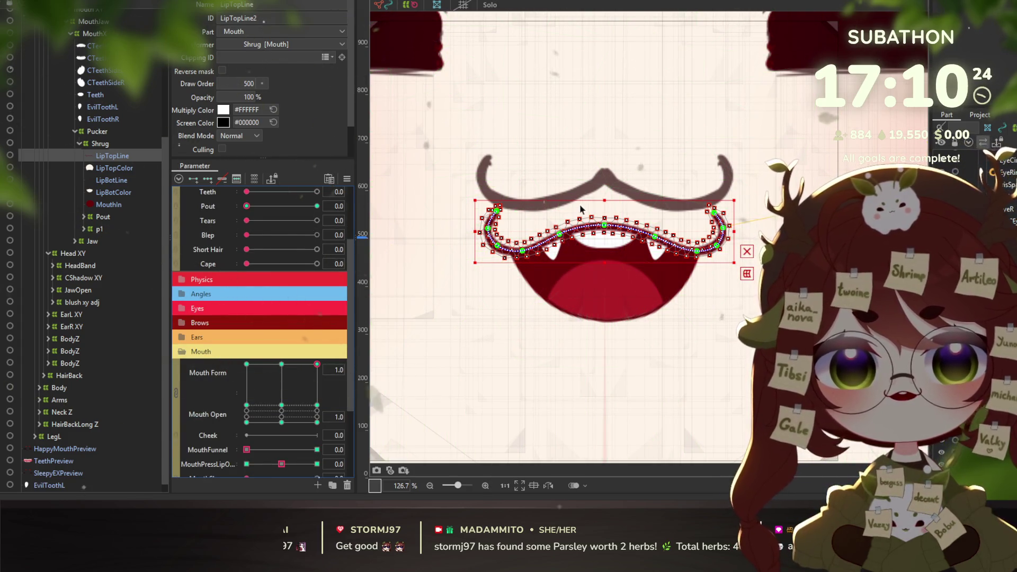
key("p")
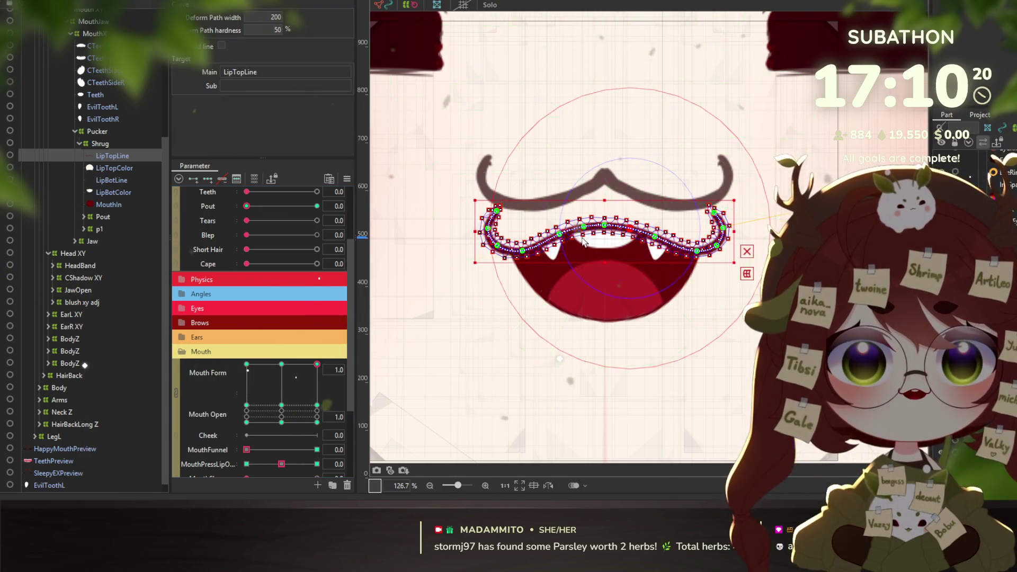
scroll(556, 230, "up", 2)
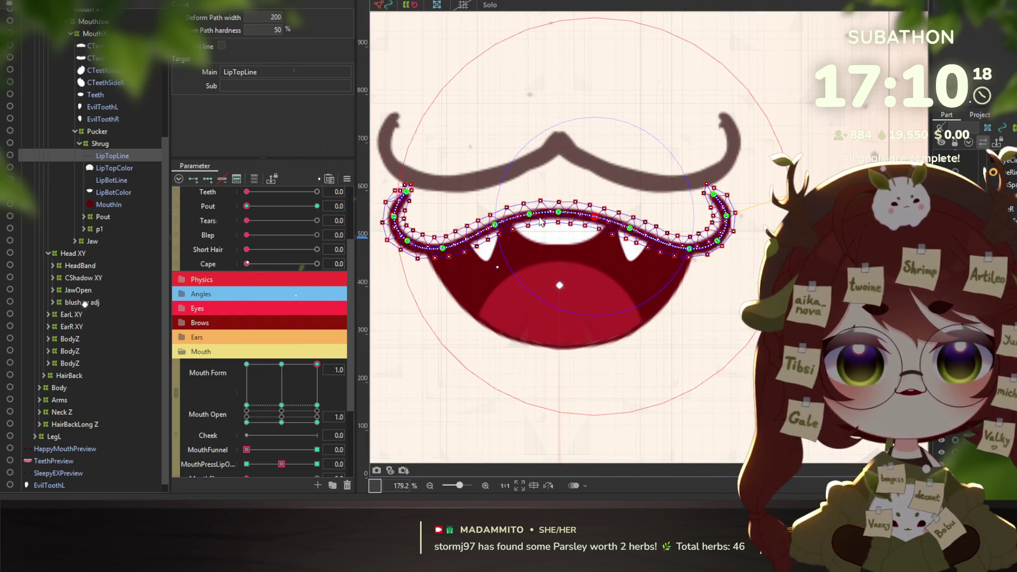
left_click_drag(499, 222, 537, 228)
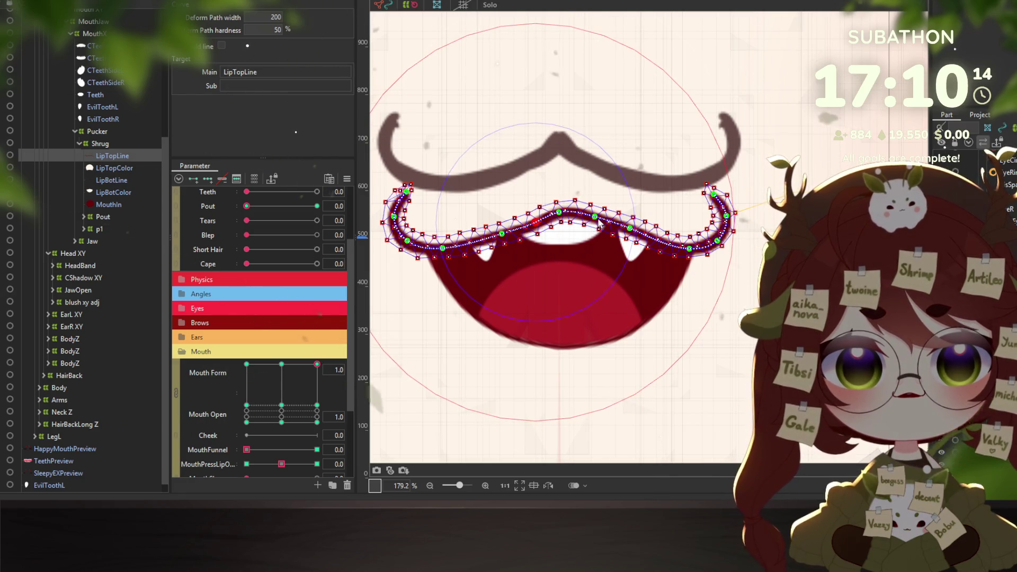
left_click_drag(598, 225, 633, 246)
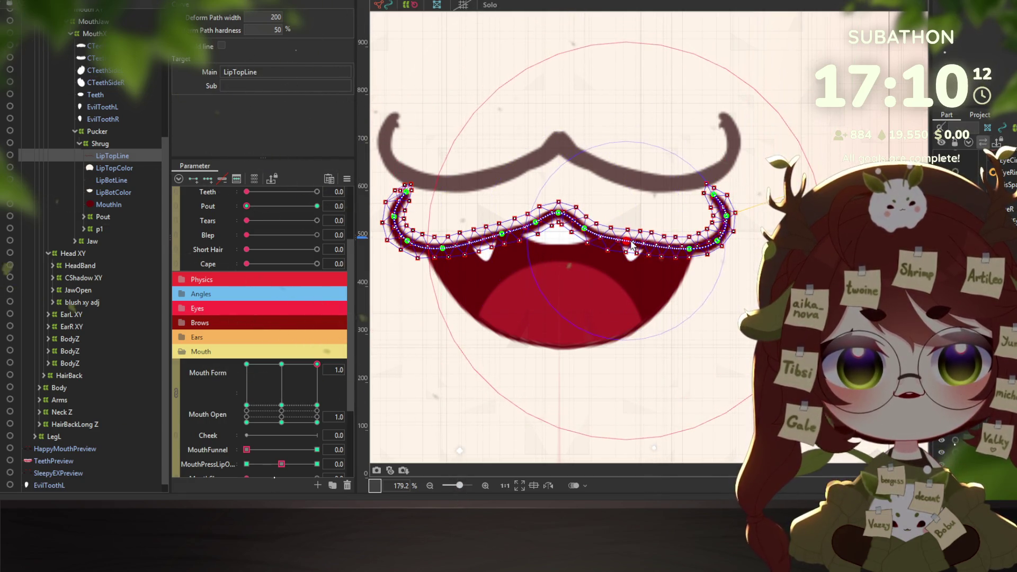
left_click_drag(630, 245, 609, 239)
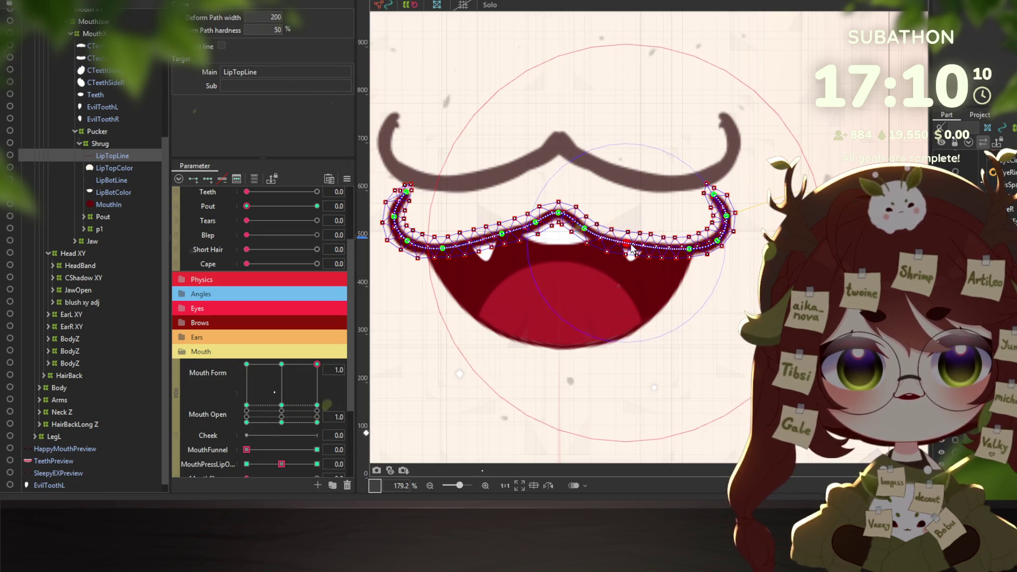
left_click_drag(536, 229, 503, 243)
left_click(443, 250)
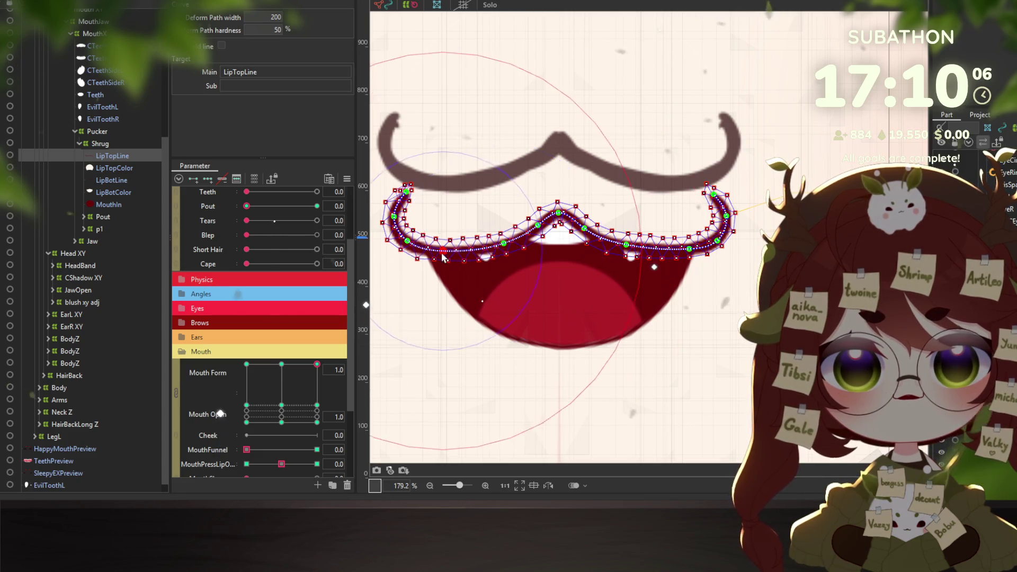
left_click_drag(442, 255, 445, 257)
Lower the right side of the upper lip so it matches the happy mouth's curve
scroll(577, 291, "down", 3)
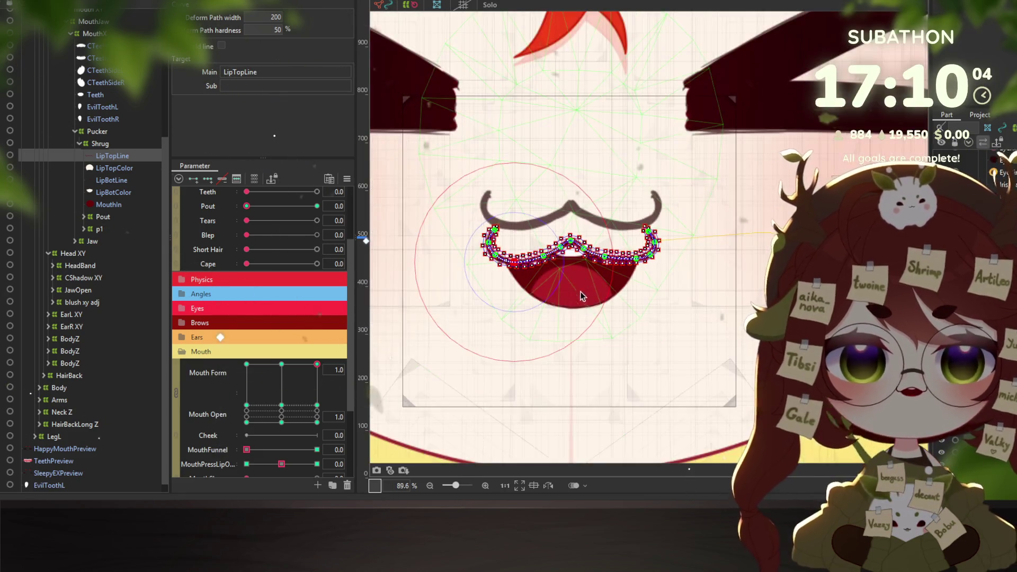
scroll(575, 300, "down", 2)
scroll(571, 298, "up", 2)
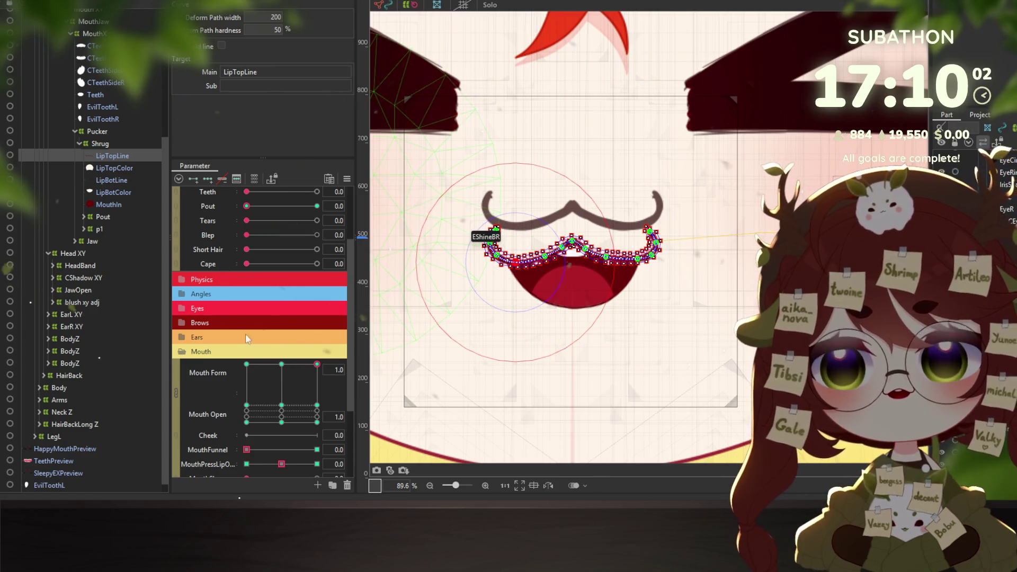
scroll(230, 225, "up", 1)
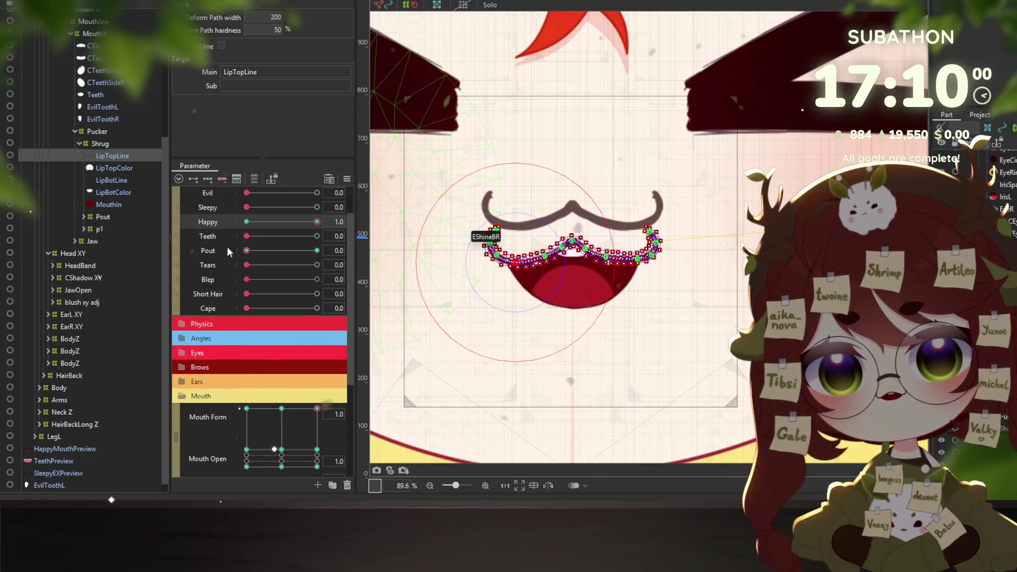
scroll(245, 316, "down", 2)
scroll(280, 287, "up", 2)
scroll(297, 214, "up", 2)
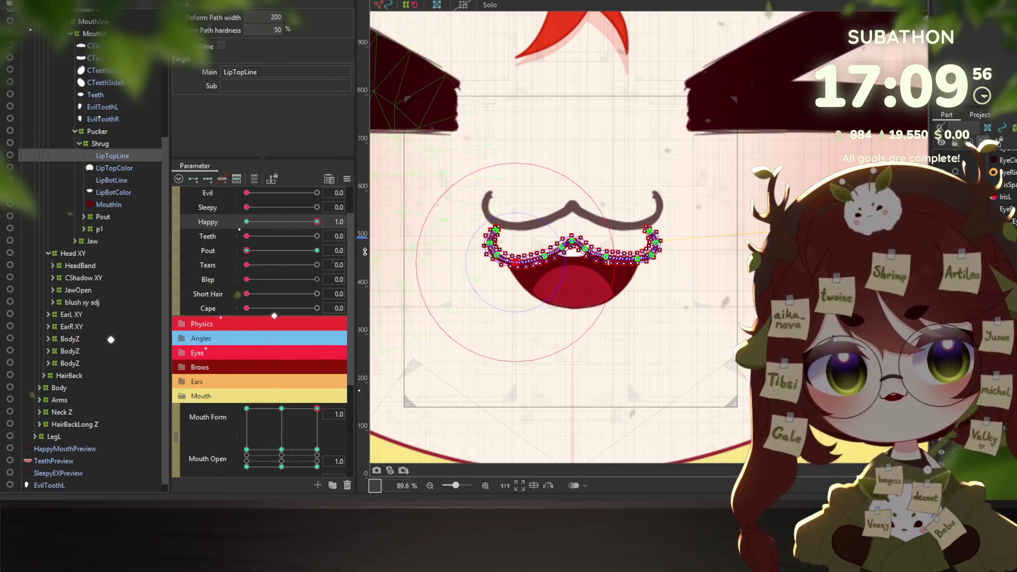
scroll(593, 270, "up", 2)
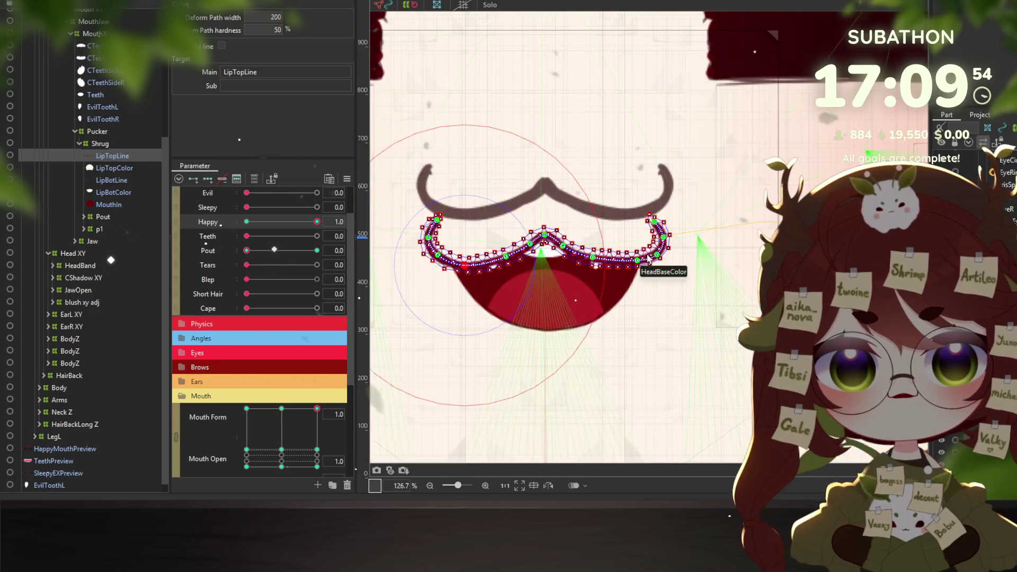
scroll(599, 267, "up", 2)
left_click_drag(595, 259, 614, 268)
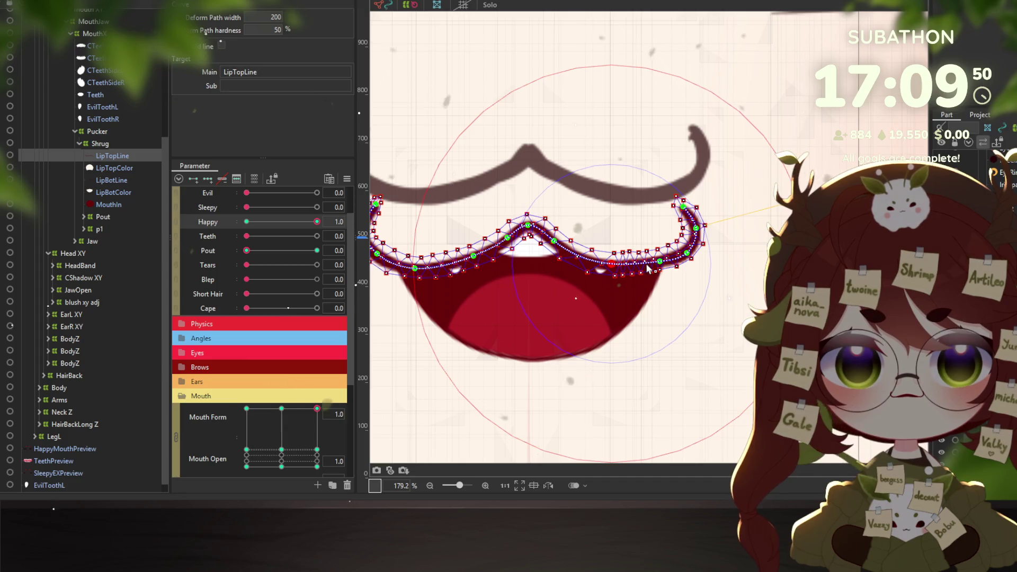
left_click_drag(657, 266, 656, 273)
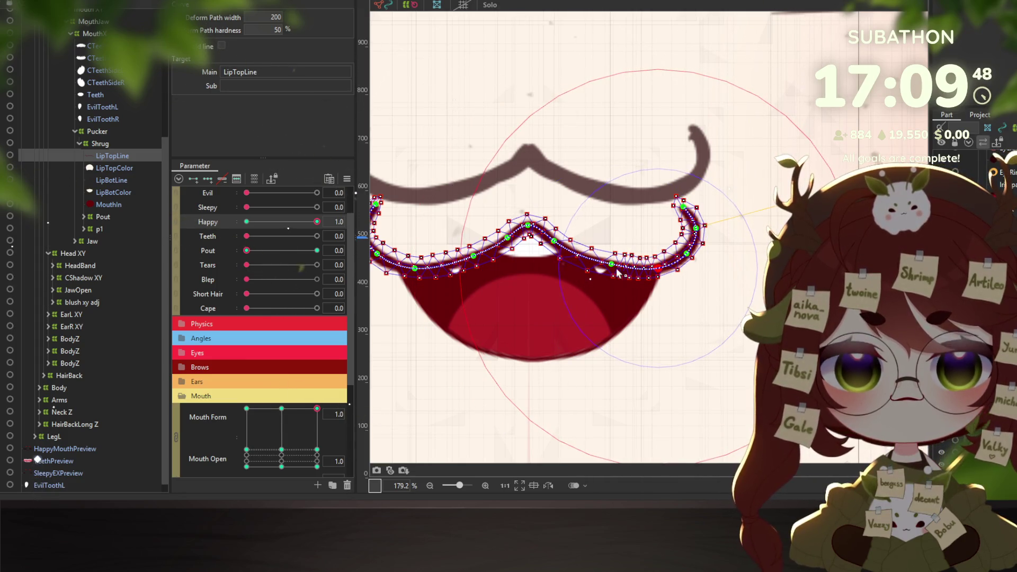
left_click(58, 473)
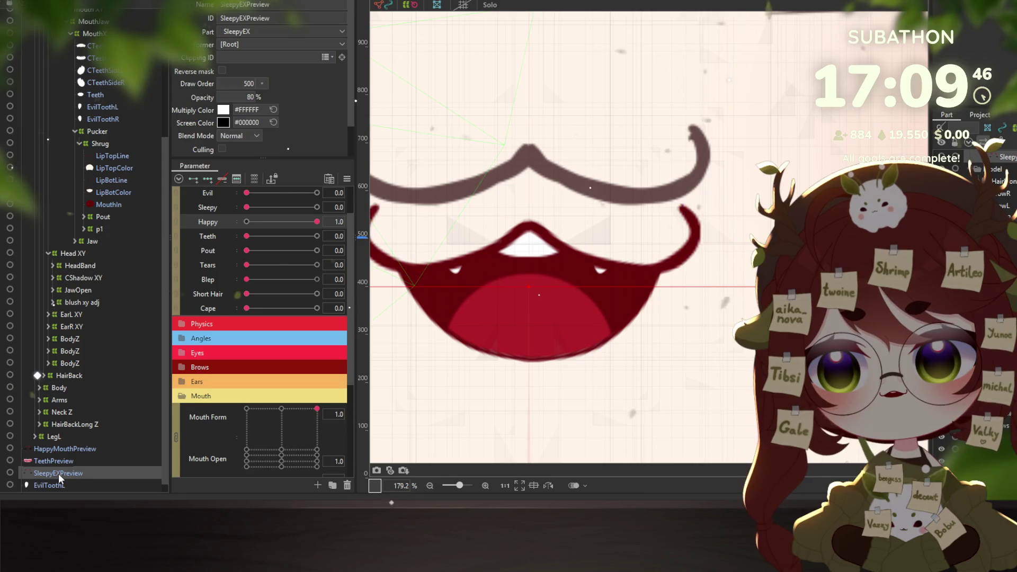
Select LipTopLine under Pucker > Shrug and zoom the canvas in on the mouth
left_click(71, 448)
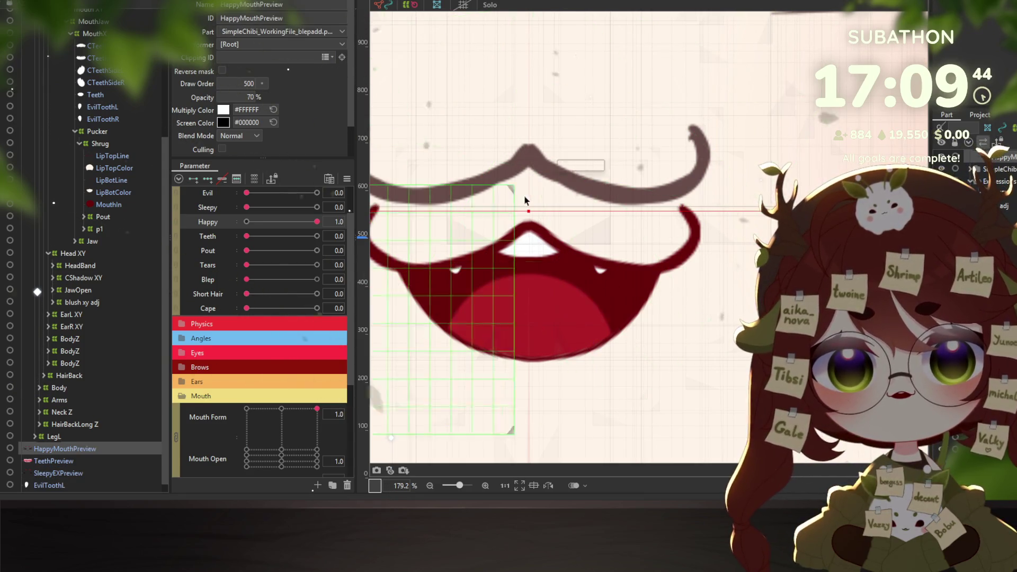
scroll(531, 168, "down", 5)
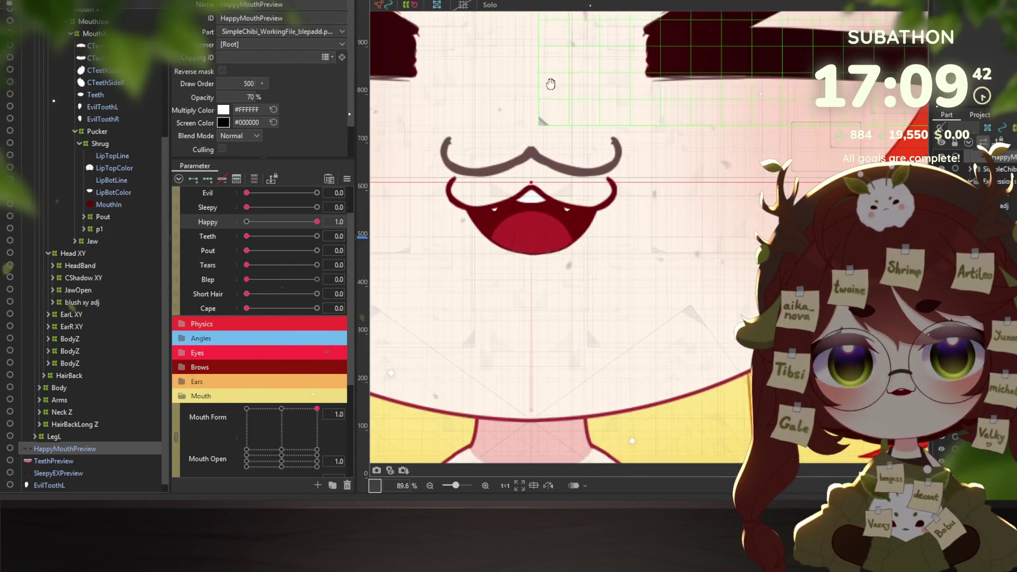
left_click_drag(549, 84, 579, 227)
scroll(560, 196, "down", 3)
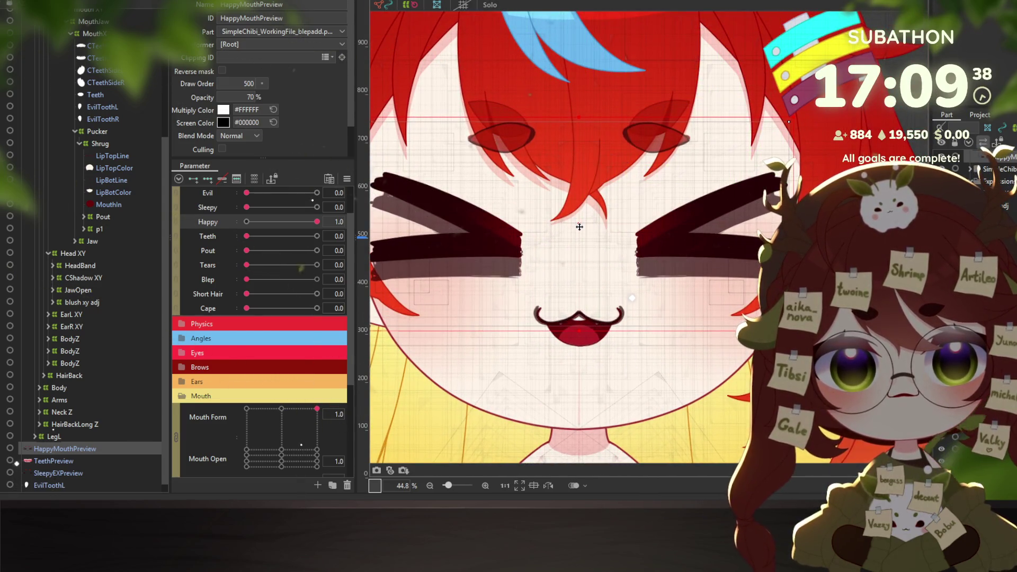
scroll(587, 367, "up", 5)
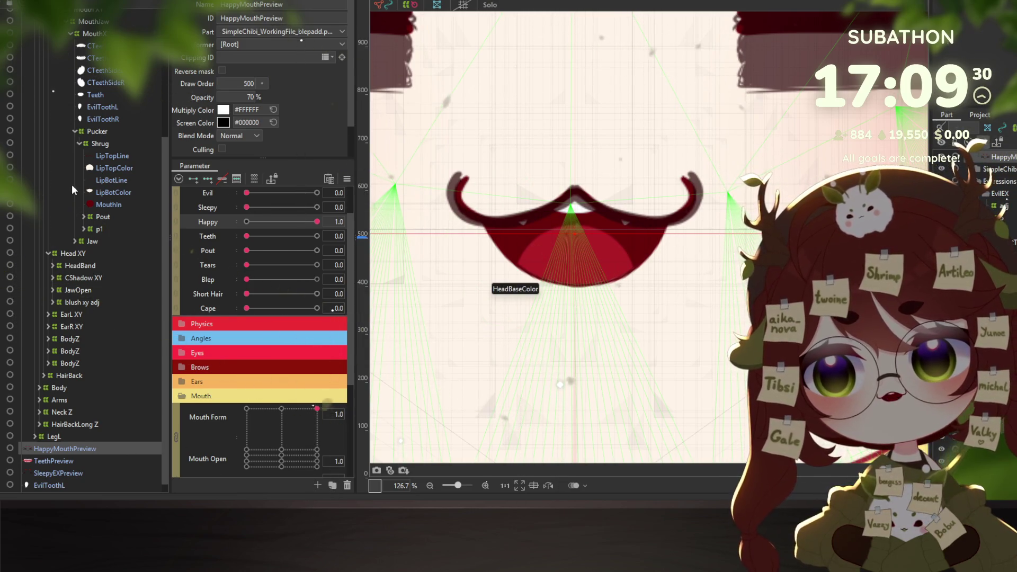
left_click(106, 156)
scroll(575, 271, "up", 3)
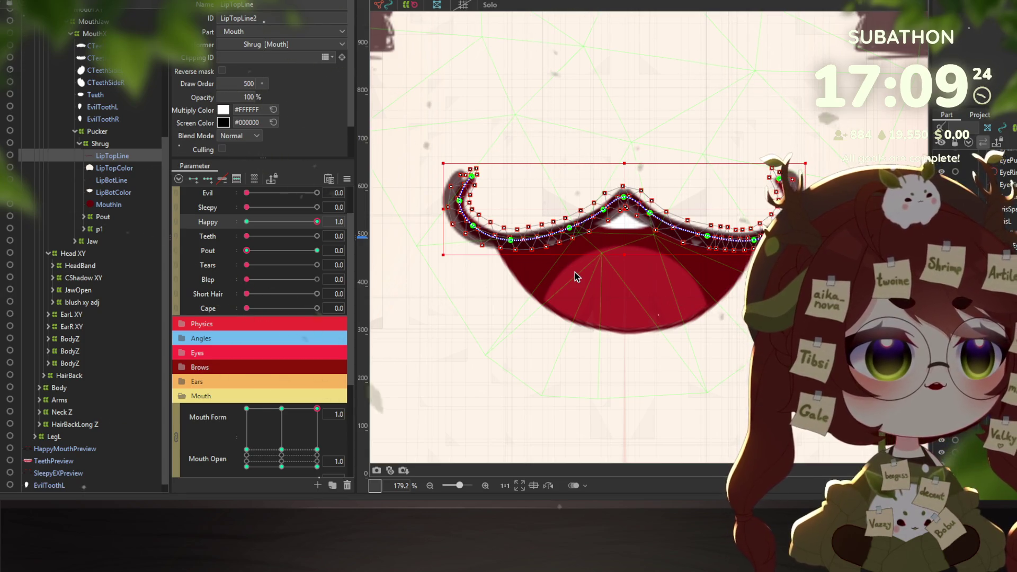
At the neutral Mouth Form keyform, pull a LipTopLine deform-path point down to reshape the lip
left_click(282, 410)
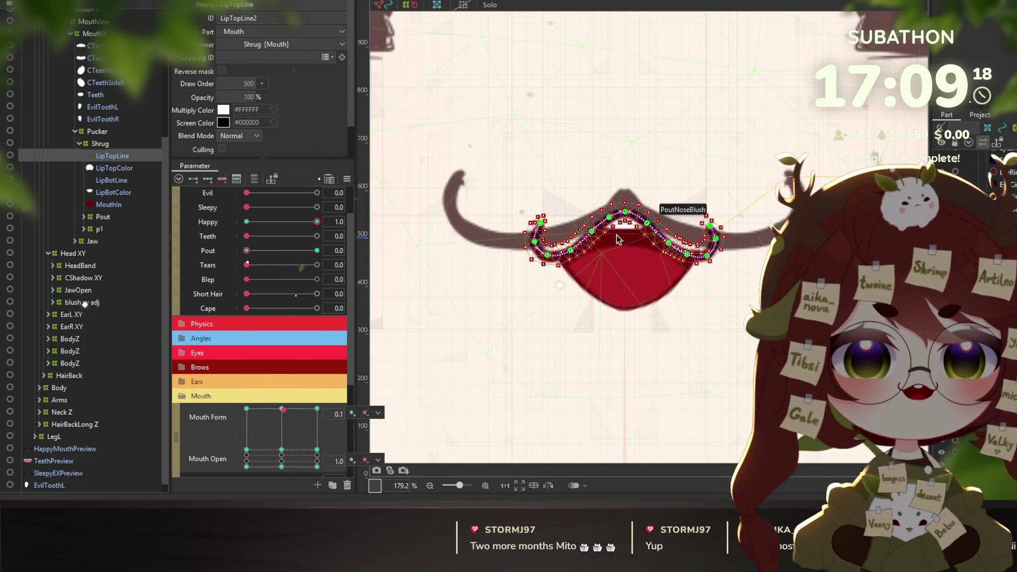
scroll(588, 238, "up", 2)
left_click(587, 238)
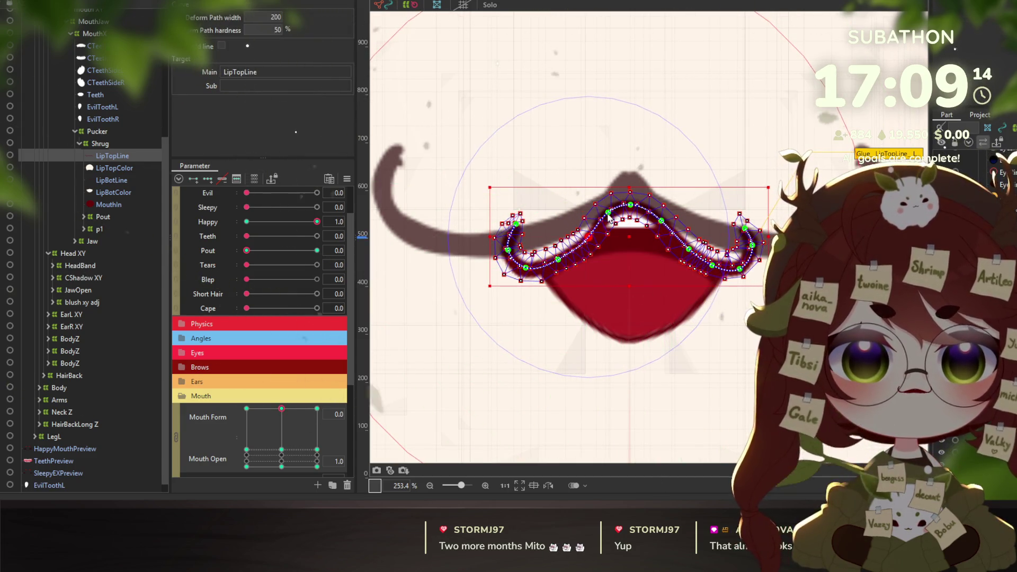
left_click_drag(664, 225, 687, 254)
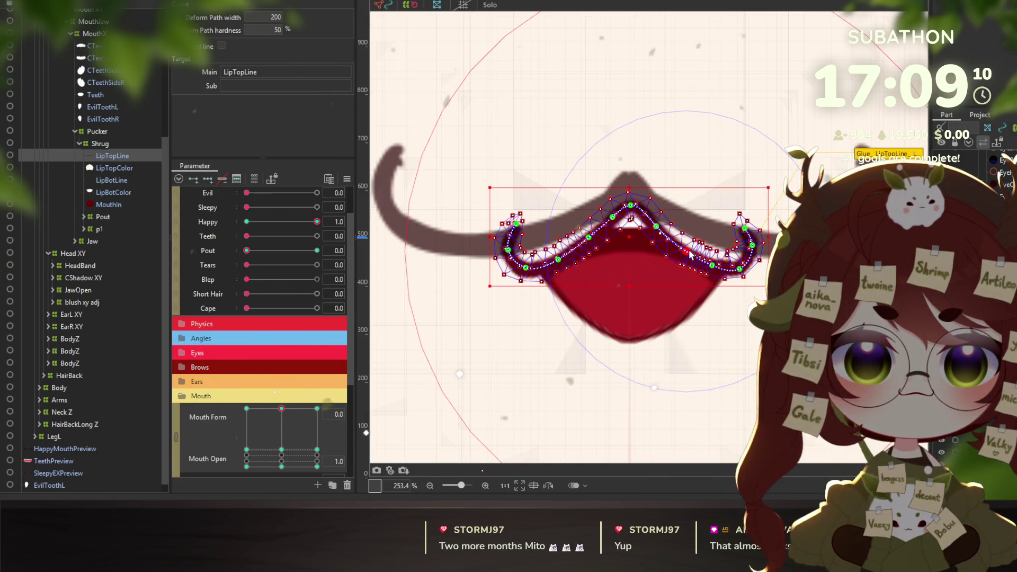
Preview the lip at Mouth Form -1, 0 and 1 keyforms, ending on the wide form
left_click(248, 409)
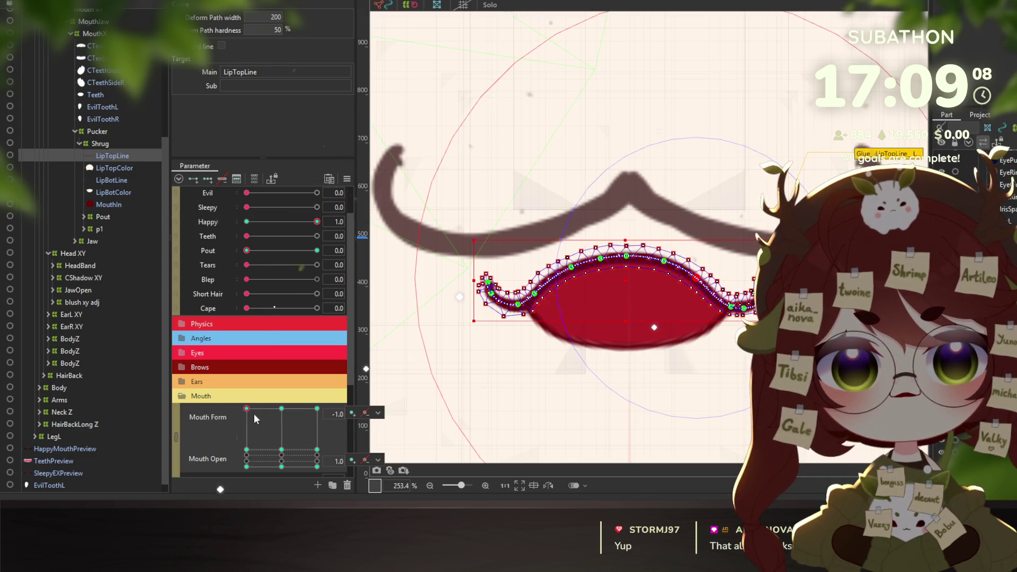
left_click(247, 449)
left_click(281, 449)
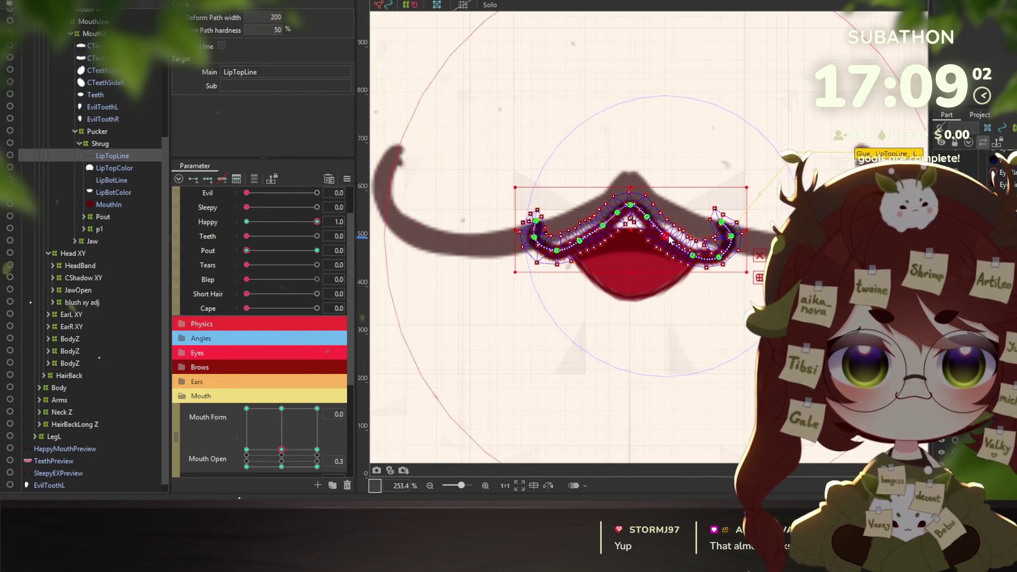
left_click(317, 450)
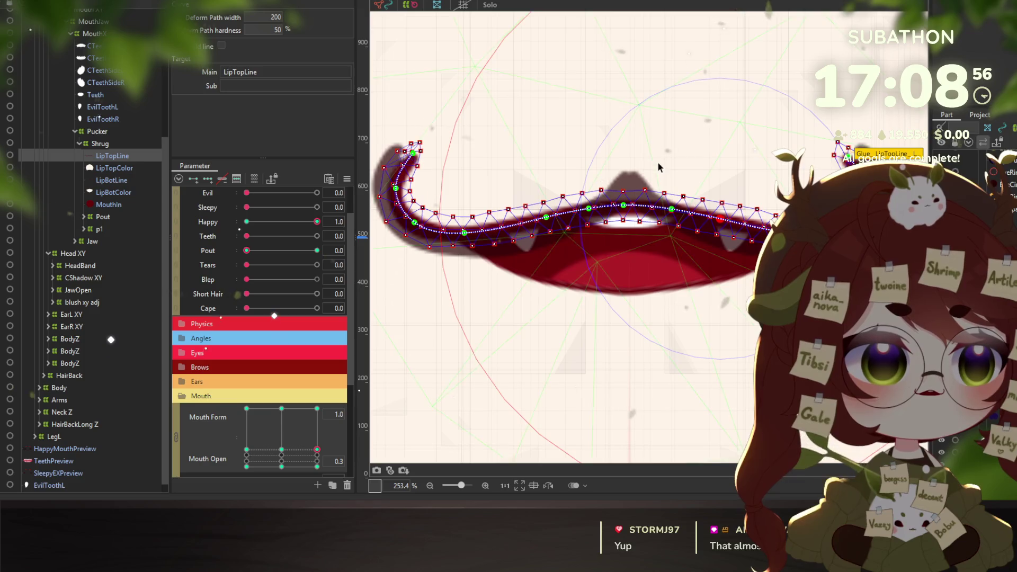
At Mouth Form 1 / Open 0.3, raise the lip centre into a peak and lower its right side
left_click_drag(624, 206, 627, 181)
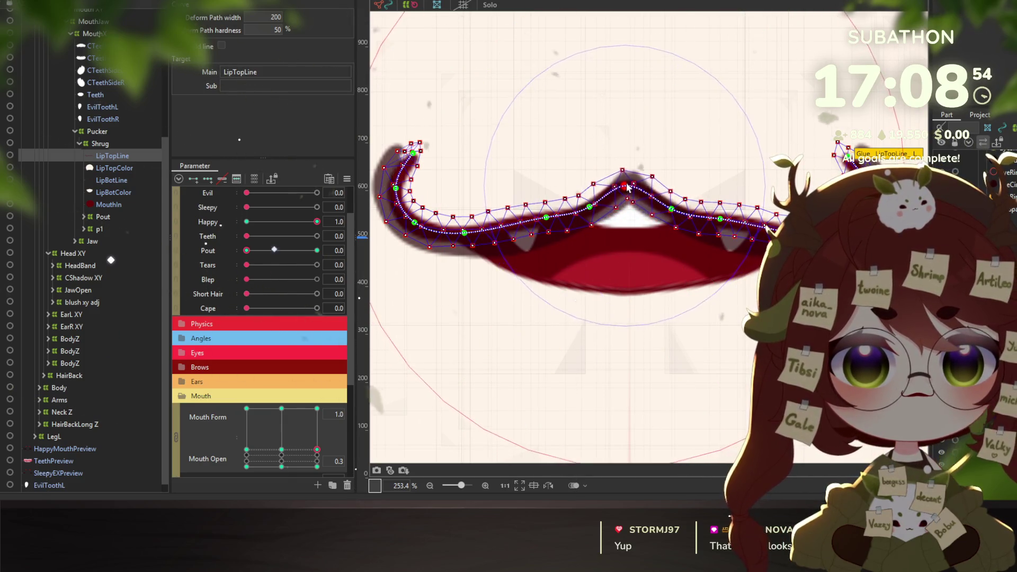
left_click(670, 210)
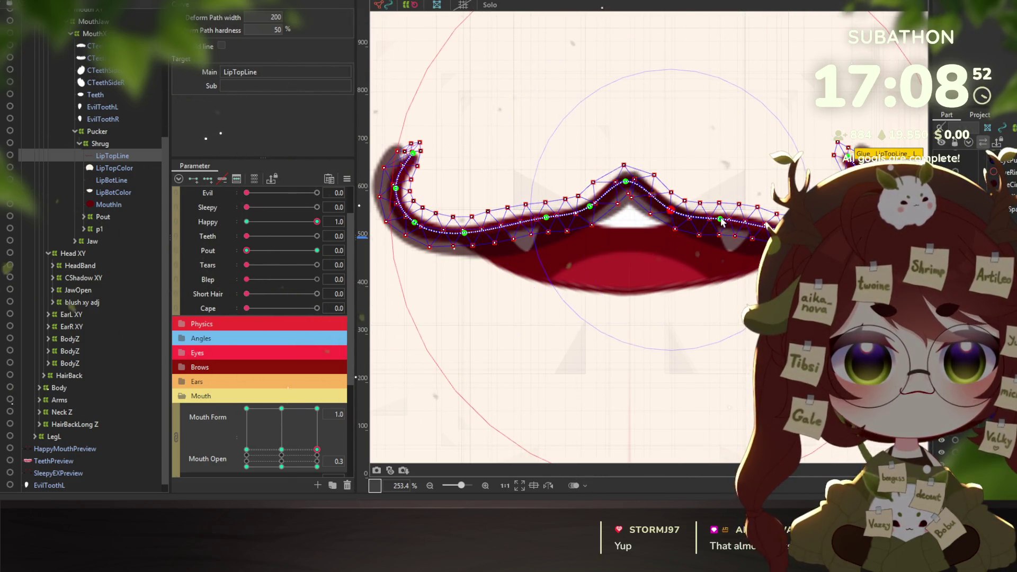
left_click_drag(721, 219, 720, 229)
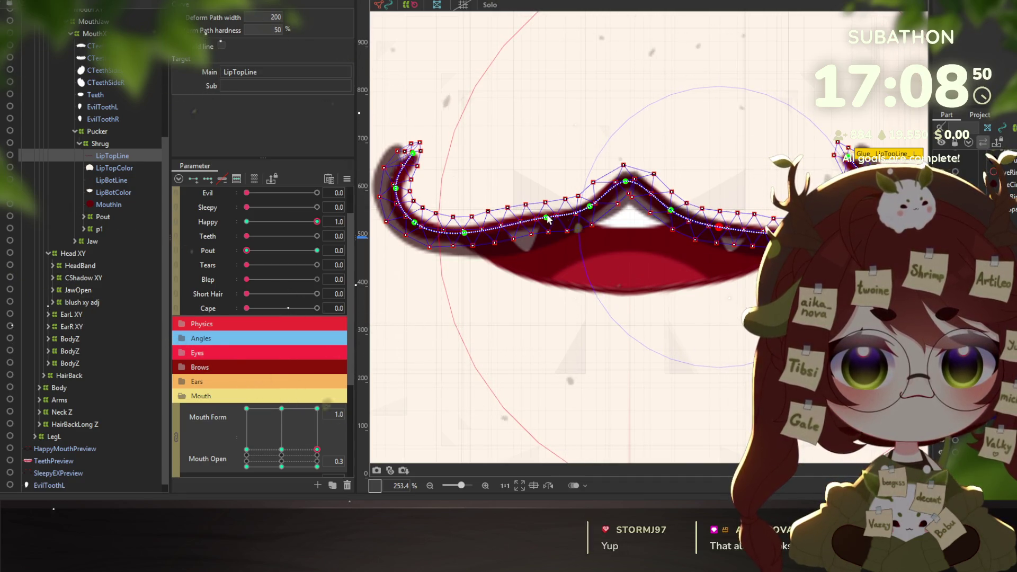
left_click_drag(546, 217, 548, 229)
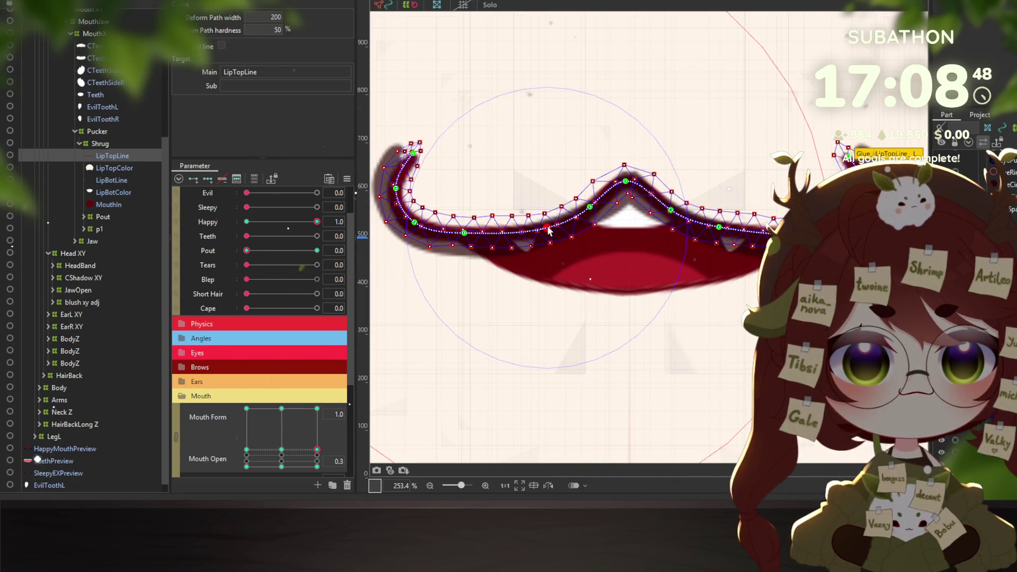
mouse_move(670, 211)
left_mouse_down()
mouse_move(718, 232)
mouse_move(773, 228)
left_mouse_up()
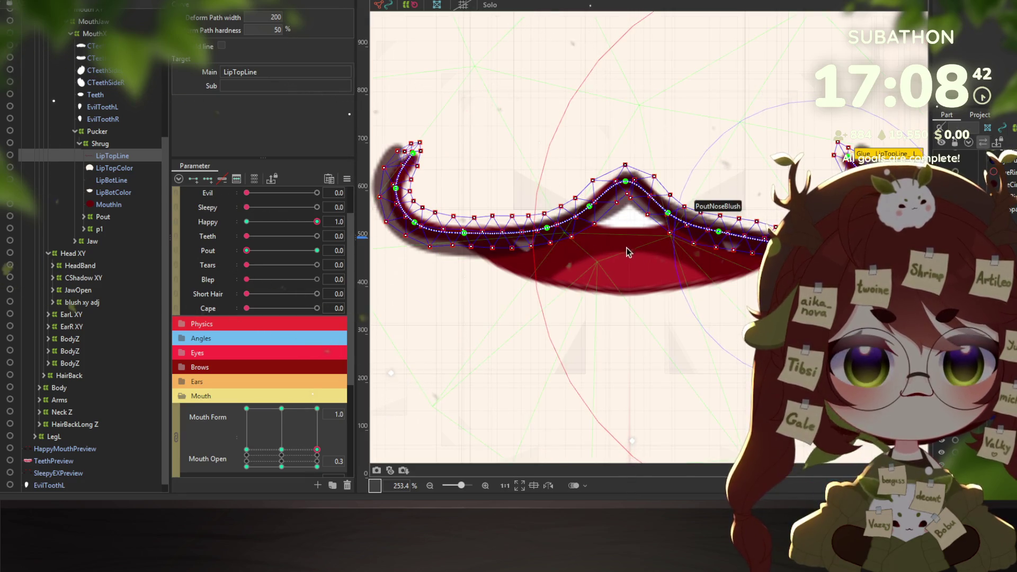
Push the left part of the lip down, refine the centre peak, then set Mouth Open to 0
left_click_drag(464, 232, 462, 239)
left_click(414, 225)
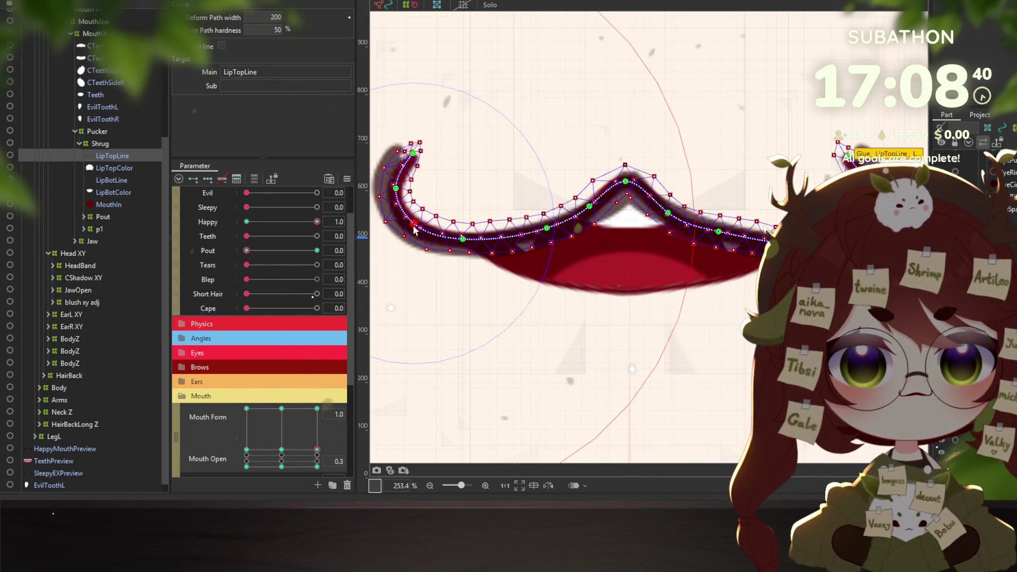
left_click(547, 230)
left_click_drag(589, 206, 631, 185)
left_click(626, 182)
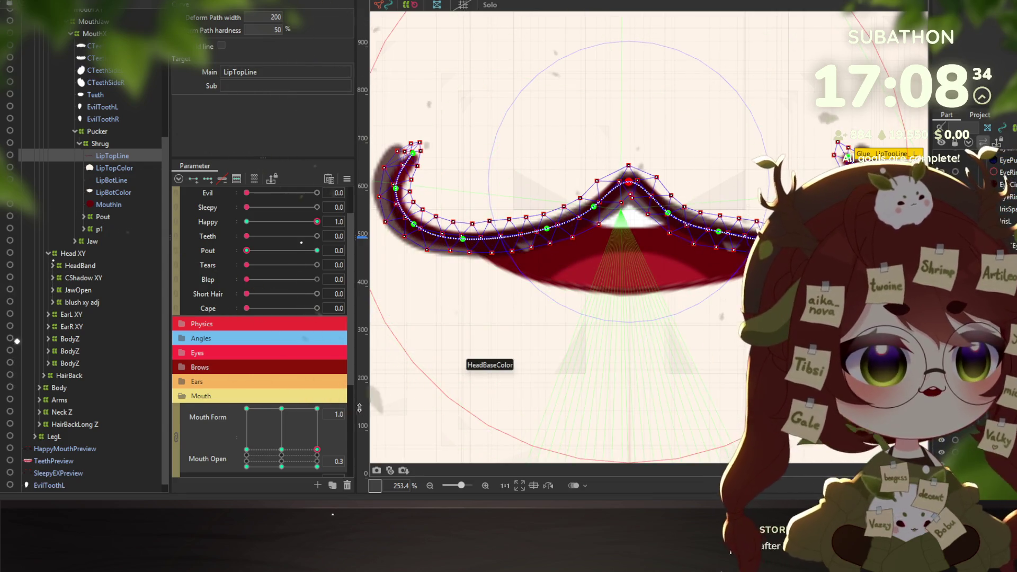
scroll(318, 442, "down", 3)
left_click(316, 424)
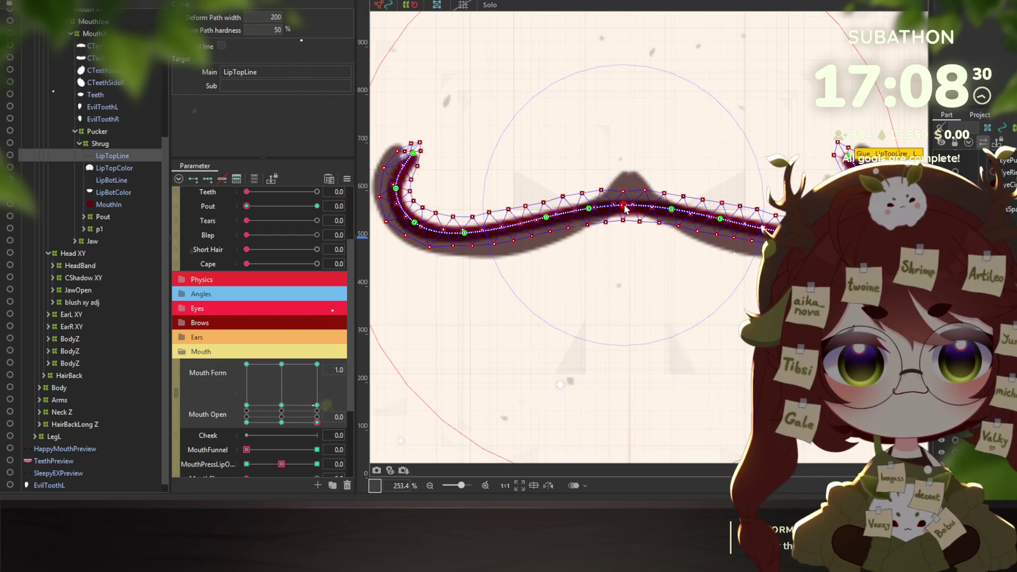
At Mouth Form 1 / Open 0, raise the lip's centre peak and pull its left and right sections down
left_click_drag(624, 206, 626, 182)
left_click(546, 219)
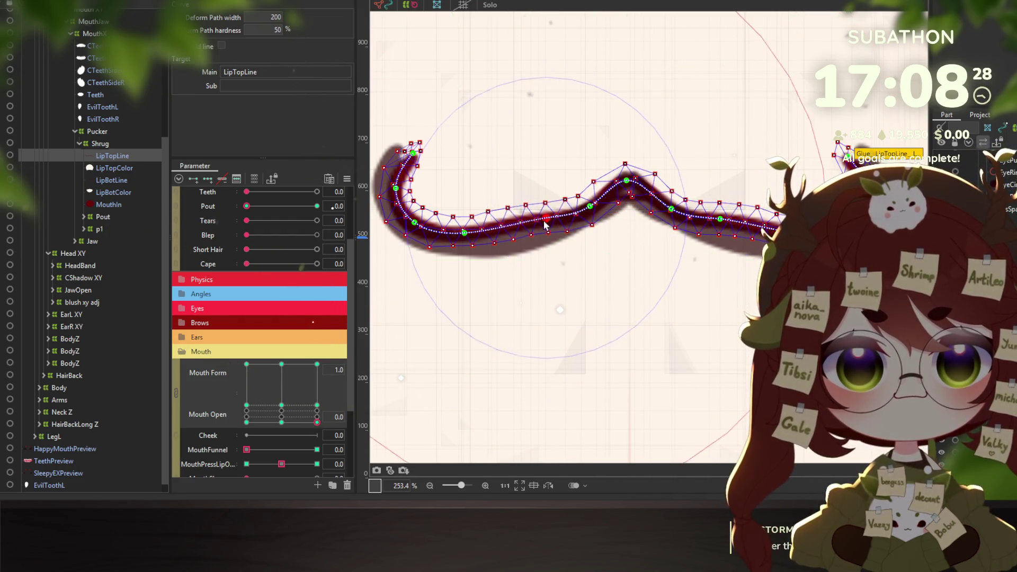
left_click_drag(545, 219, 544, 233)
left_click_drag(464, 233, 462, 241)
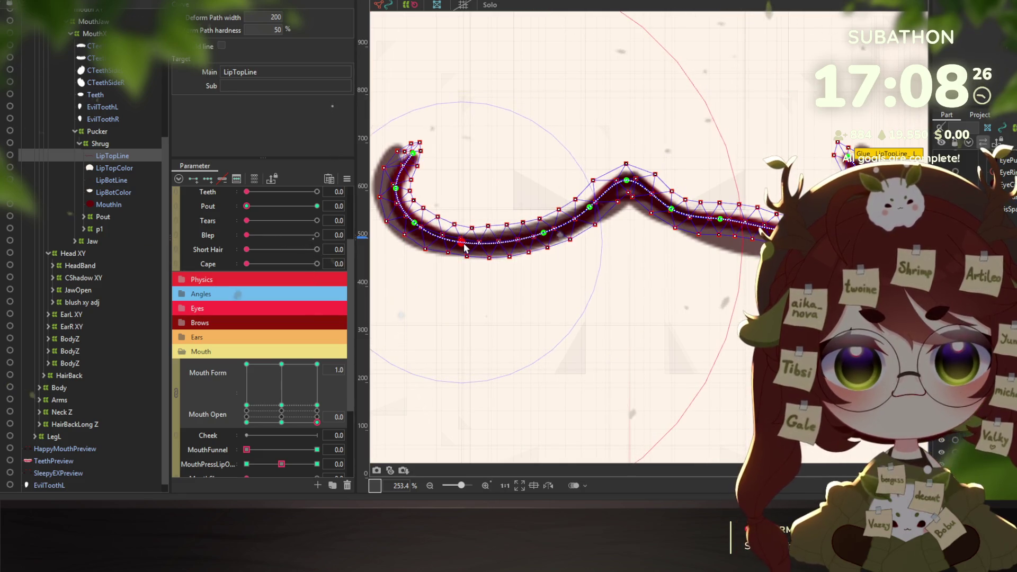
left_click_drag(720, 219, 718, 235)
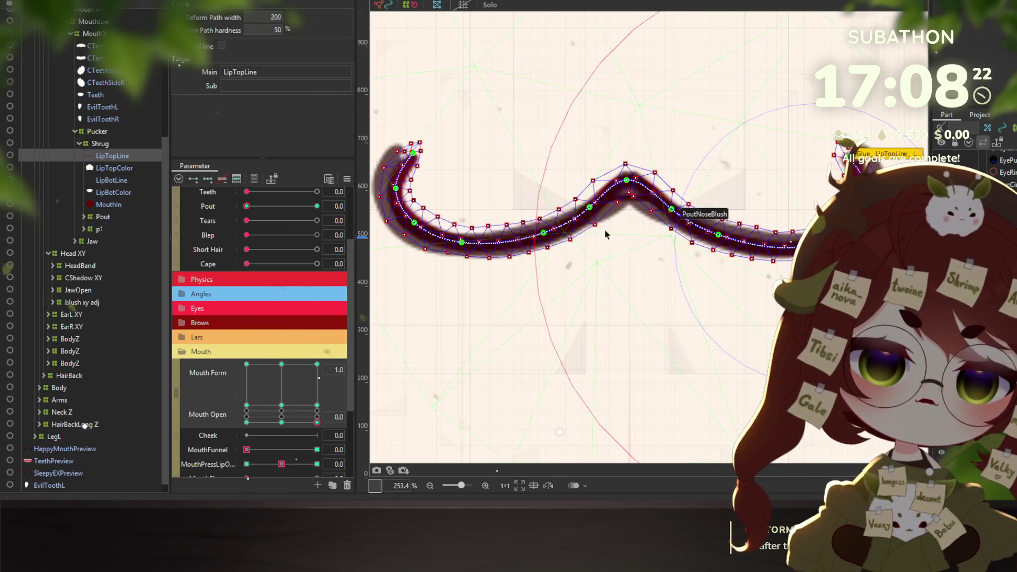
left_click(591, 207)
left_click_drag(626, 181, 630, 182)
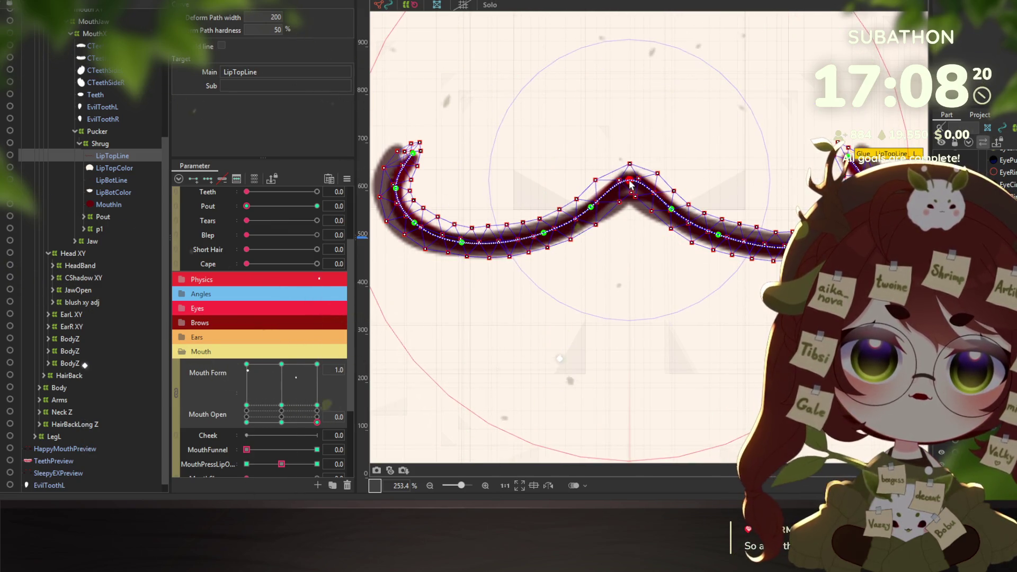
left_click_drag(670, 208, 668, 211)
Switch to Mouth Form 0 closed and reshape the lip into a wave with a raised centre peak
scroll(669, 255, "down", 3)
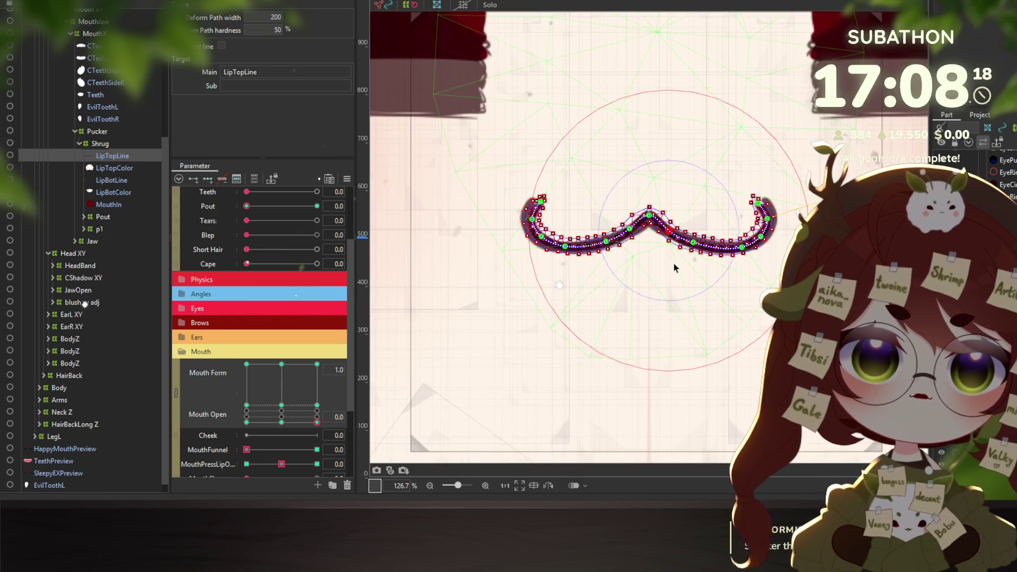
left_click(281, 422)
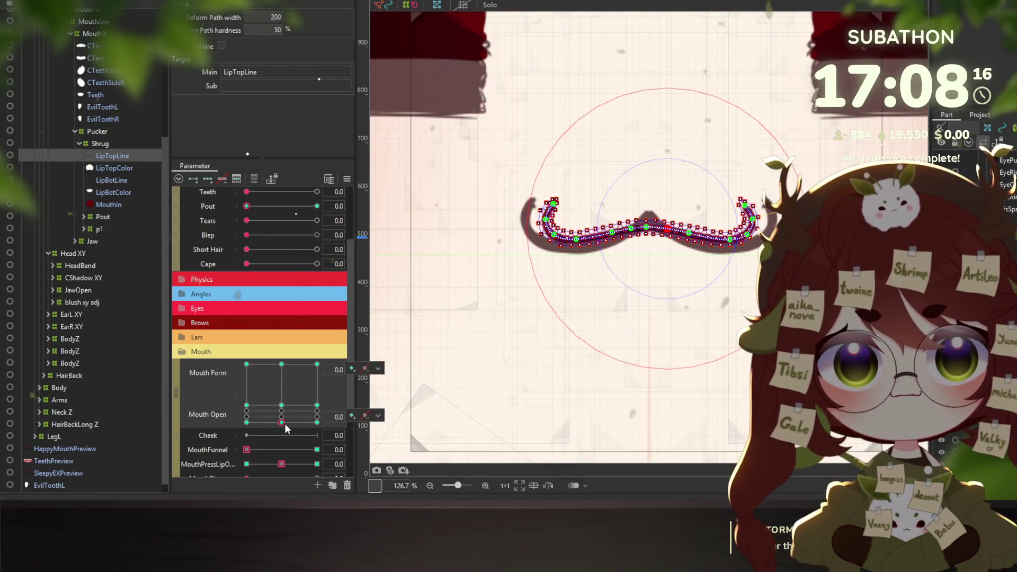
scroll(642, 225, "up", 3)
left_click_drag(642, 225, 646, 200)
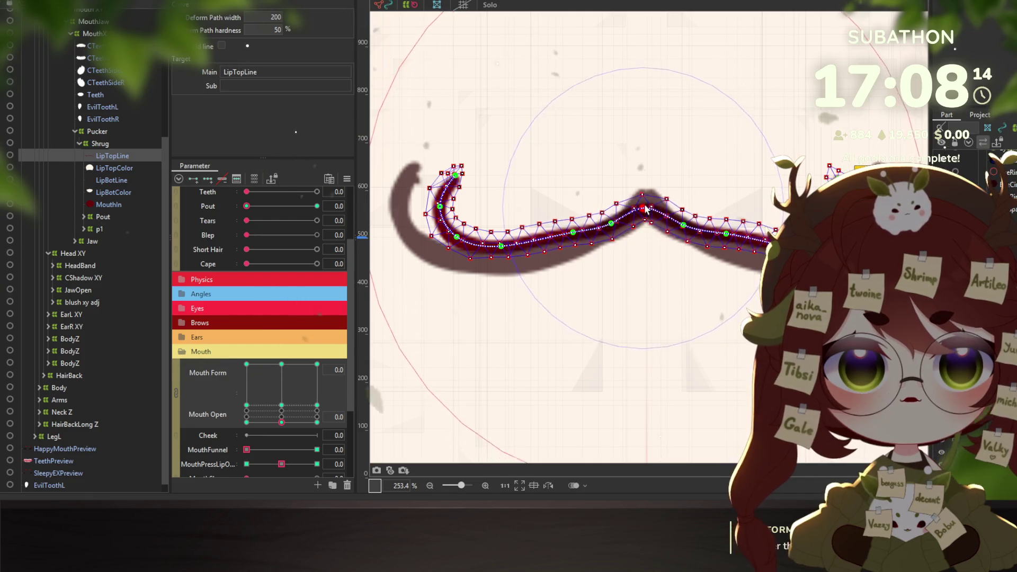
left_click_drag(501, 246, 499, 262)
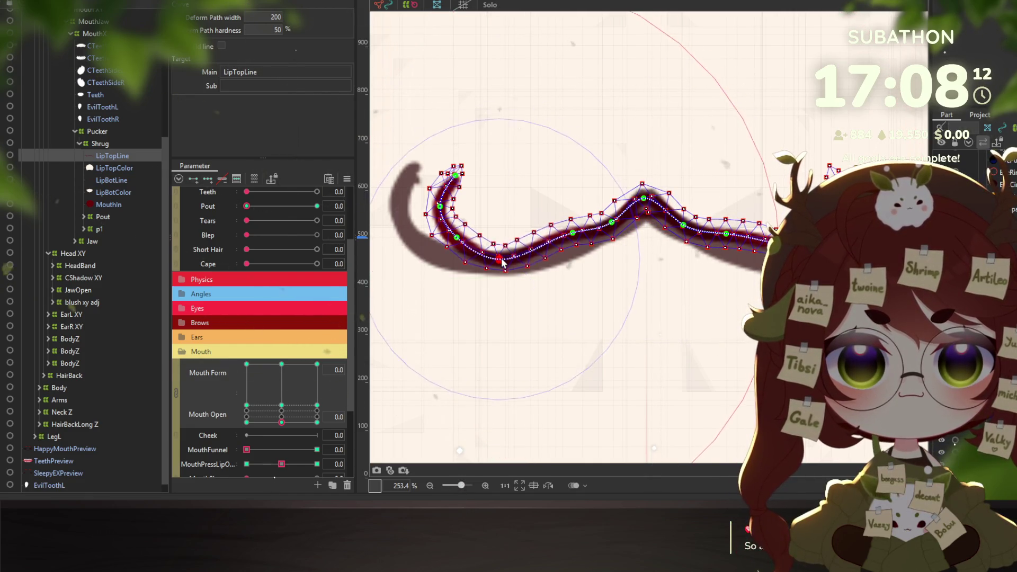
left_click_drag(573, 232, 576, 245)
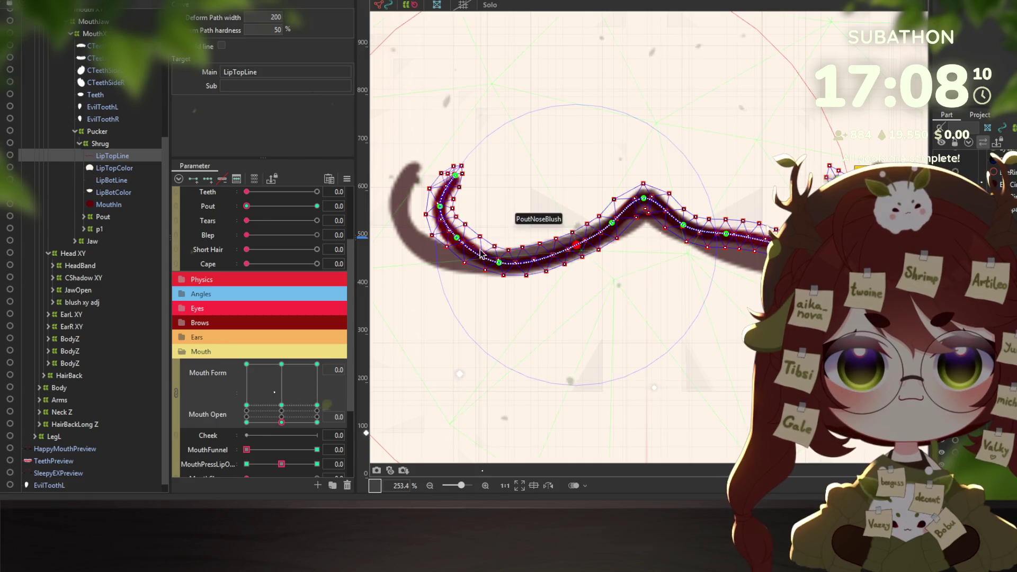
left_click_drag(499, 262, 498, 258)
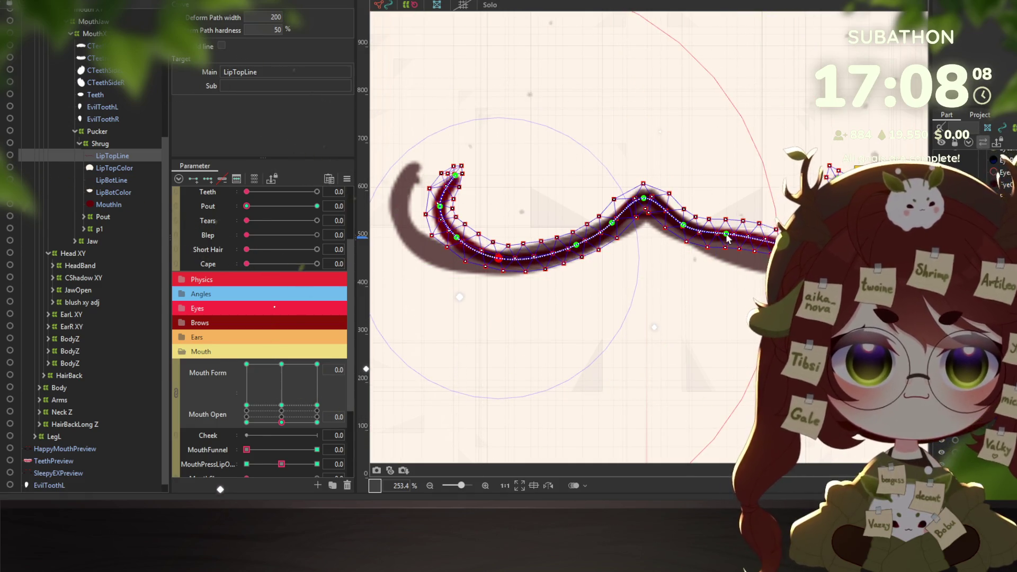
left_click_drag(726, 234, 723, 248)
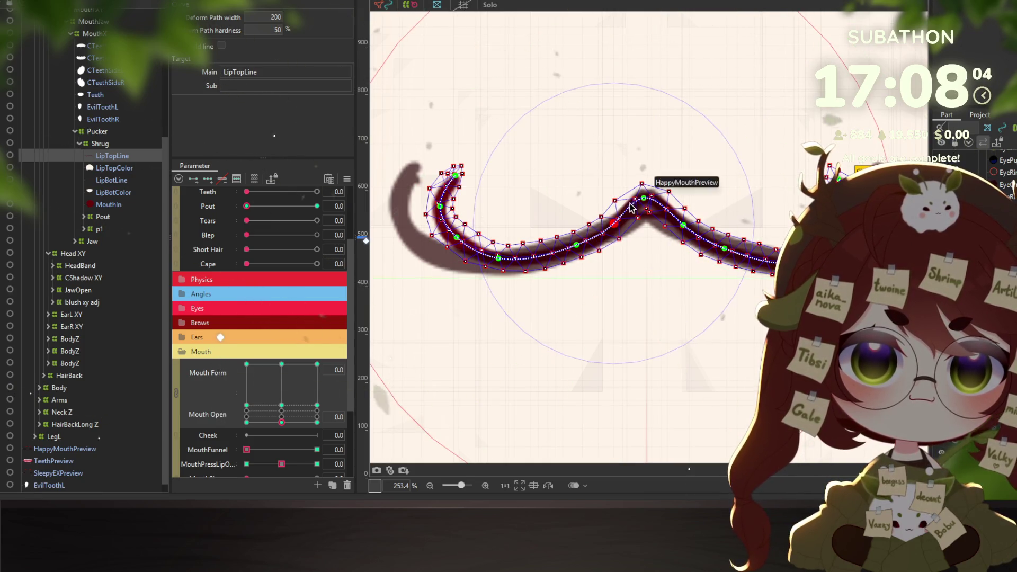
left_click_drag(643, 197, 645, 198)
left_click(58, 3)
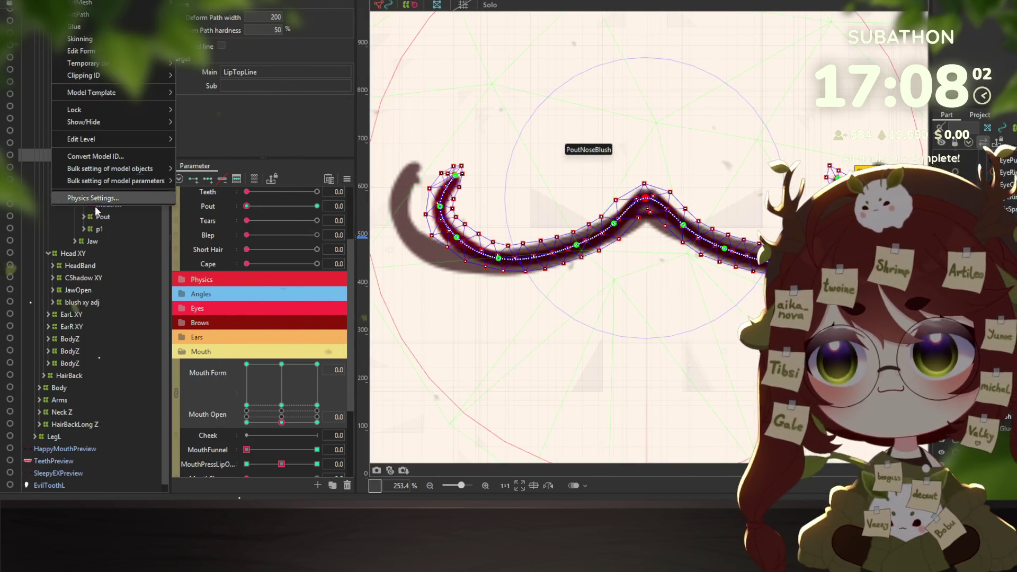
In the physics settings, open and close the mouth to test the tongue physics
left_click(114, 197)
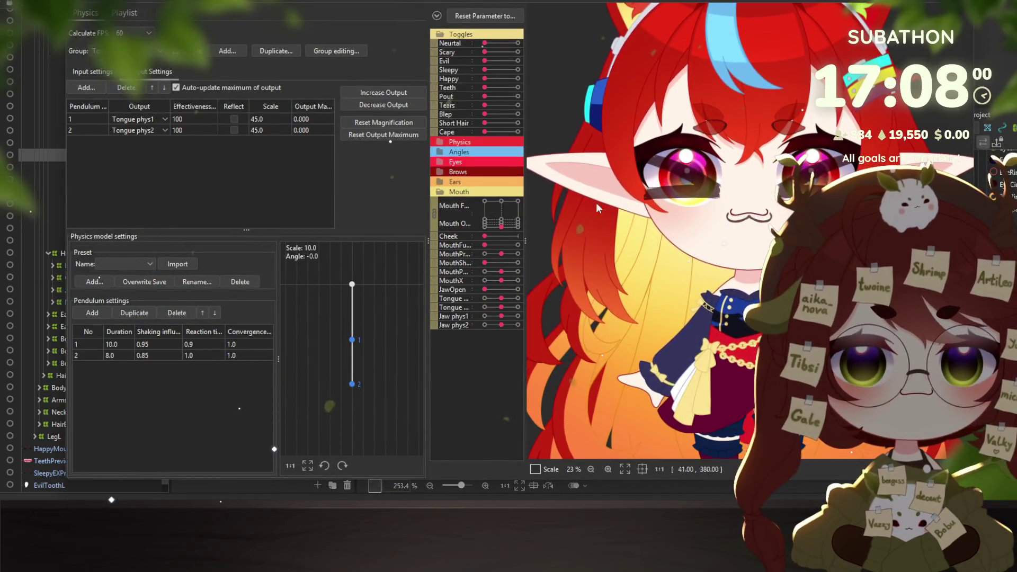
key("Escape")
key("Escape")
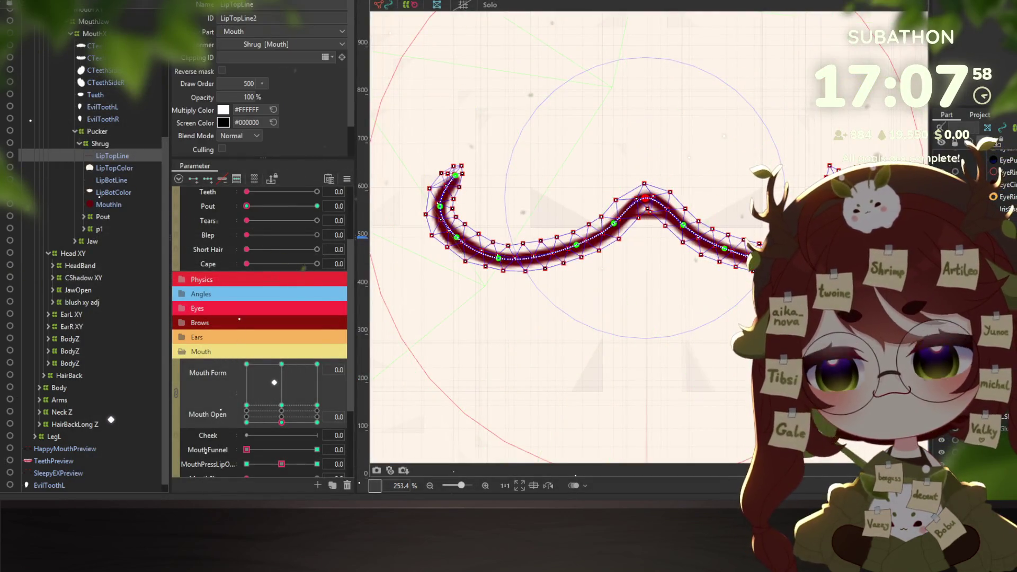
left_click(58, 3)
left_click(89, 198)
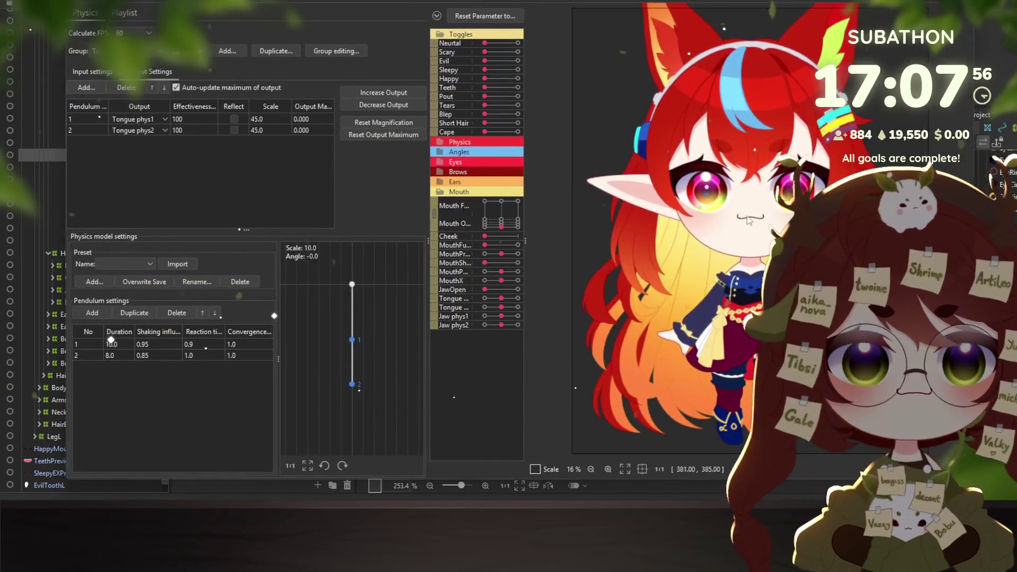
left_click_drag(512, 211, 517, 201)
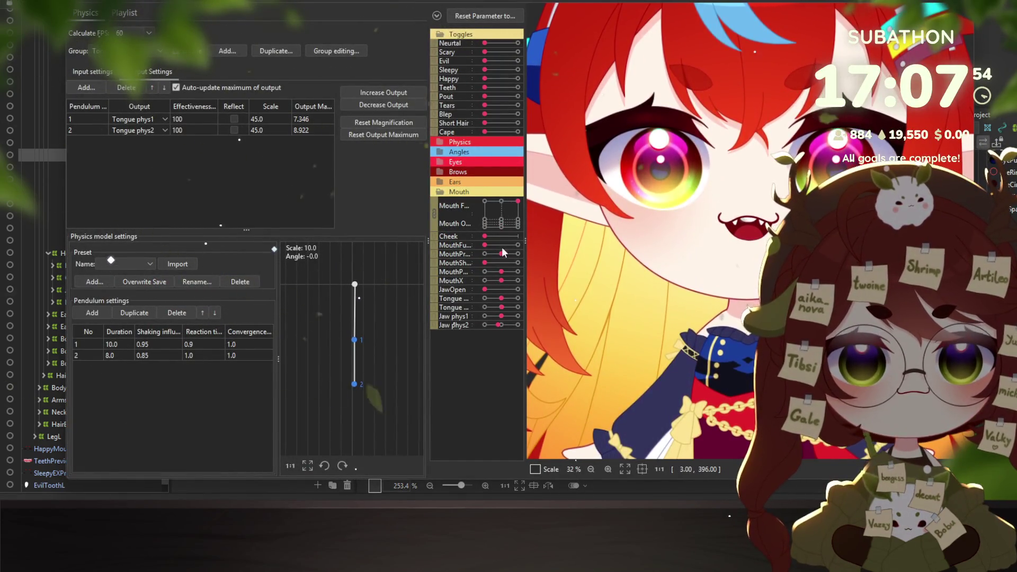
left_click(501, 225)
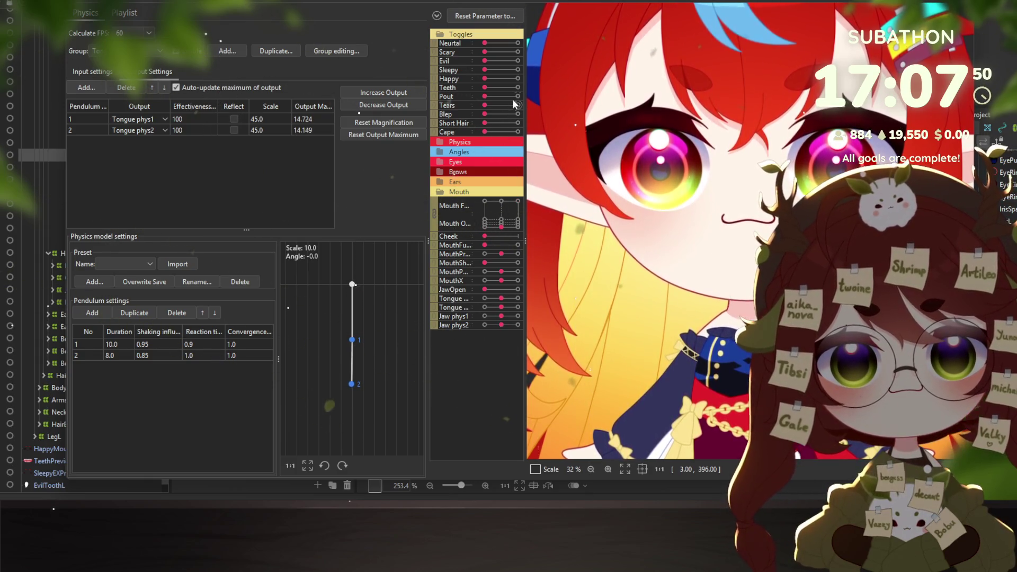
Set Happy to 1 and leave the Mouth Form/Open knob bottom-right for a cat-like w mouth
left_click(518, 79)
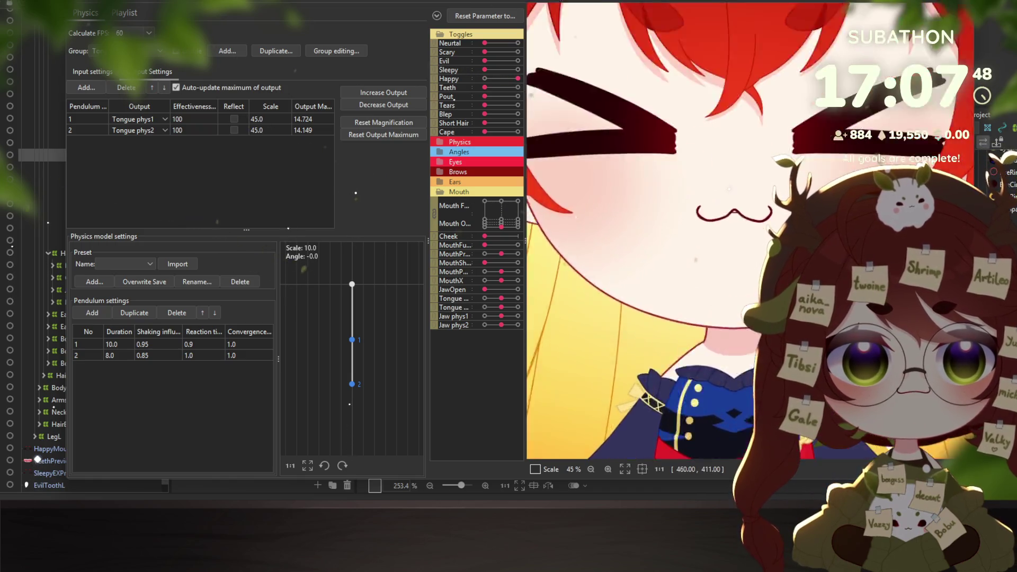
scroll(795, 259, "up", 3)
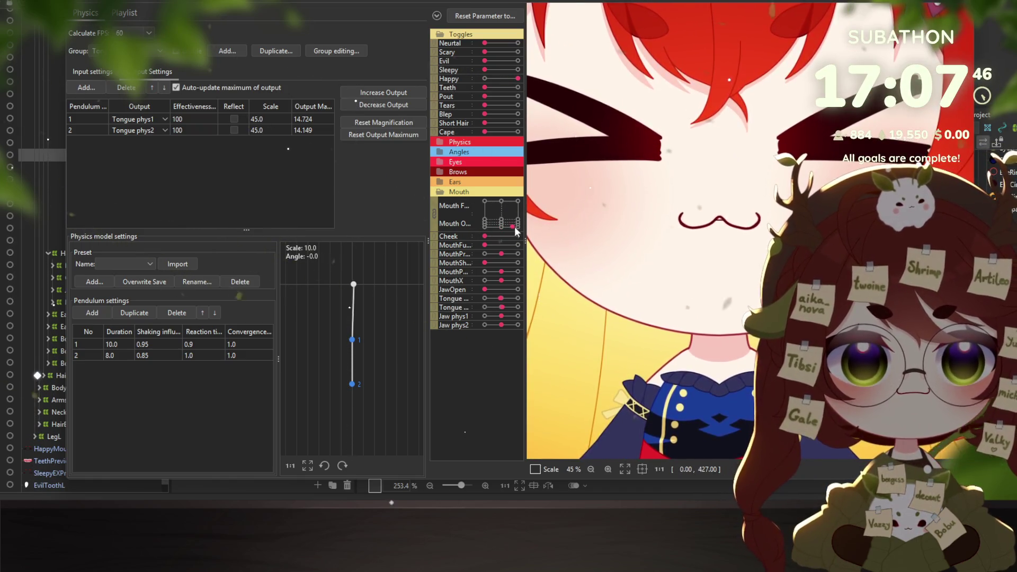
left_click_drag(501, 225, 522, 183)
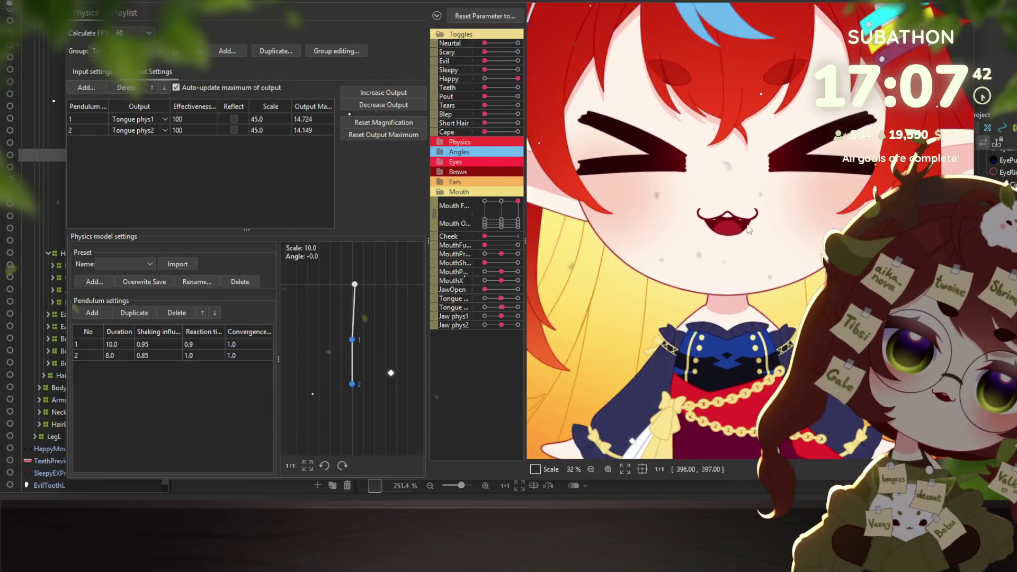
left_click(516, 219)
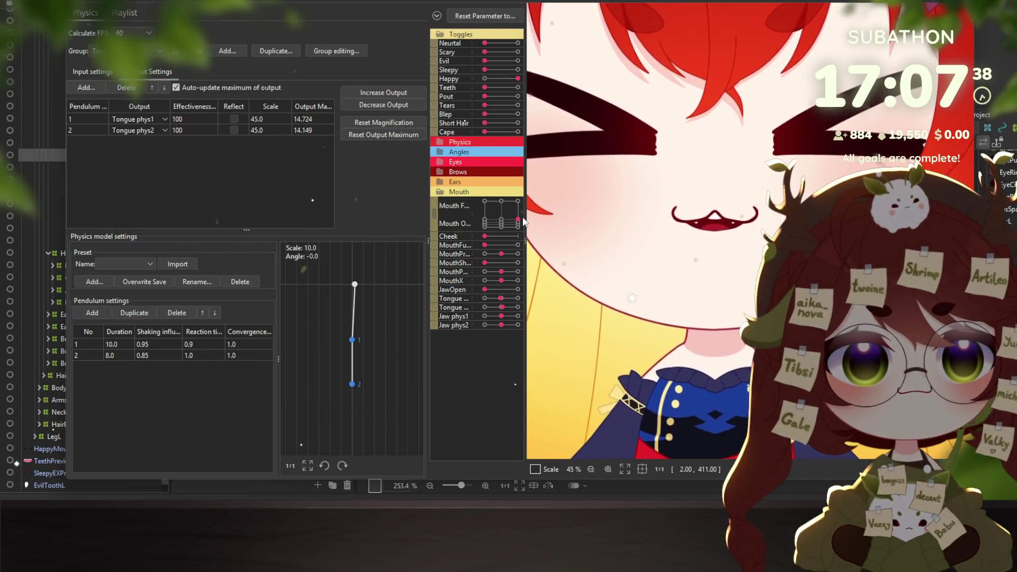
left_click(503, 220)
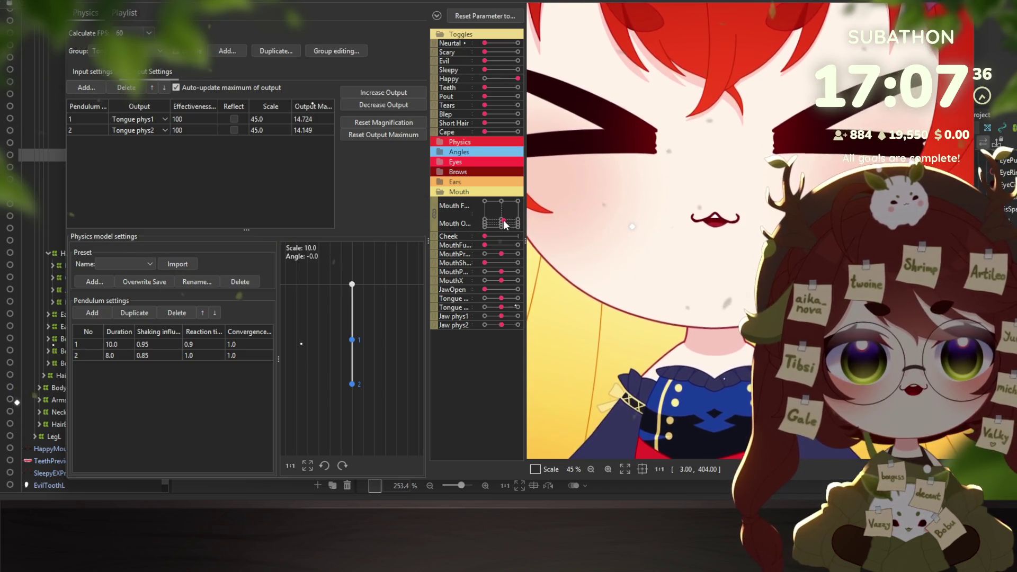
left_click(517, 226)
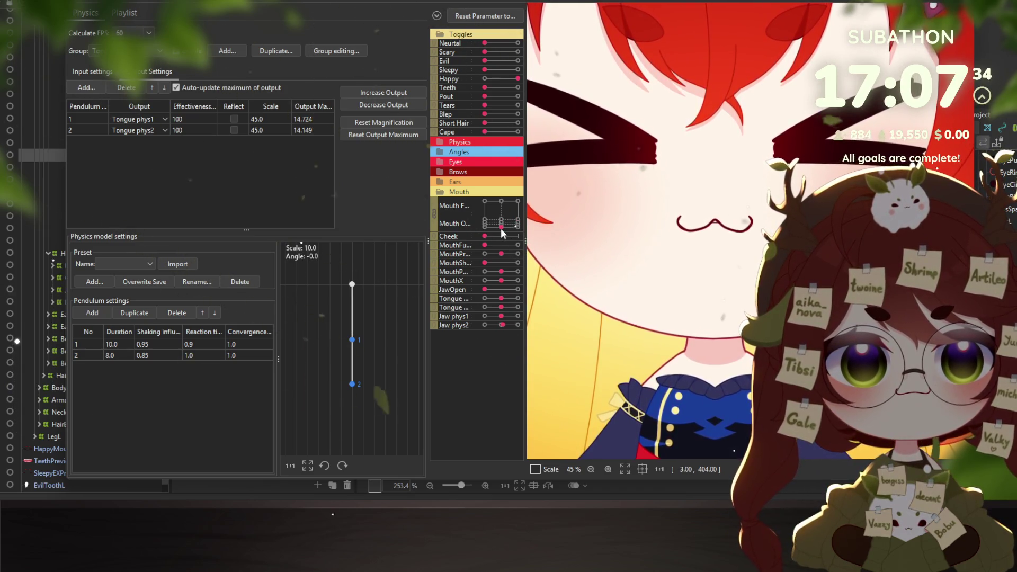
scroll(528, 233, "down", 3)
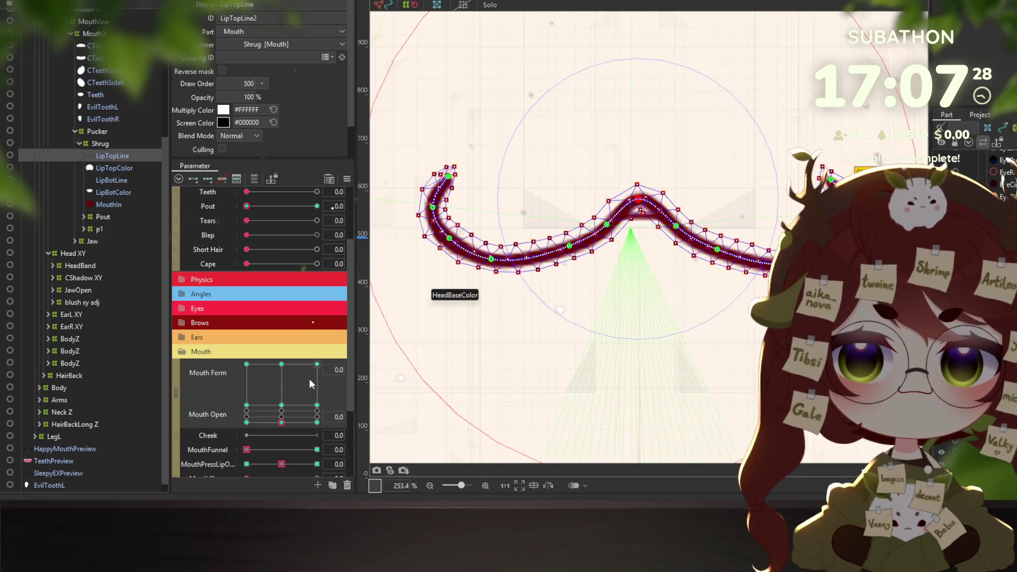
Bend the middle of the LipTopLine curve with the Deform Path tool
scroll(281, 217, "up", 3)
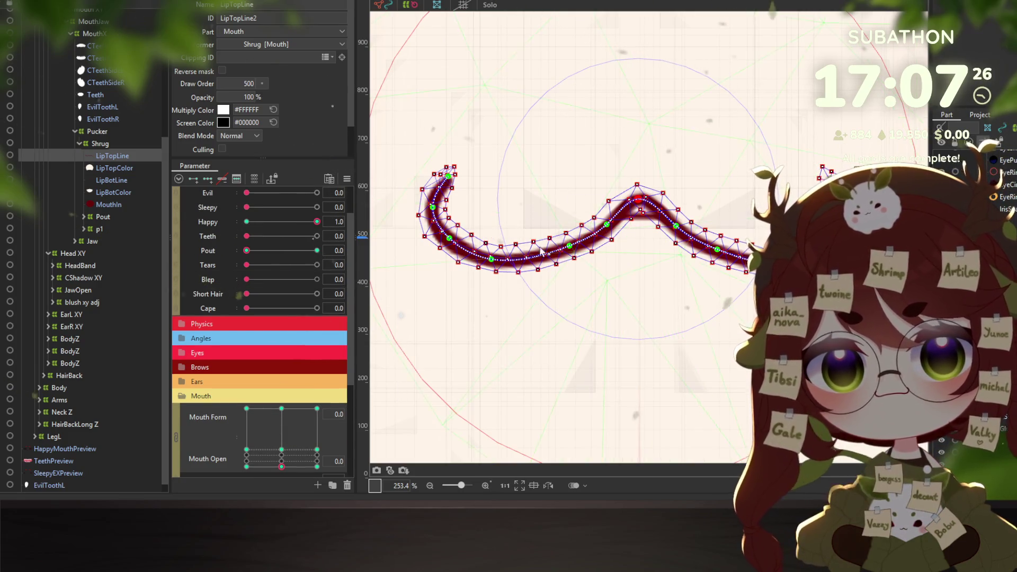
left_click_drag(585, 235, 539, 265)
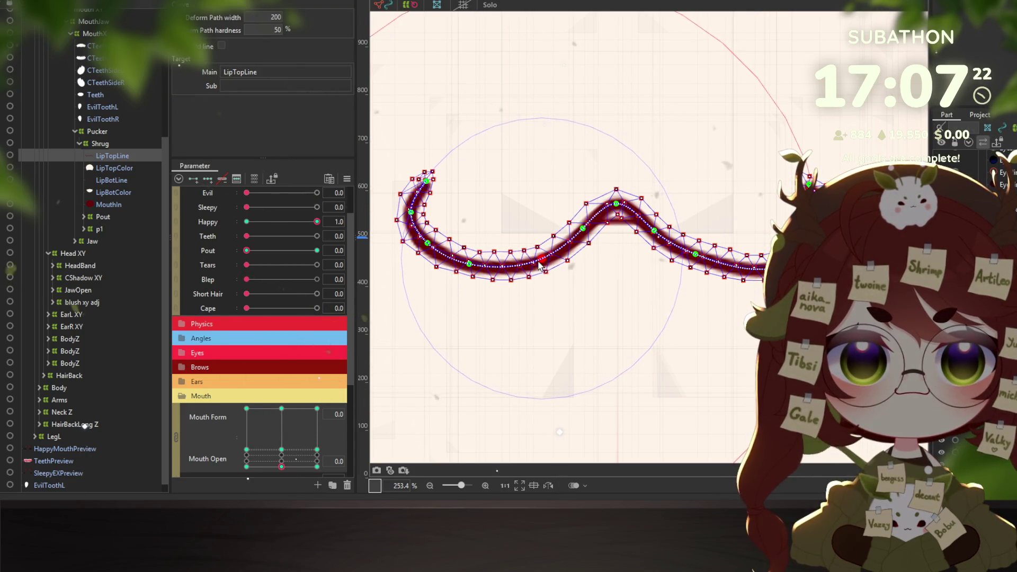
left_click(469, 264)
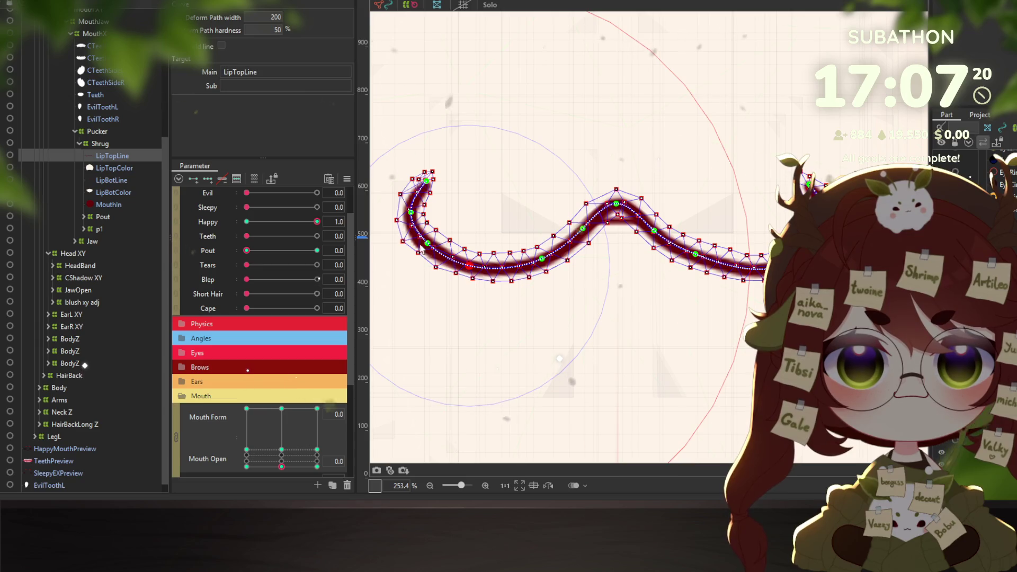
left_click(412, 212)
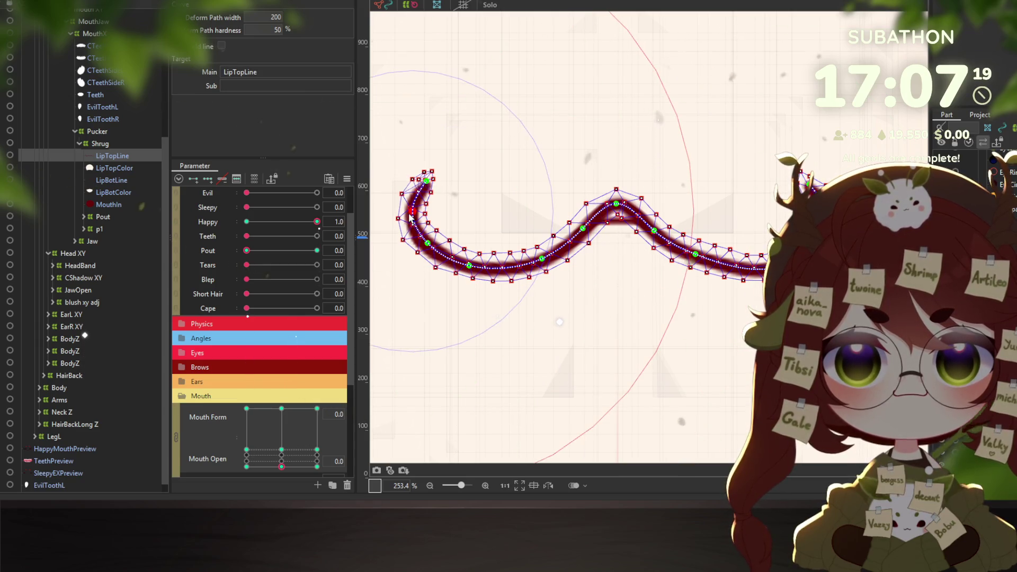
left_click(427, 248)
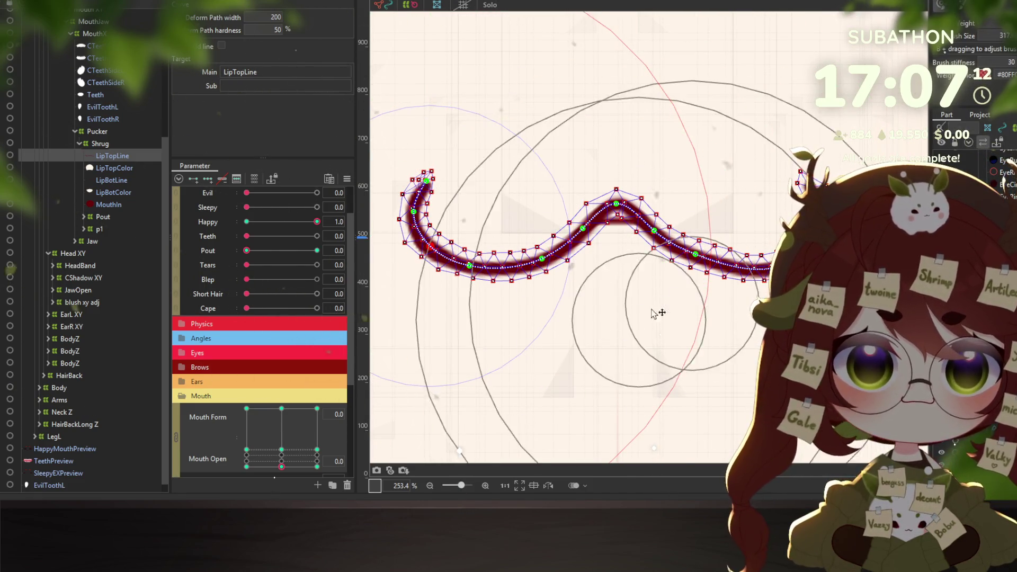
Set the deform brush size to 163 and nudge the lip's right half slightly downward
left_click_drag(652, 312, 697, 258)
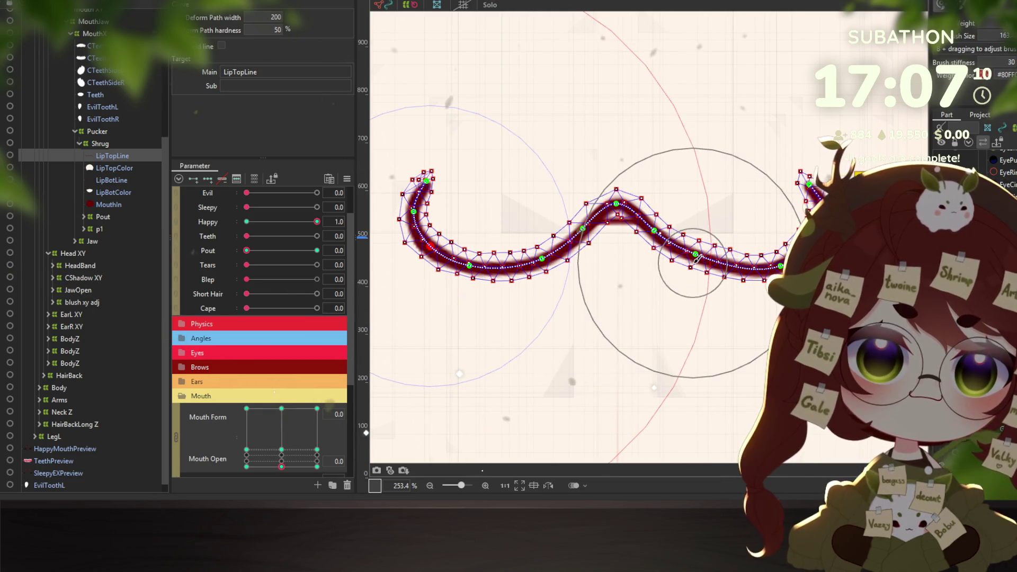
key("v")
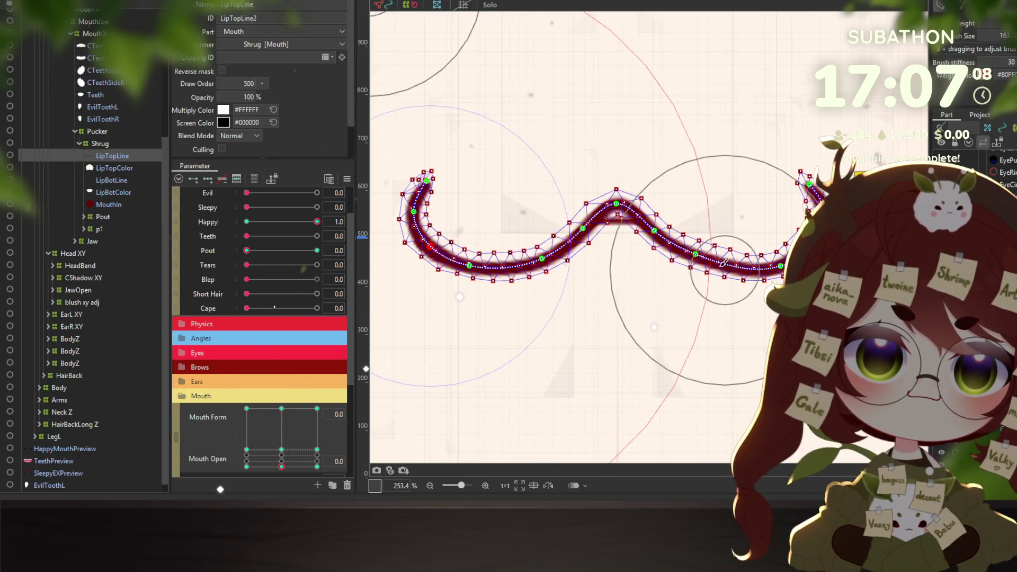
left_click_drag(724, 263, 781, 254)
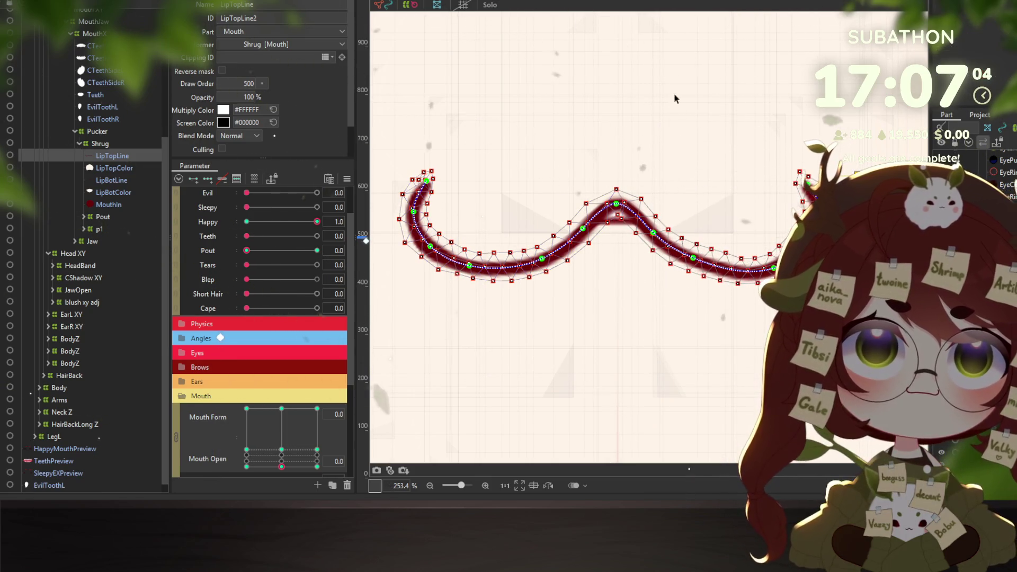
left_click_drag(696, 265, 695, 270)
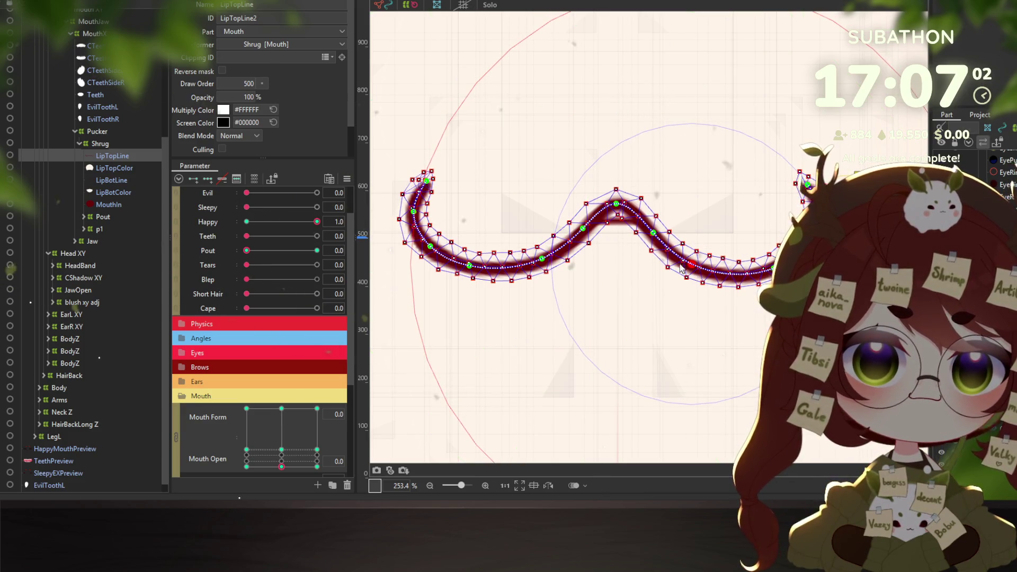
Add a path point at the lip's right end and shift its left arc slightly right
key("p")
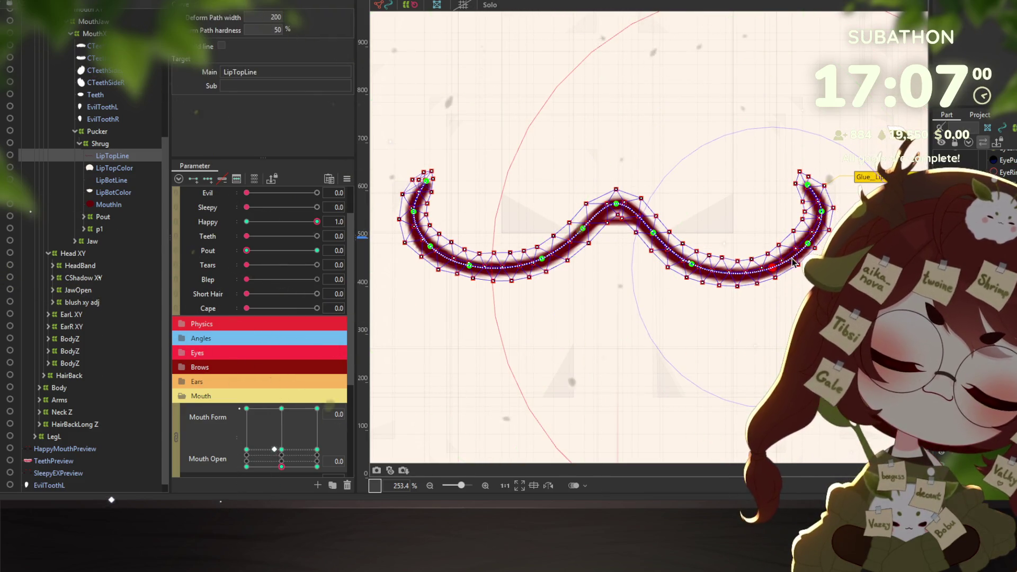
left_click(812, 246)
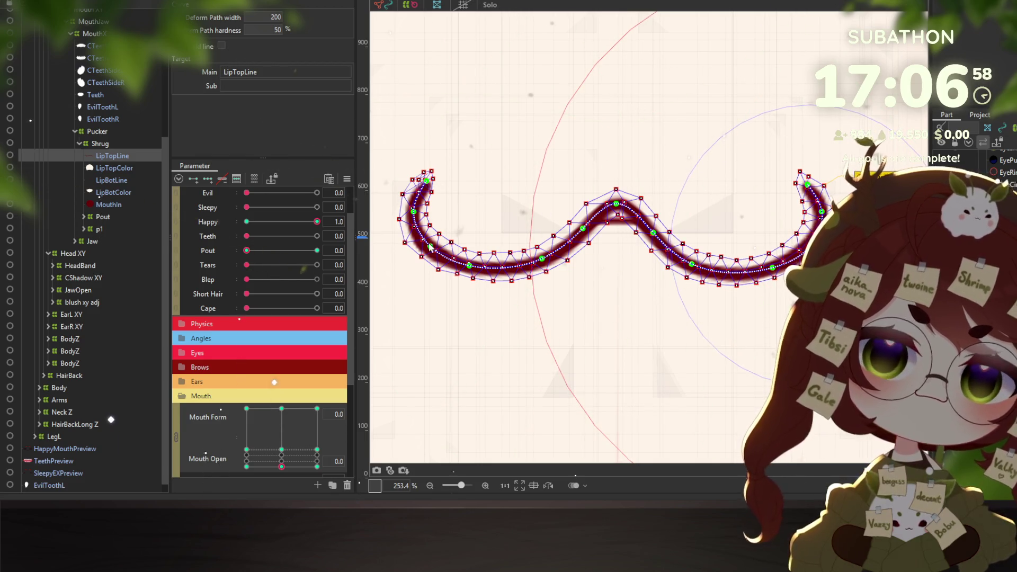
left_click_drag(414, 211, 417, 212)
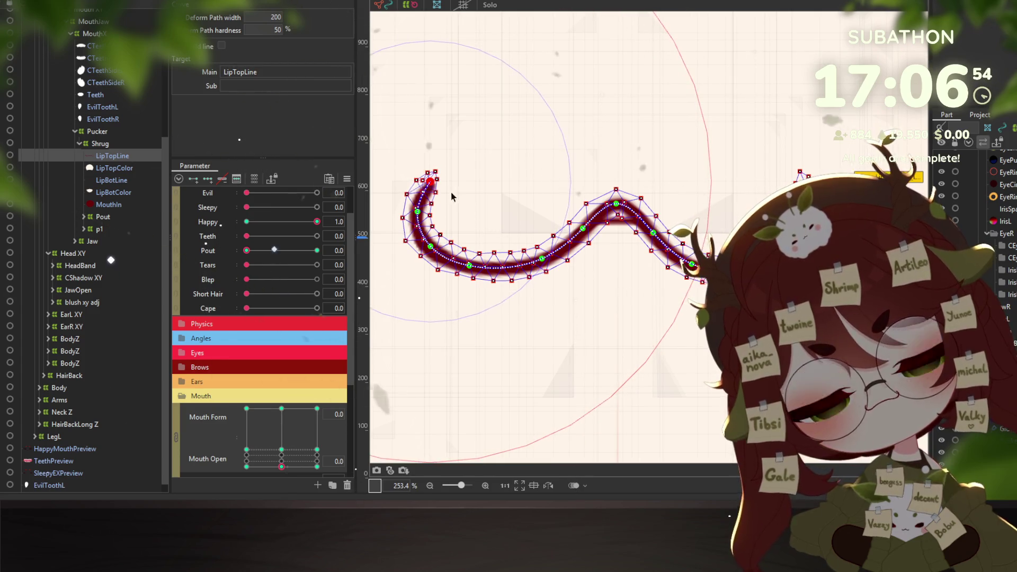
scroll(588, 289, "down", 3)
scroll(529, 254, "up", 3)
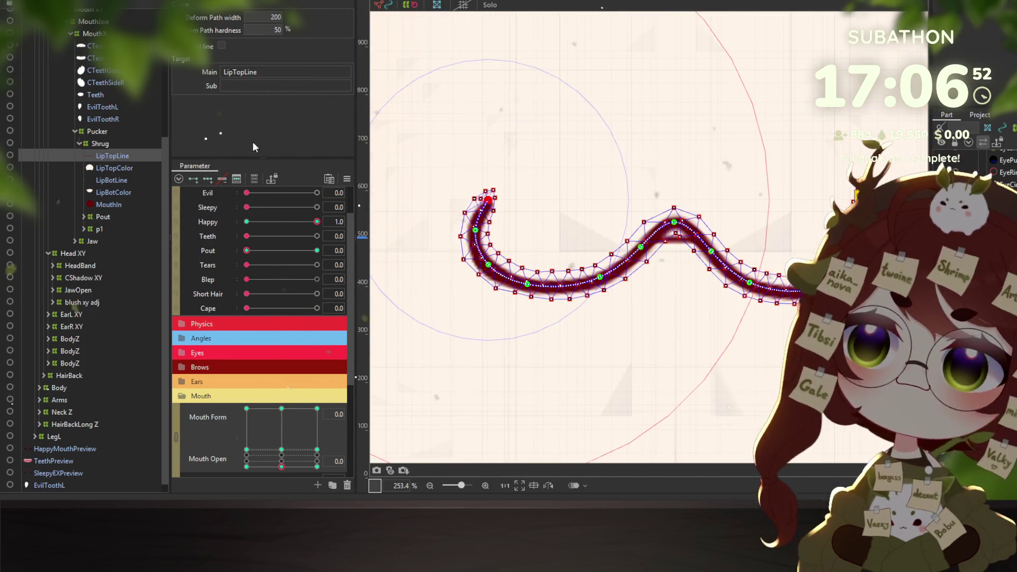
left_click(412, 6)
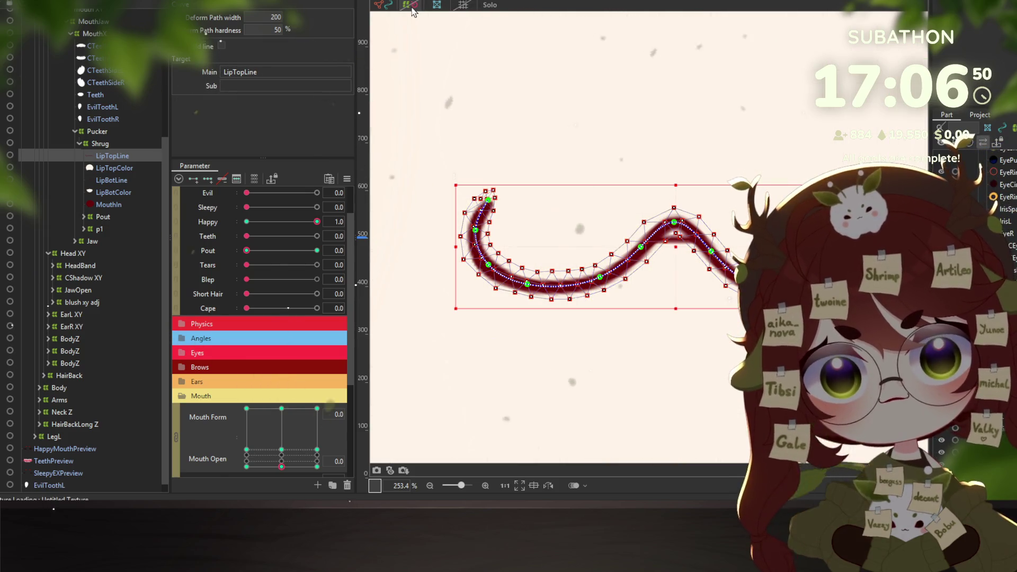
Deselect the lip, toggle the mesh overlay off and on to preview it, then reselect LipTopLine
left_click(465, 41)
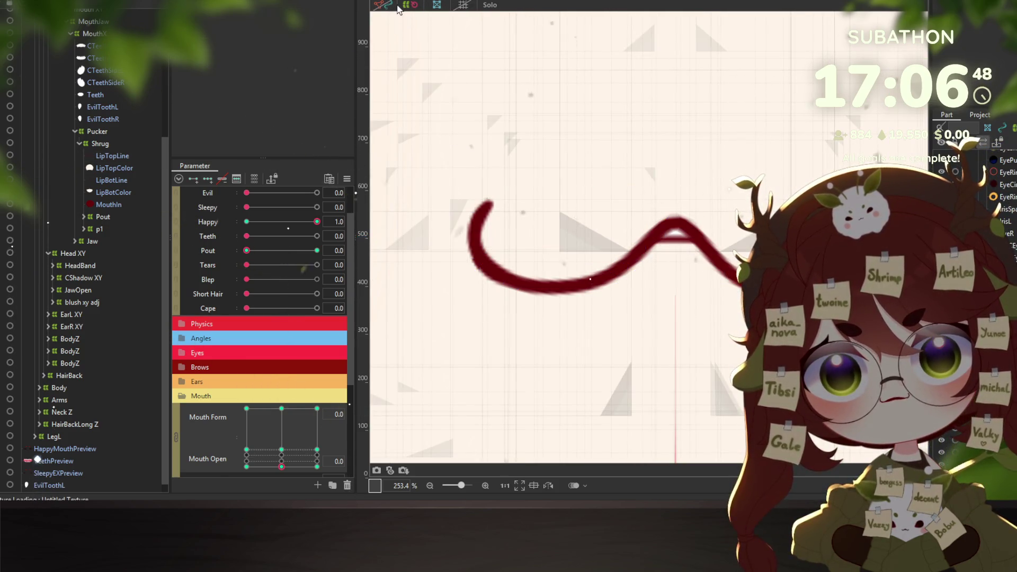
scroll(741, 250, "down", 2)
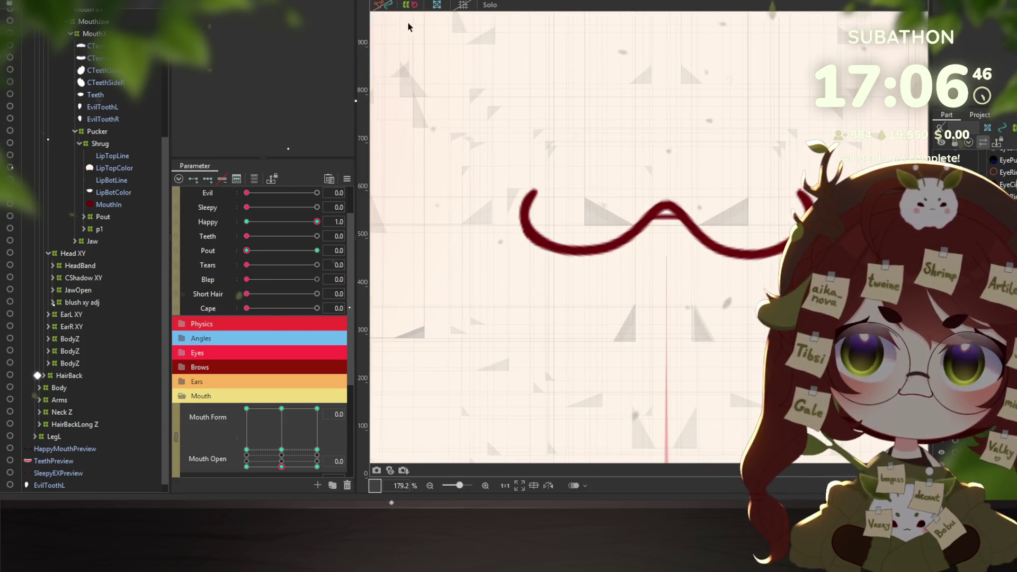
left_click(380, 5)
left_click(405, 7)
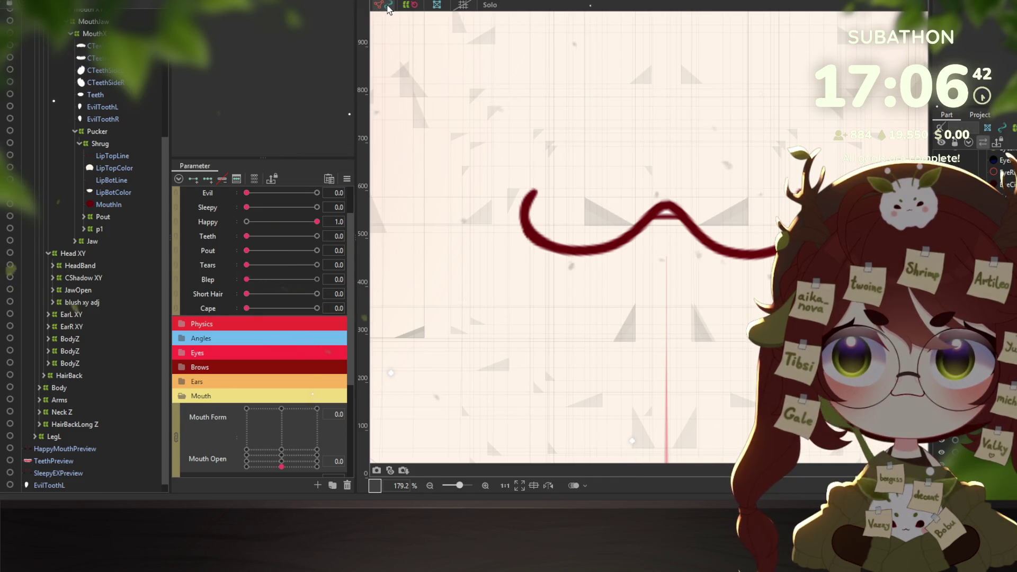
left_click(409, 7)
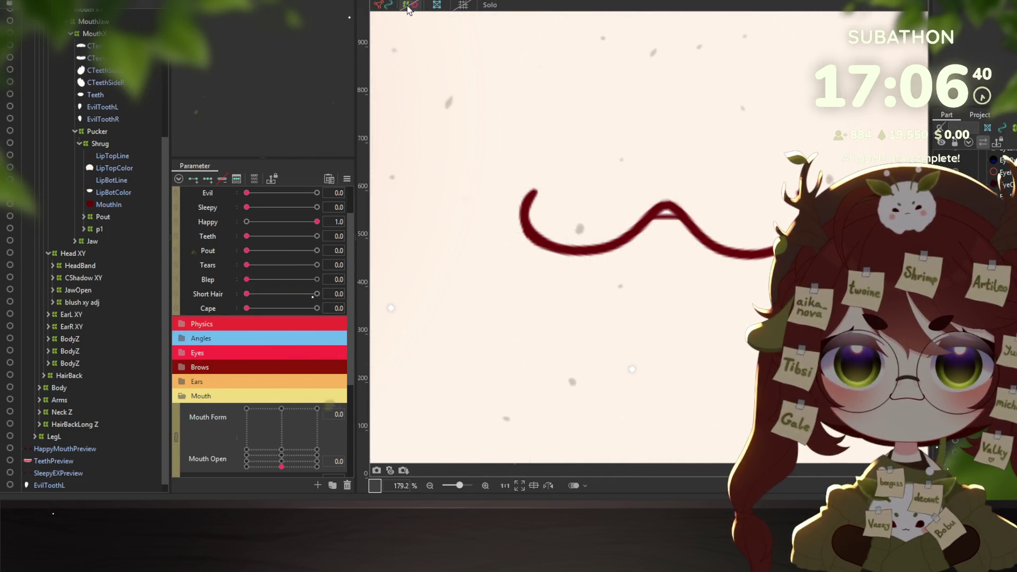
left_click(408, 6)
scroll(740, 220, "down", 3)
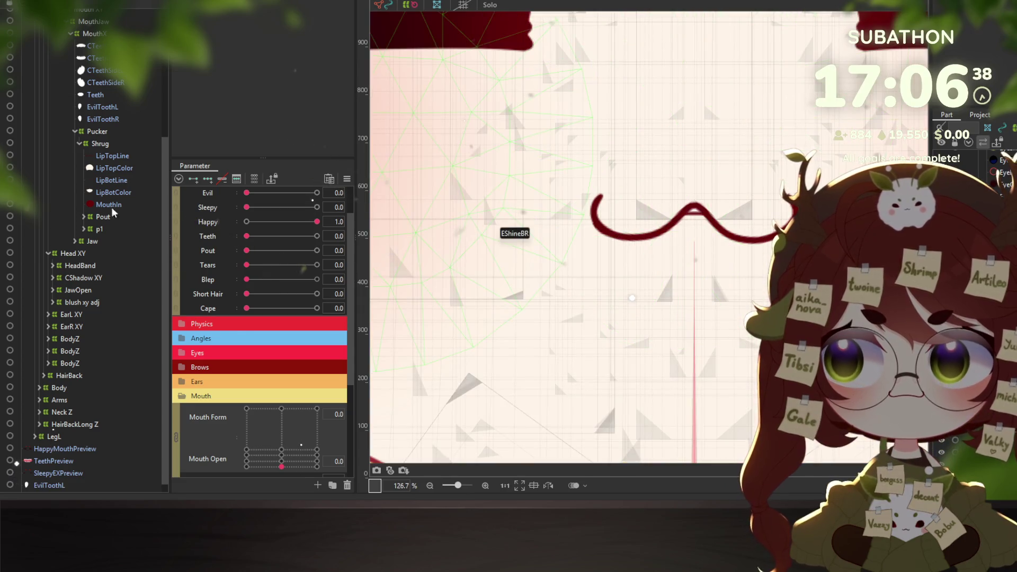
left_click(109, 155)
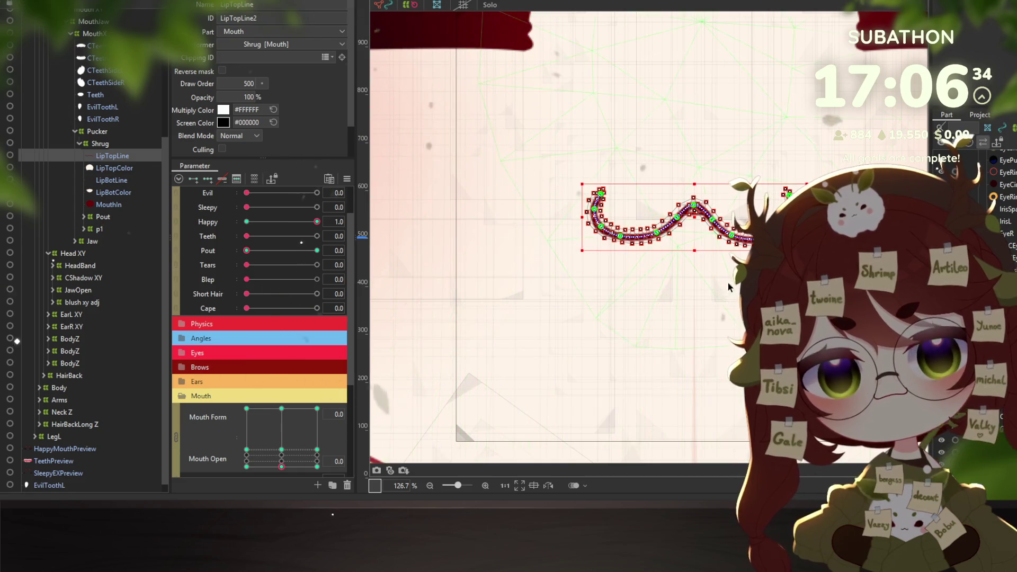
Drag LipTopLine's left hook path point right to tighten the curl, then select the hook tip
scroll(728, 281, "up", 2)
scroll(713, 245, "up", 2)
scroll(742, 223, "up", 2)
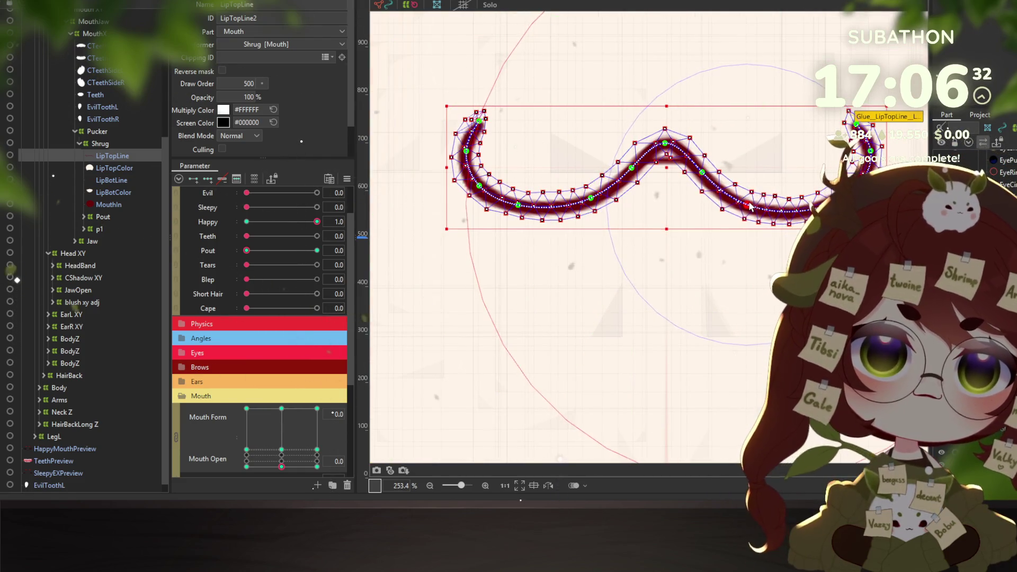
key("p")
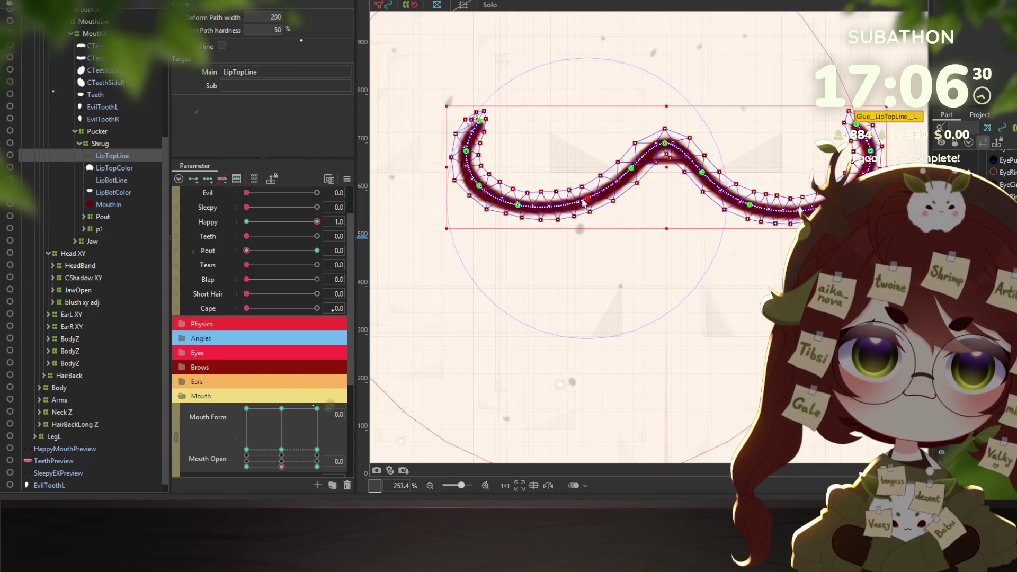
left_click_drag(584, 202, 581, 206)
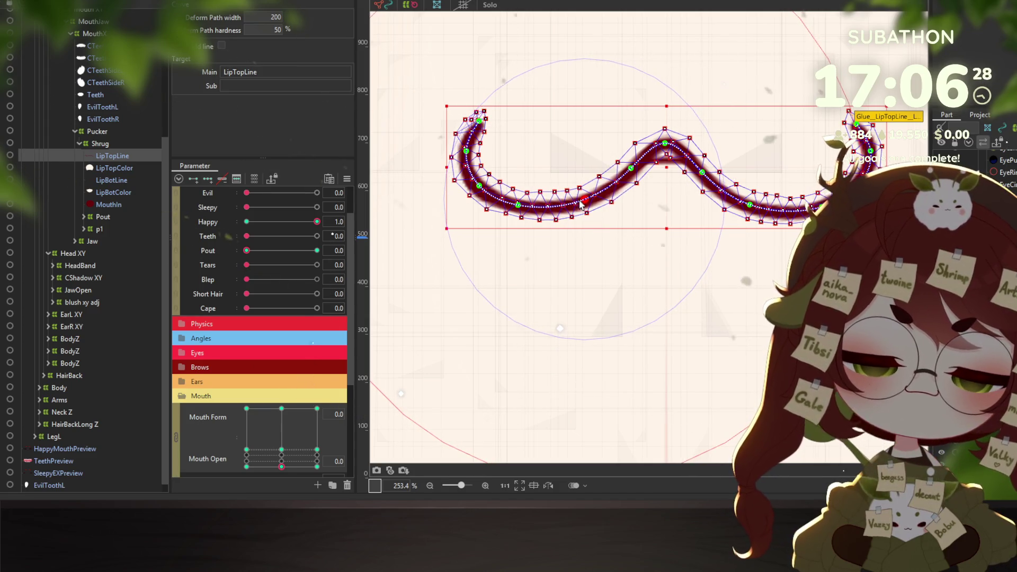
left_click(631, 170)
left_click(702, 178)
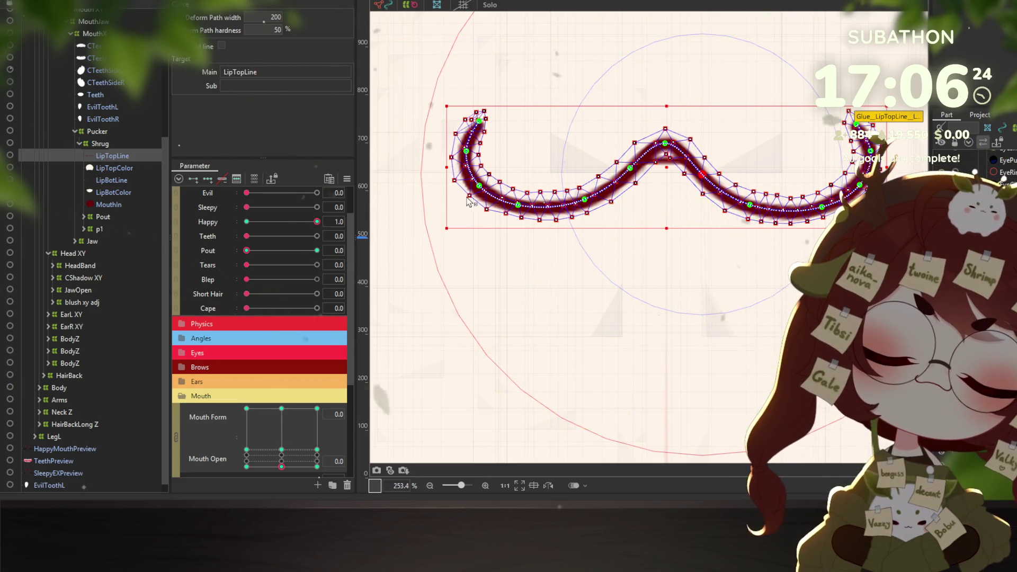
left_click_drag(467, 151, 472, 153)
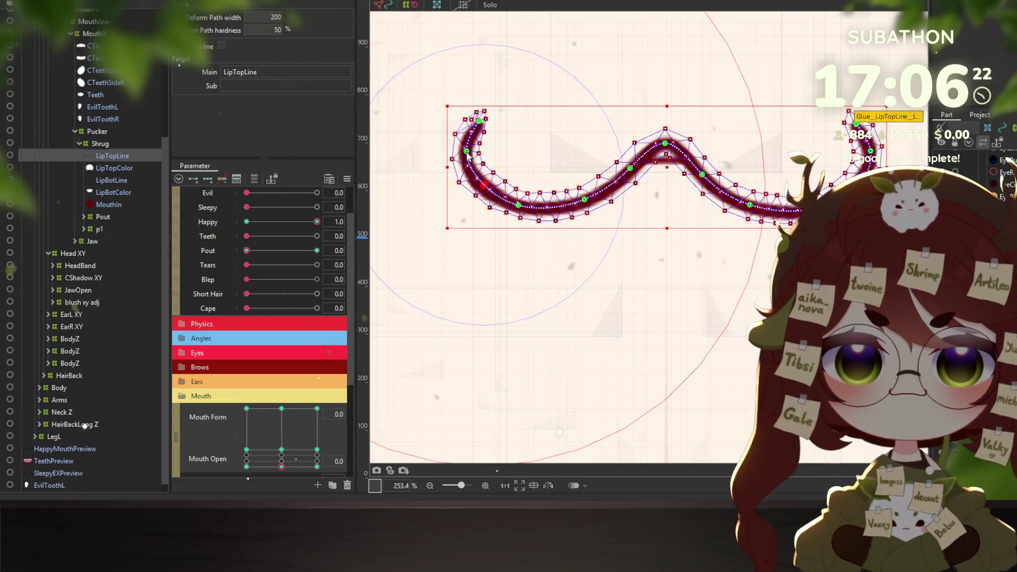
left_click(478, 121)
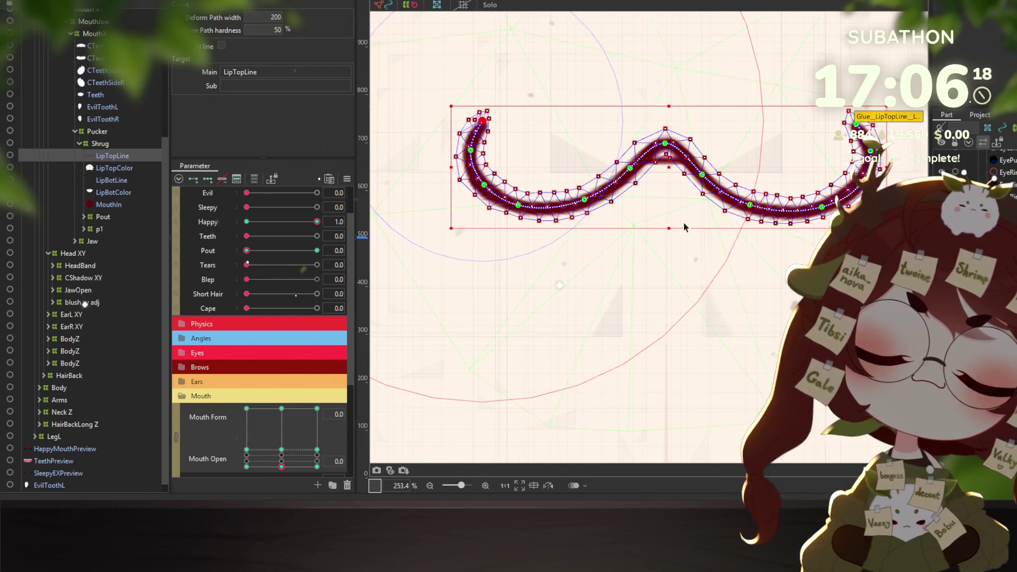
scroll(683, 227, "down", 2)
scroll(683, 227, "down", 1)
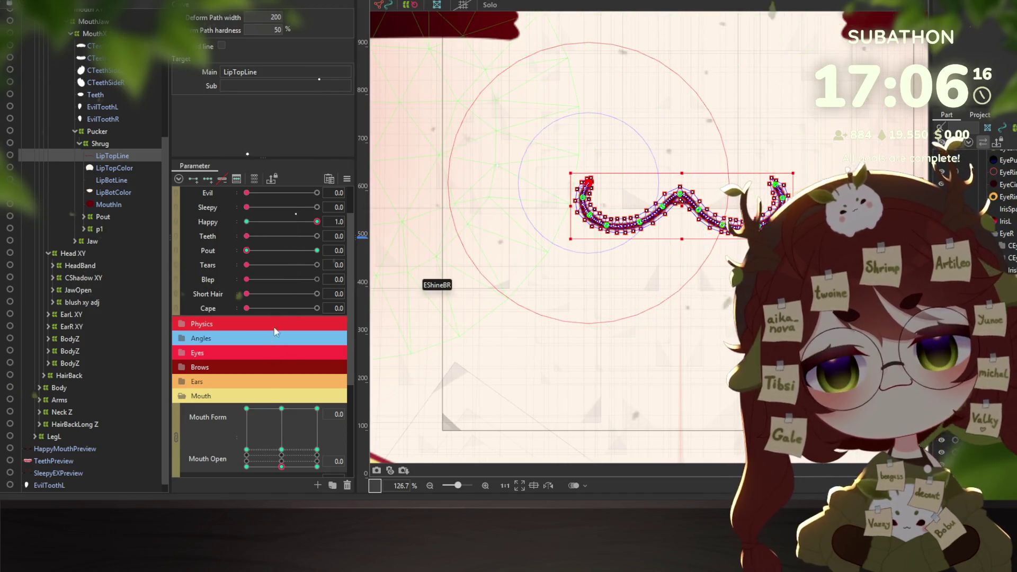
Step through the Mouth Form/Open keyforms and settle on Form 1.0, Open 0.3
left_click(316, 466)
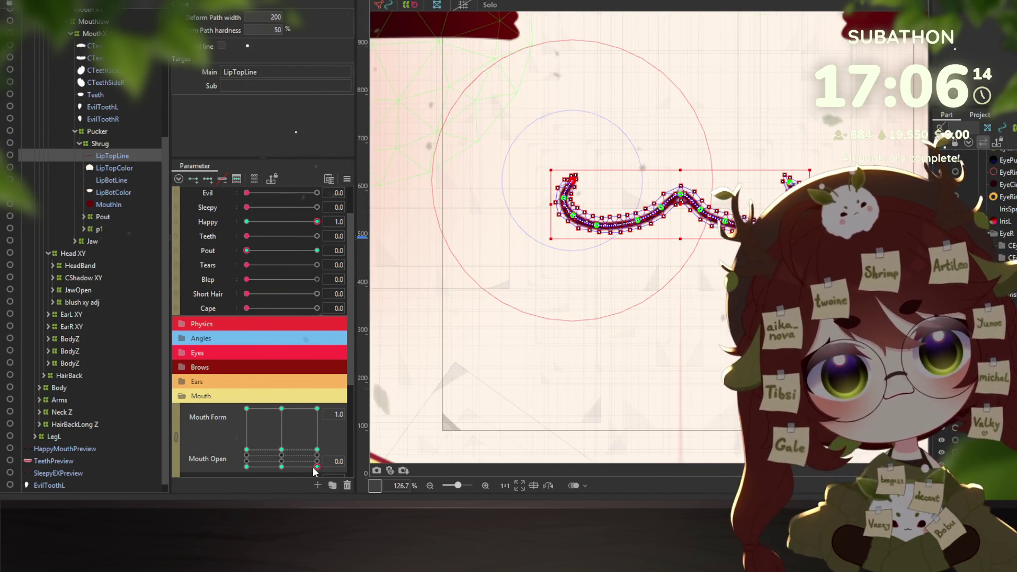
key("Left")
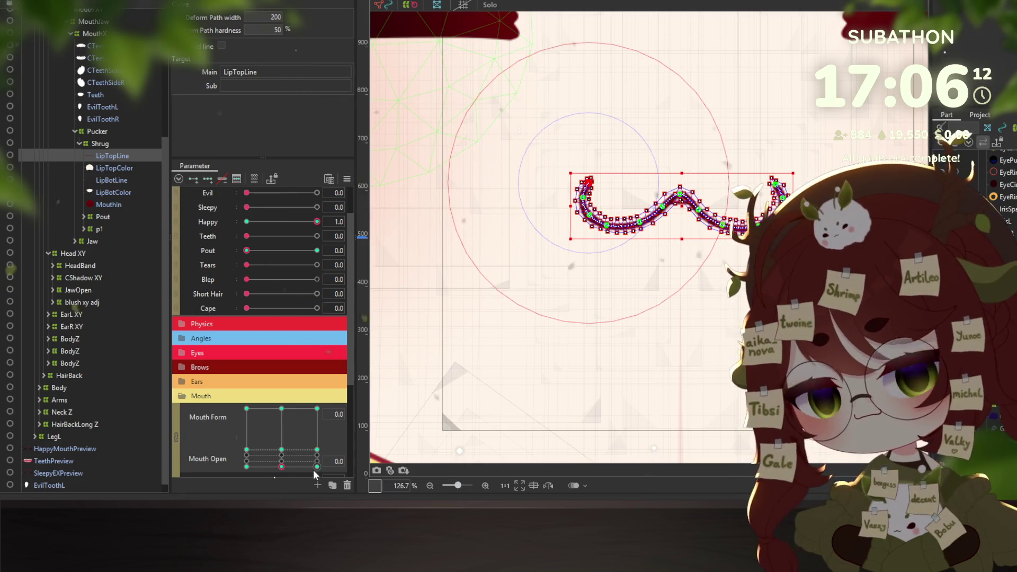
left_click(317, 466)
left_click(448, 436)
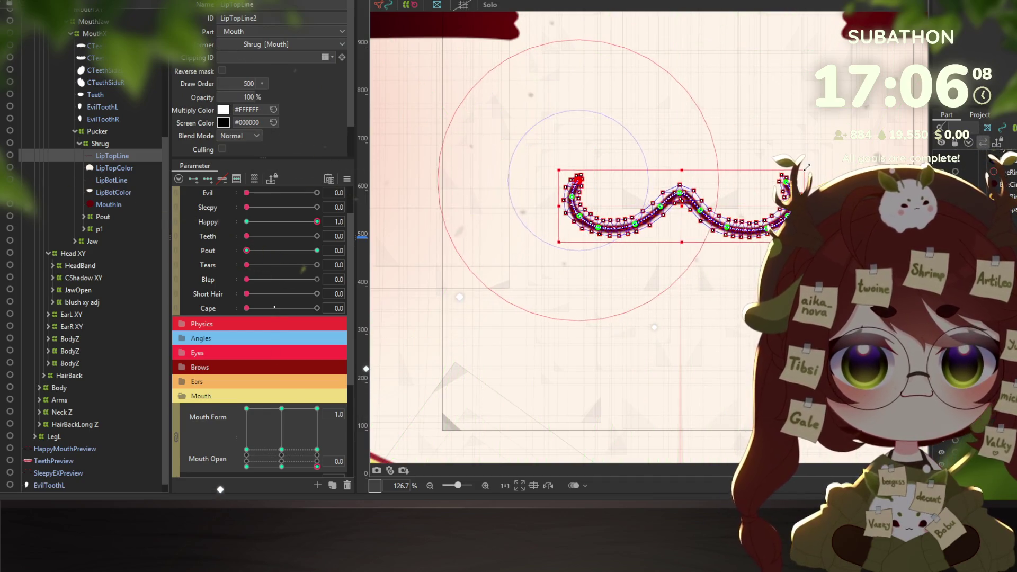
mouse_move(317, 467)
left_mouse_down()
mouse_move(236, 479)
mouse_move(318, 454)
left_mouse_up()
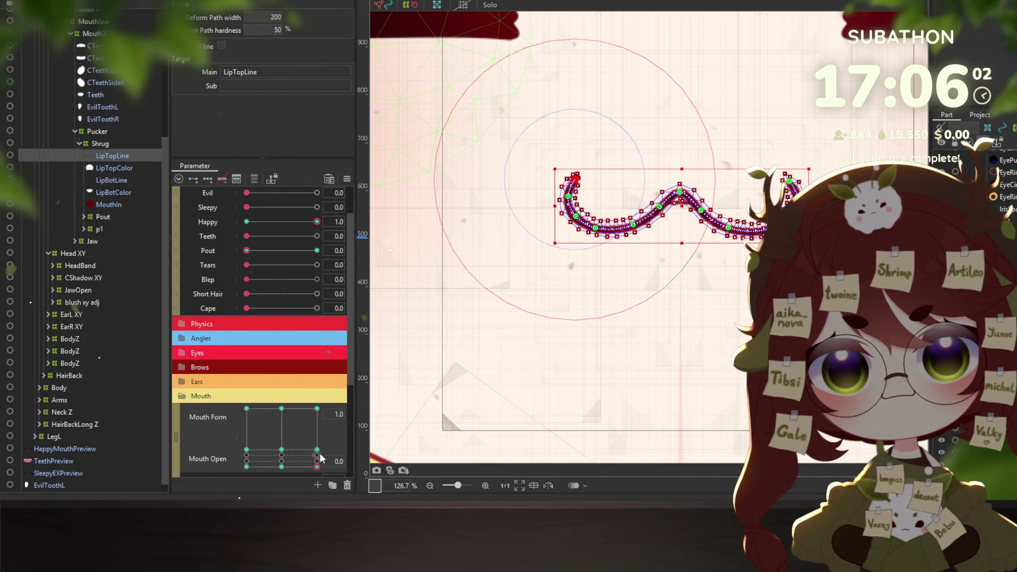
left_click(312, 473)
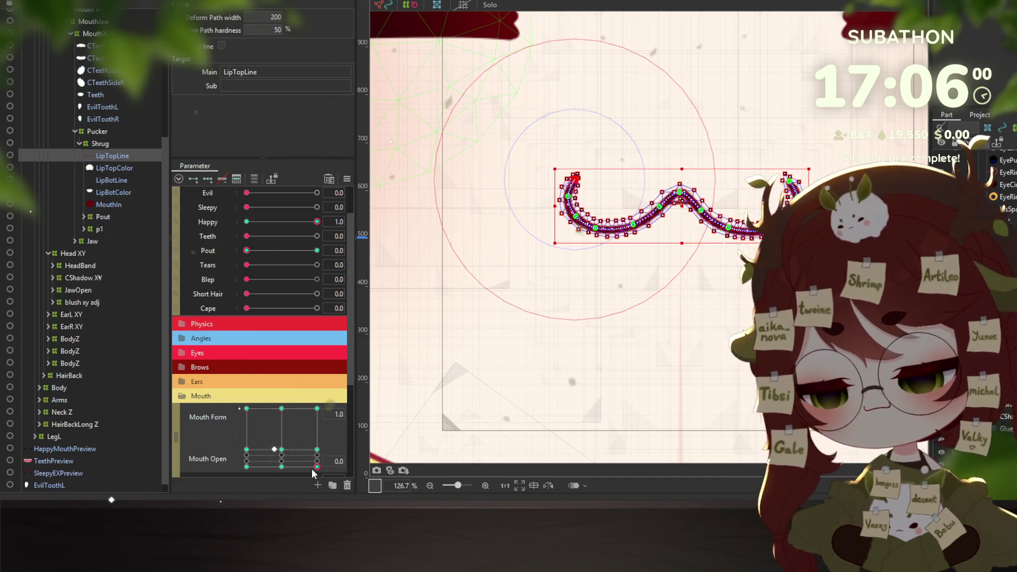
left_click_drag(313, 473, 317, 457)
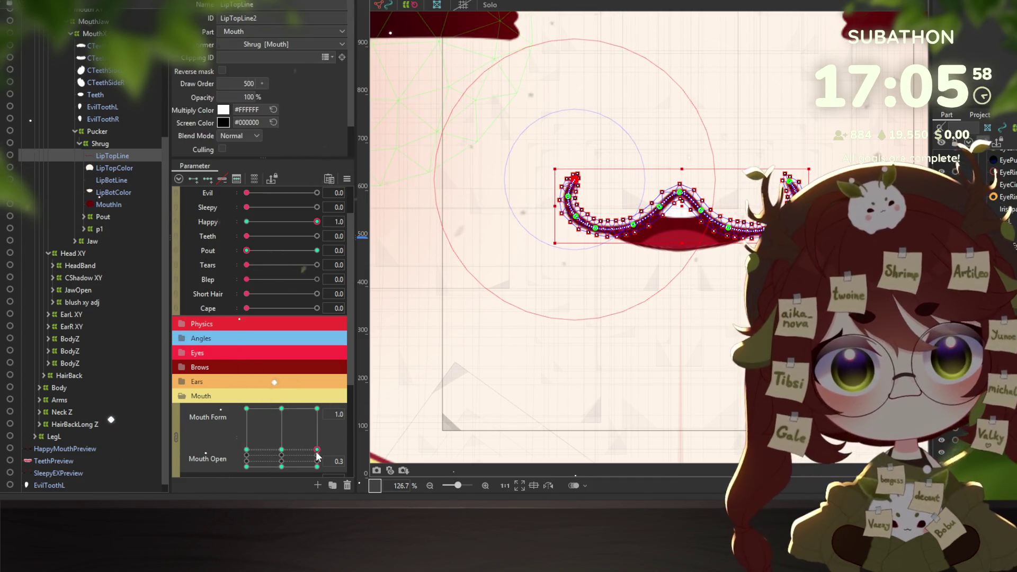
Drag the lip's pointed peak down smoothly, then check the Form 0.0 closed-mouth shape
scroll(698, 200, "up", 2)
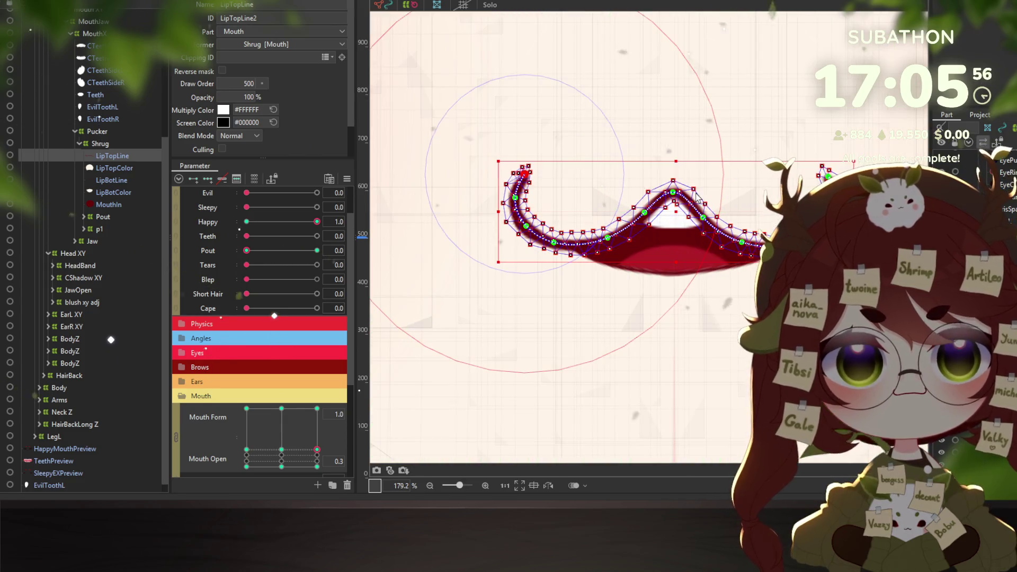
left_click_drag(671, 197, 674, 210)
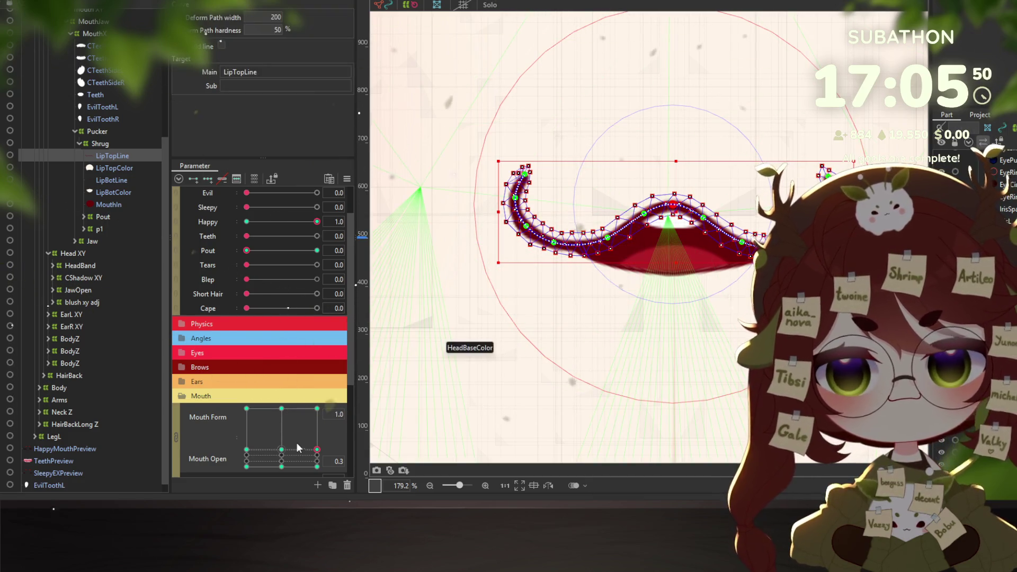
left_click(281, 449)
left_click(281, 467)
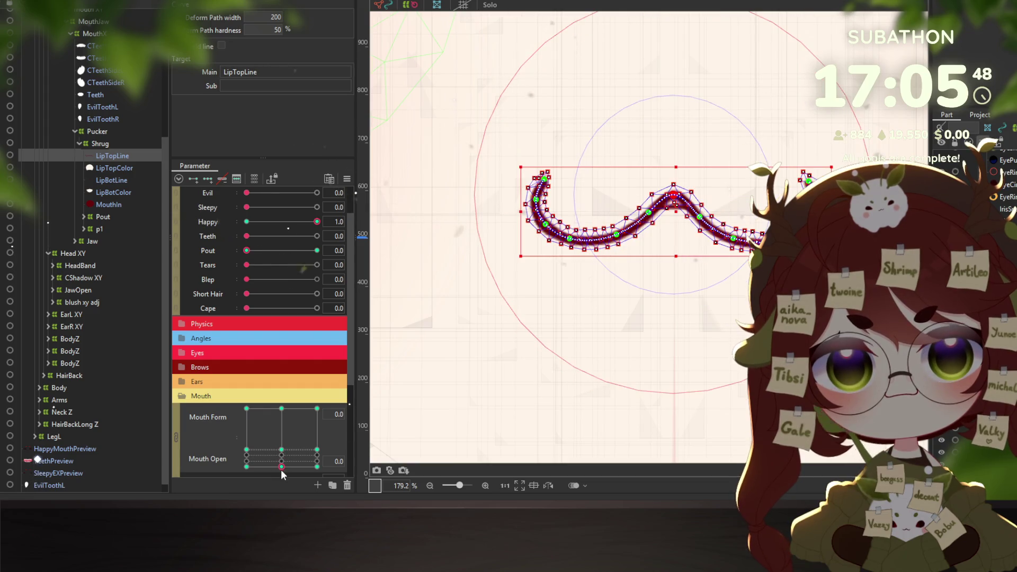
At Mouth Form 0.0, Open 0.3, bend the middle of the lip line downward
left_click(281, 450)
scroll(649, 257, "up", 3)
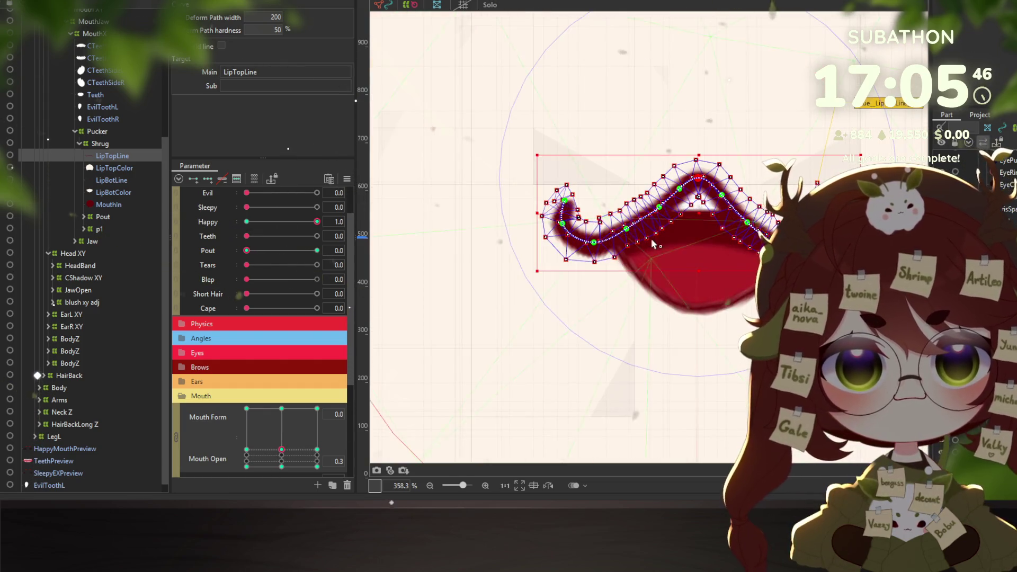
mouse_move(626, 229)
left_mouse_down()
mouse_move(631, 236)
mouse_move(665, 212)
left_mouse_up()
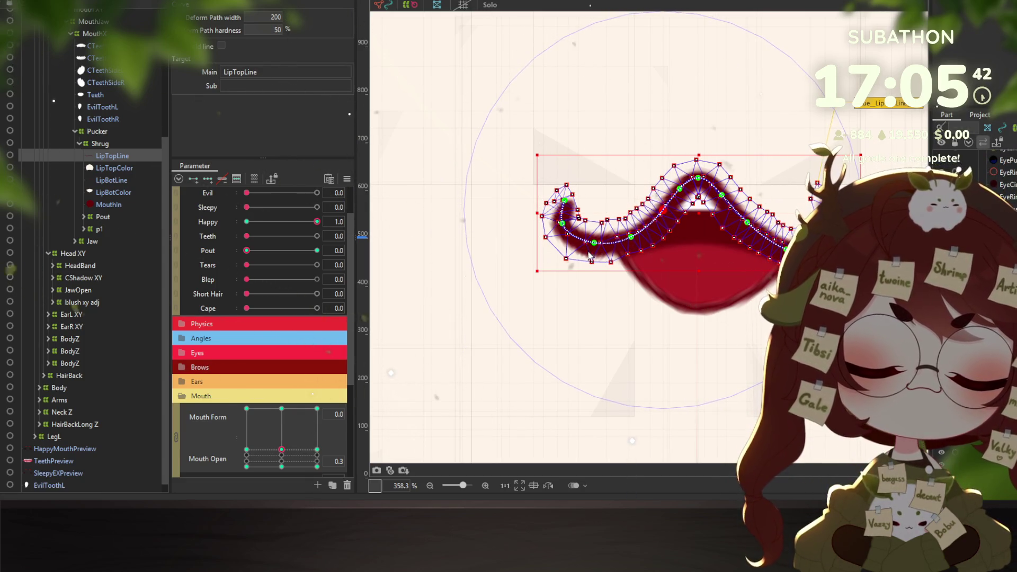
left_click(748, 223)
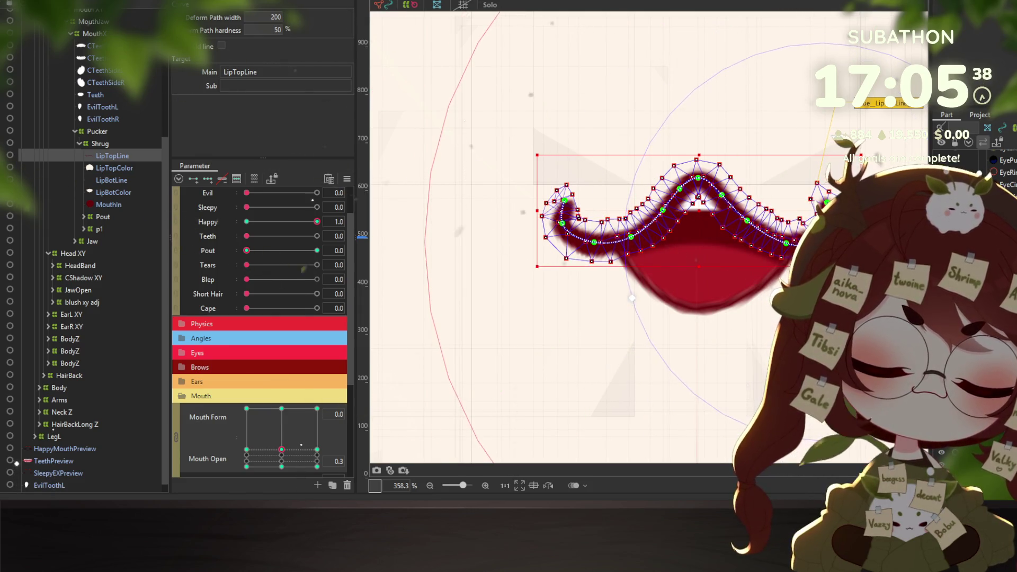
left_click(825, 198)
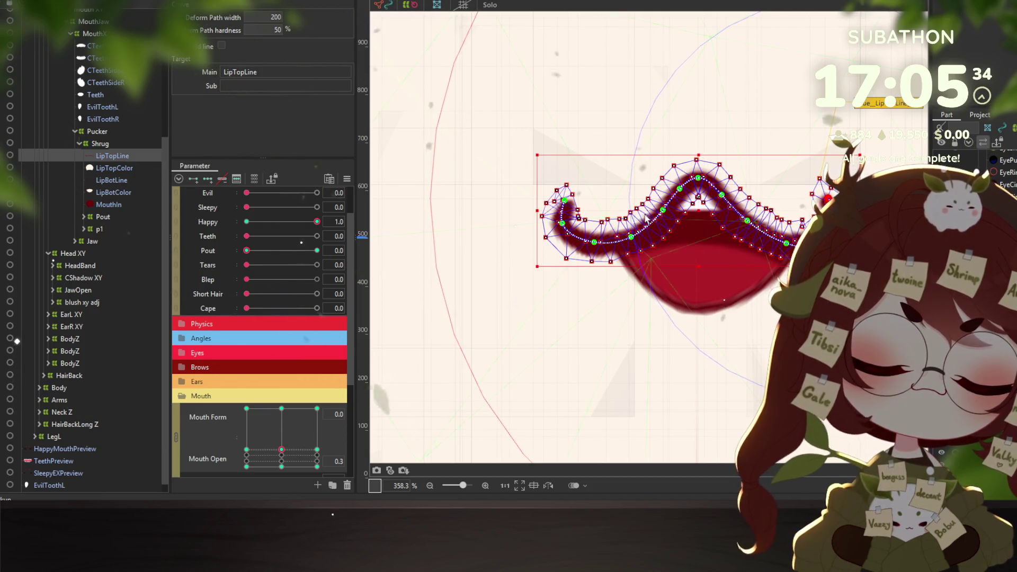
Reshape the lip's left curl, pulling its lower-left point slightly left
left_click_drag(564, 201, 572, 199)
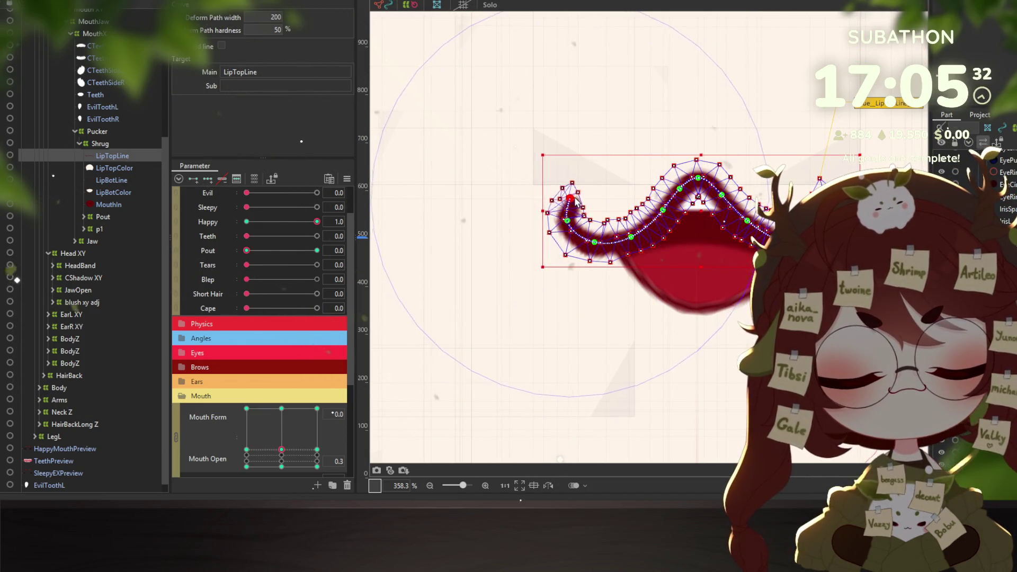
left_click_drag(594, 244, 591, 246)
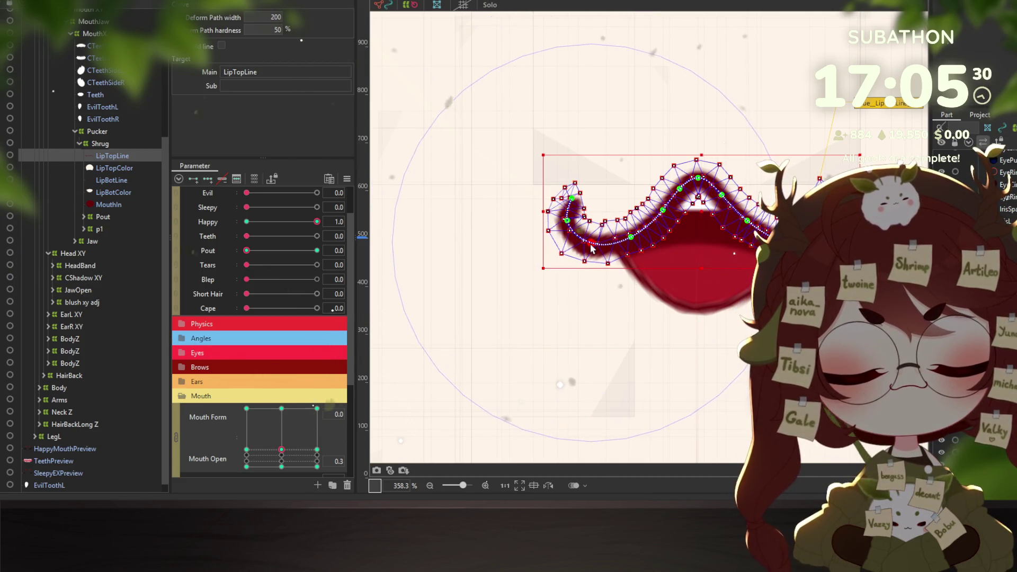
left_click(628, 236)
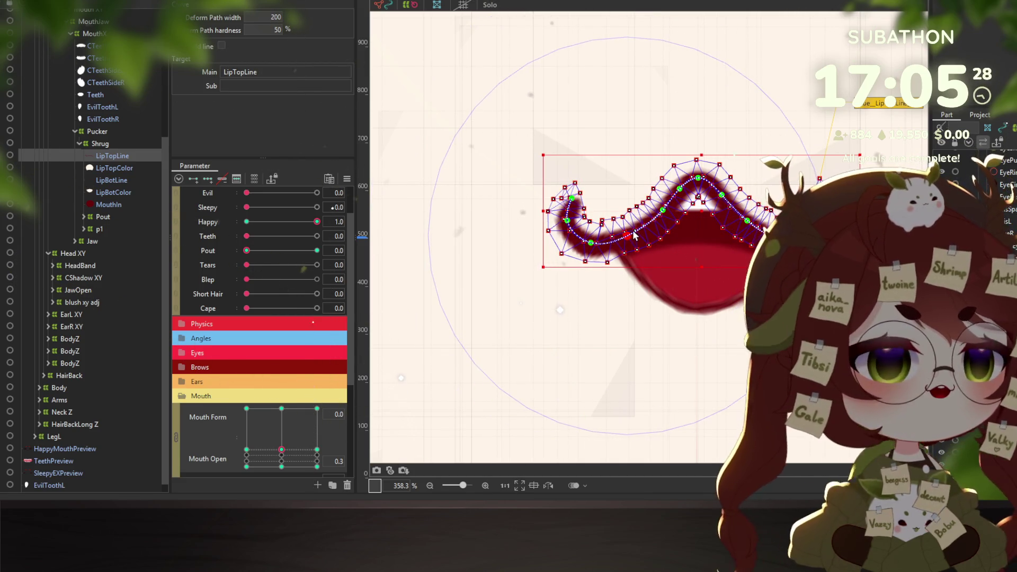
left_click(663, 212)
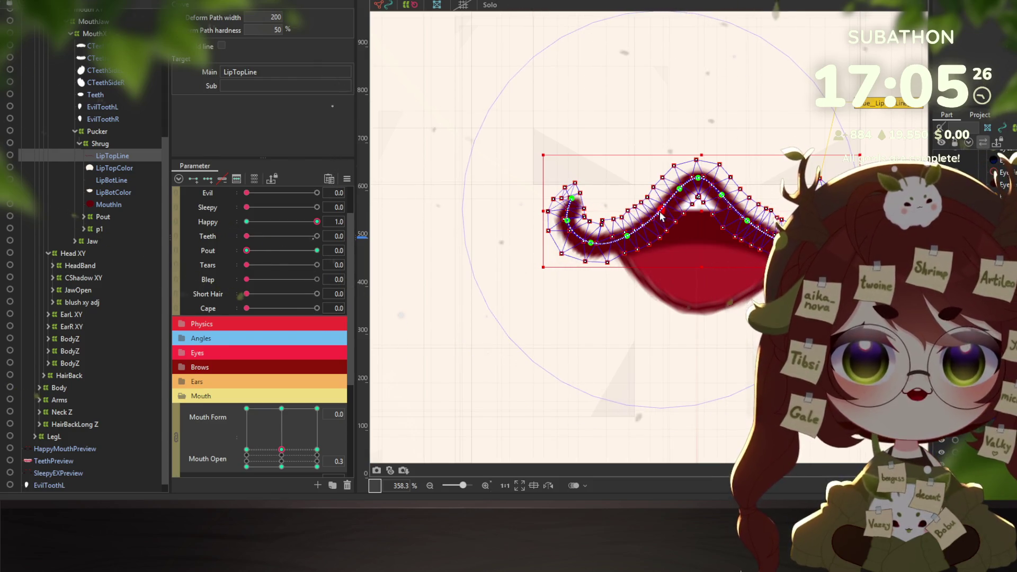
left_click(629, 236)
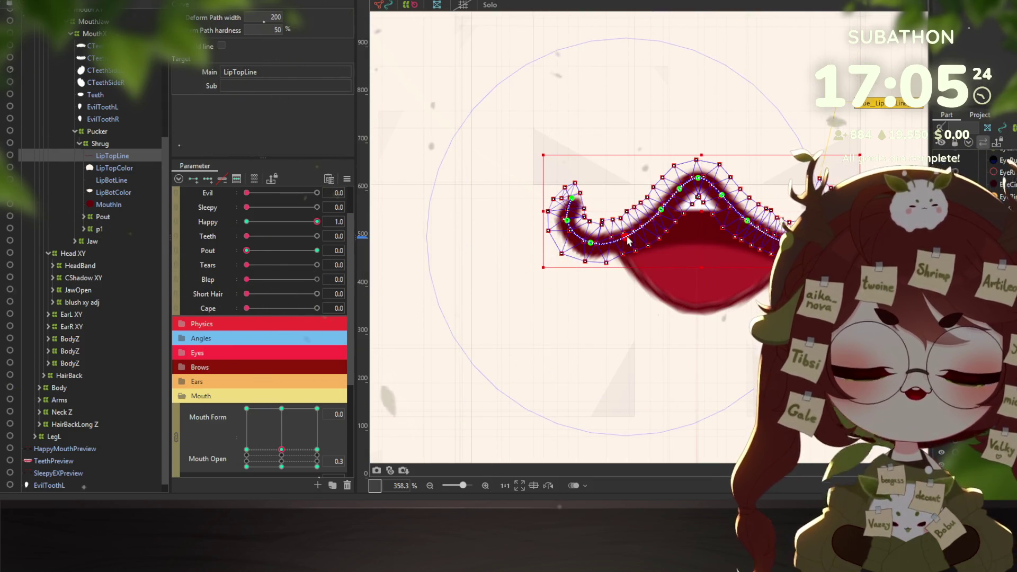
left_click(747, 221)
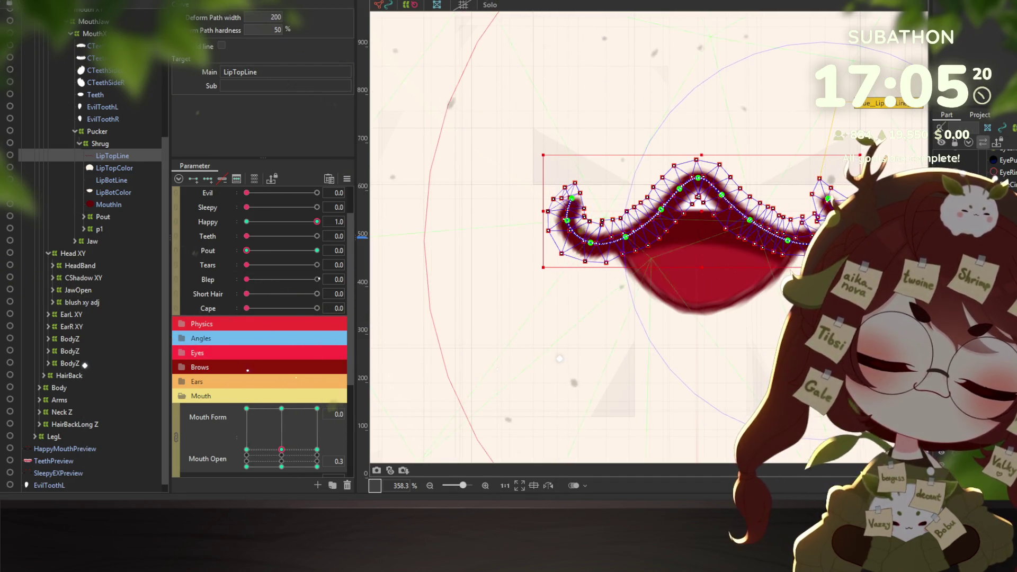
left_click_drag(281, 449, 317, 449)
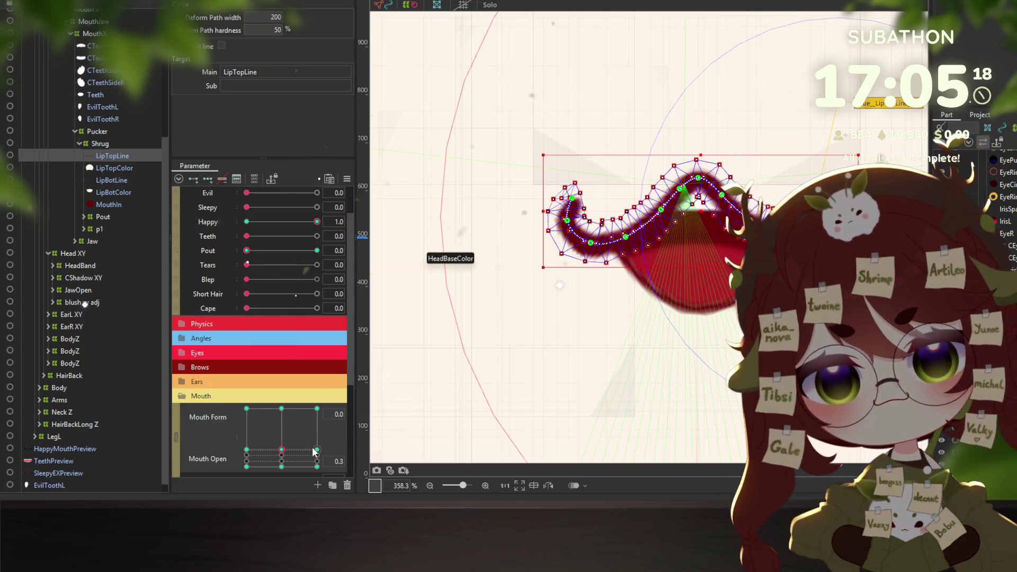
At Mouth Form 1.0 and Mouth Open 1.0, raise LipTopLine2's top lip line about 20 px
scroll(697, 317, "down", 3)
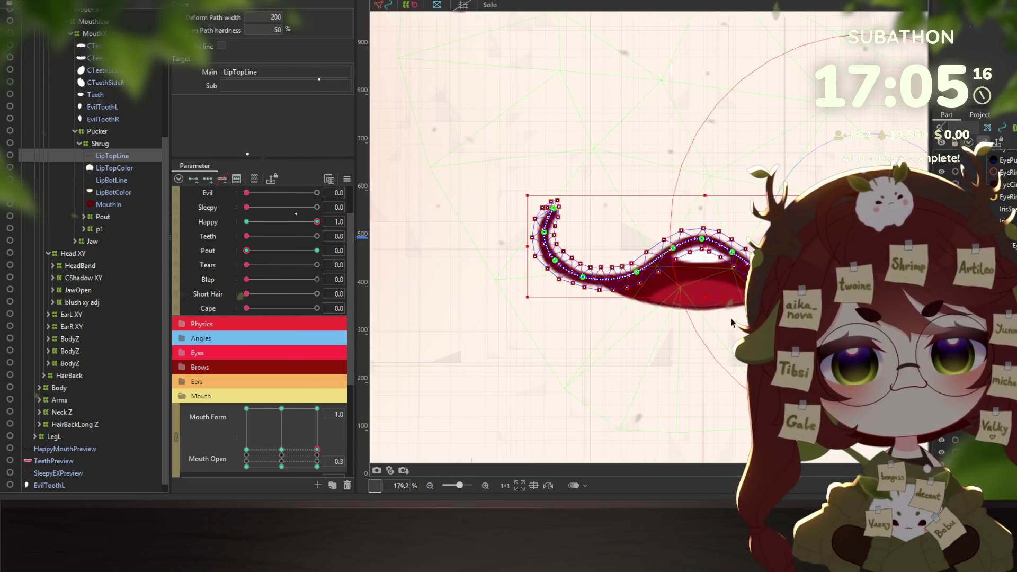
left_click_drag(317, 450, 307, 417)
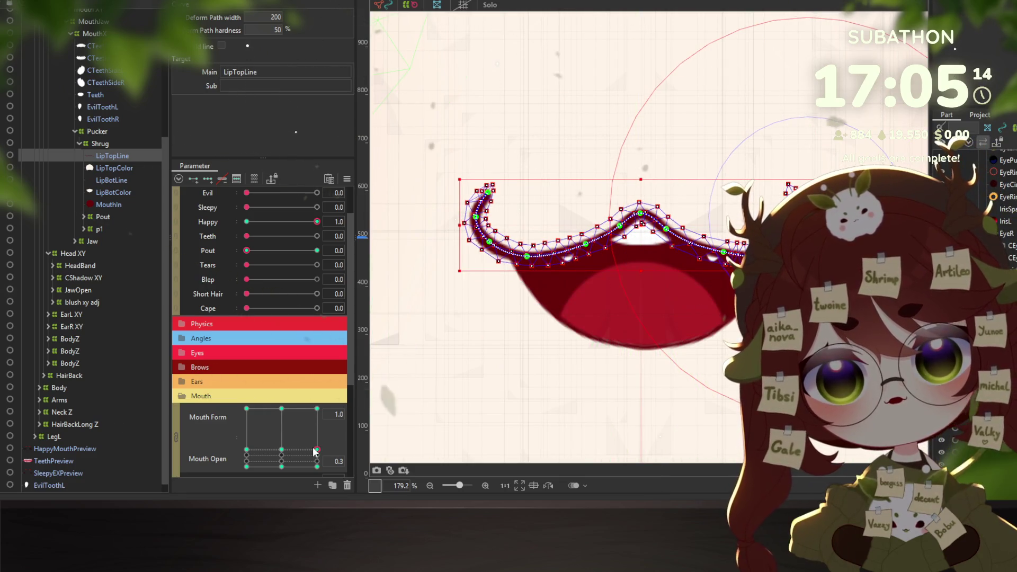
left_click_drag(316, 451, 317, 411)
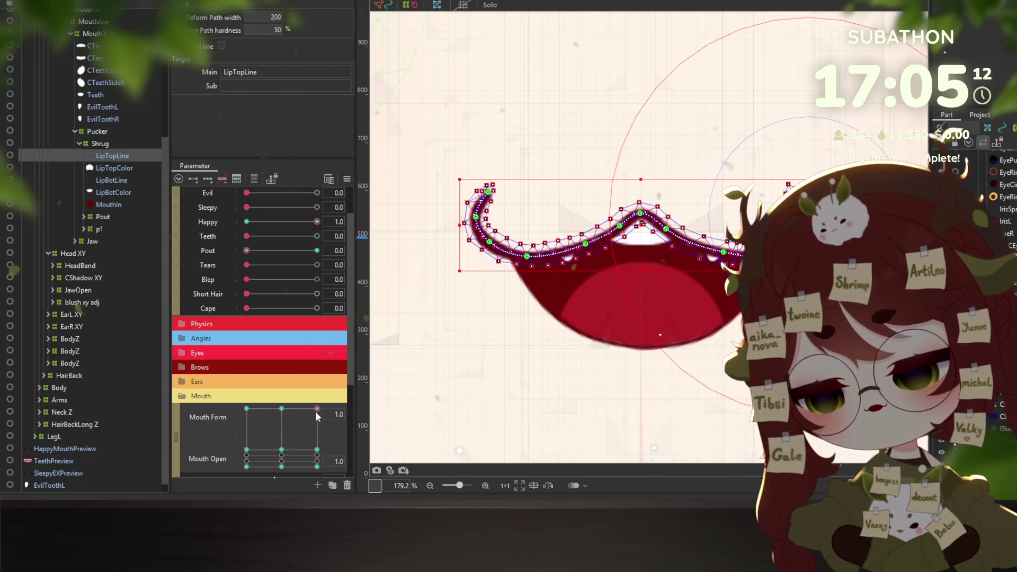
key("Escape")
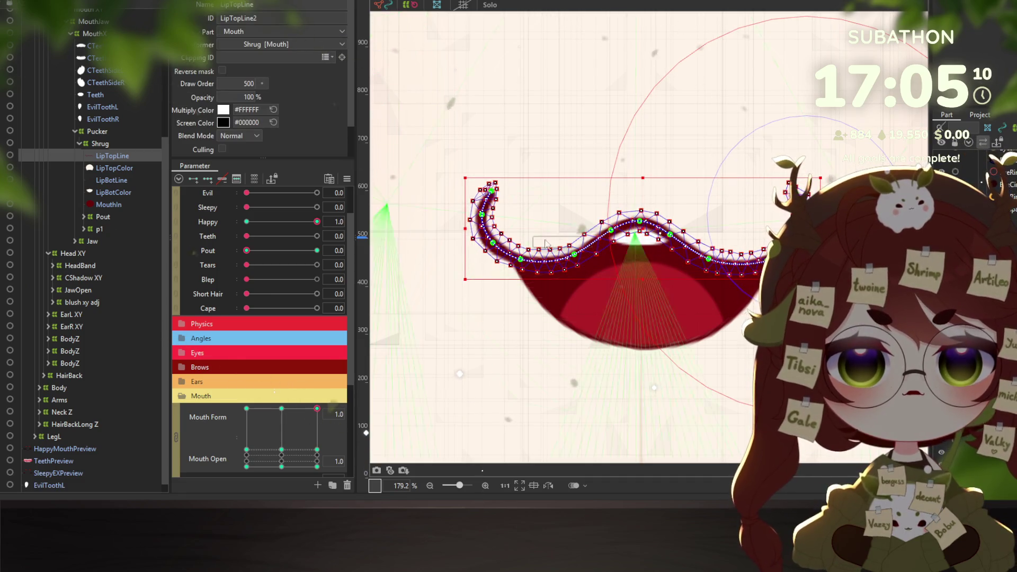
left_click_drag(640, 227, 640, 216)
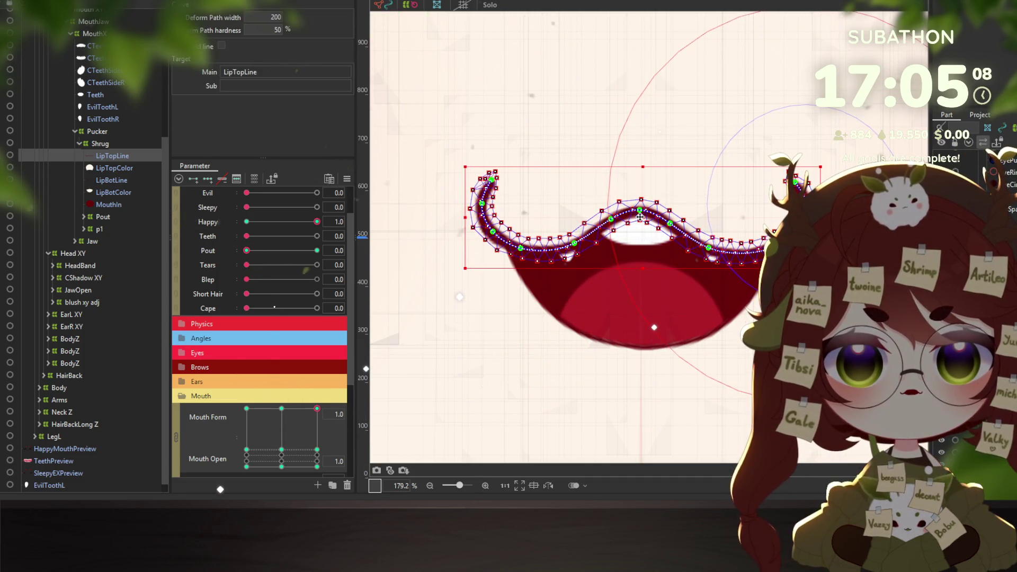
Return to the Mouth Form 0.0, Mouth Open 0.3 half-open mouth keyform
scroll(643, 307, "down", 5)
scroll(643, 306, "up", 3)
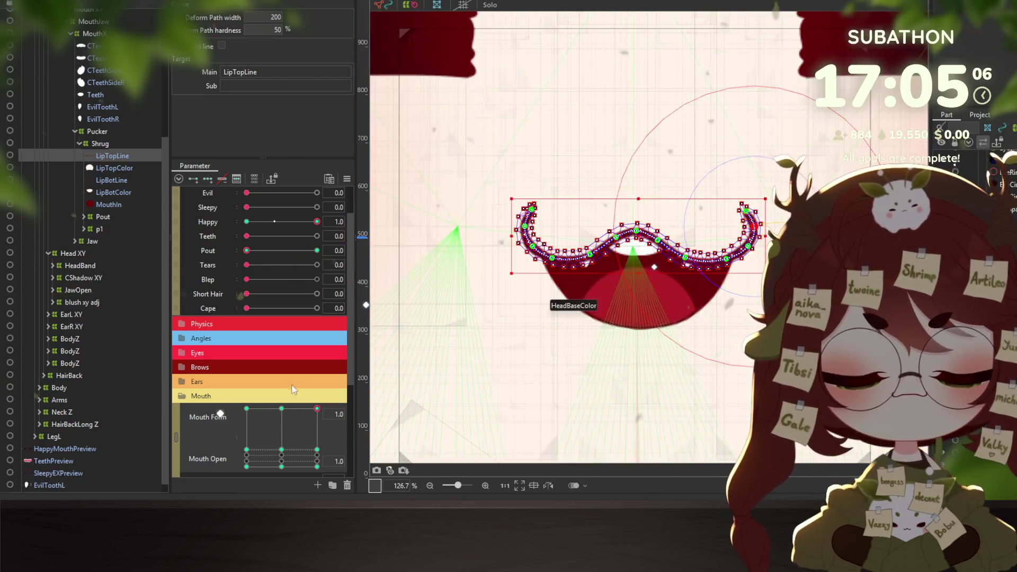
left_click(281, 410)
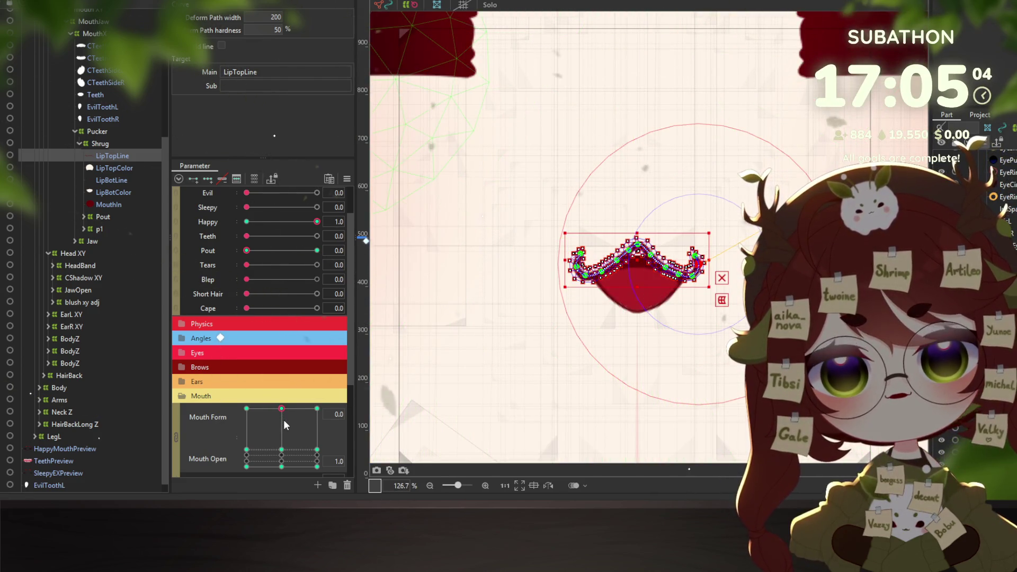
left_click(283, 448)
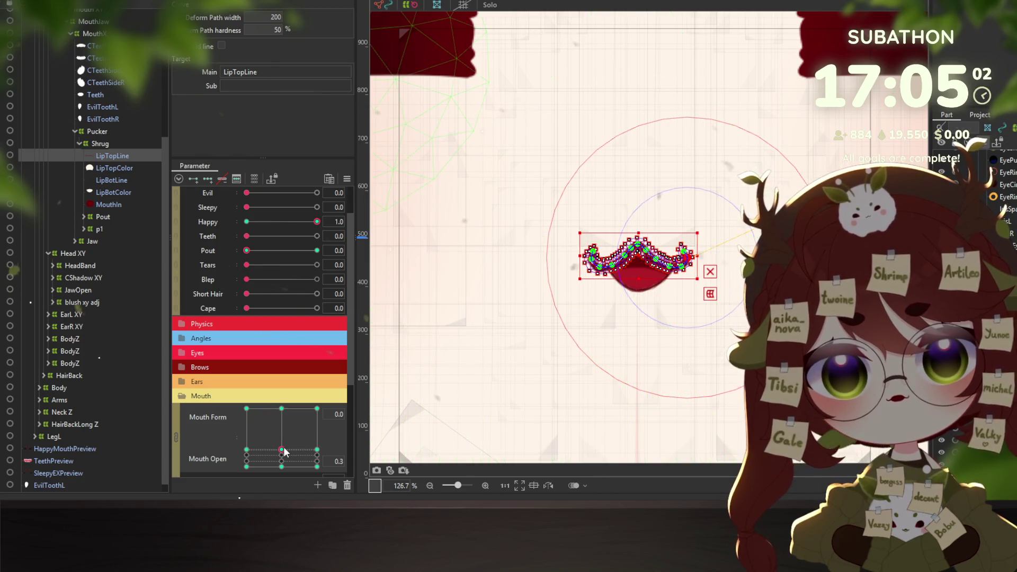
On the fully open keyform, push LipTopLine's right curl up and its left curl inward
left_click(281, 408)
scroll(616, 272, "up", 4)
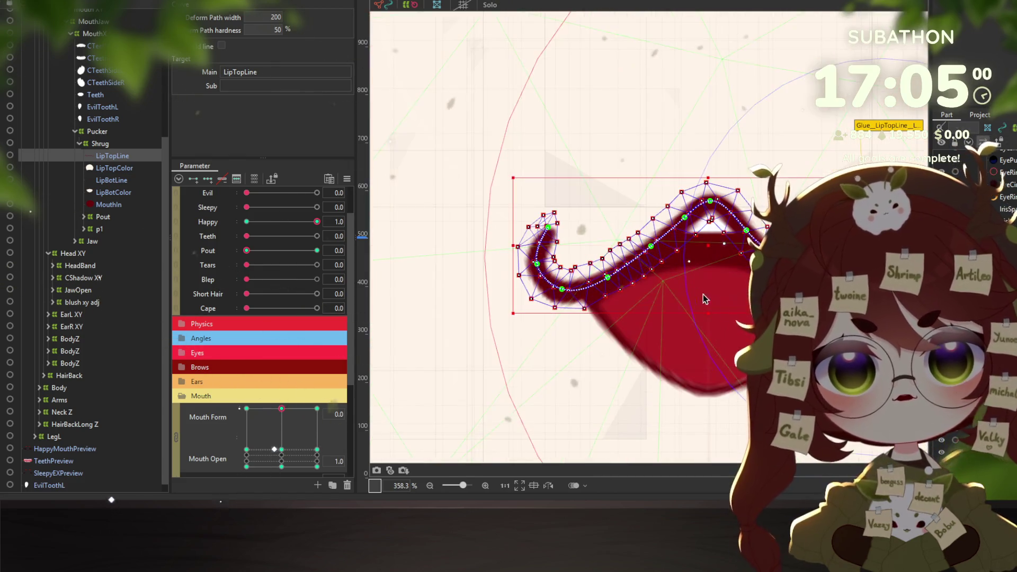
scroll(616, 273, "up", 2)
left_click_drag(517, 259, 571, 226)
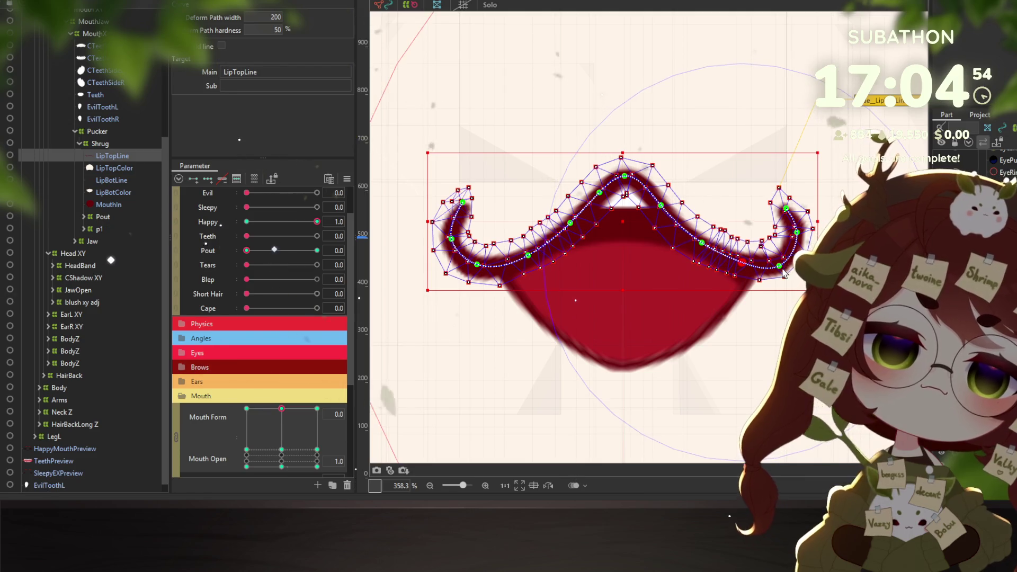
left_click_drag(784, 273, 800, 239)
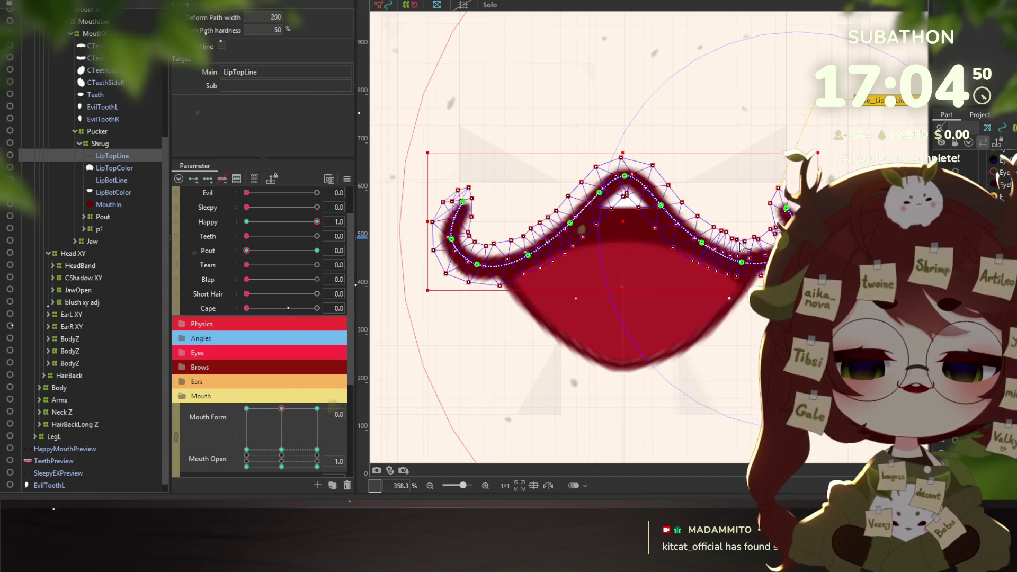
mouse_move(450, 254)
left_mouse_down()
mouse_move(457, 240)
mouse_move(478, 258)
left_mouse_up()
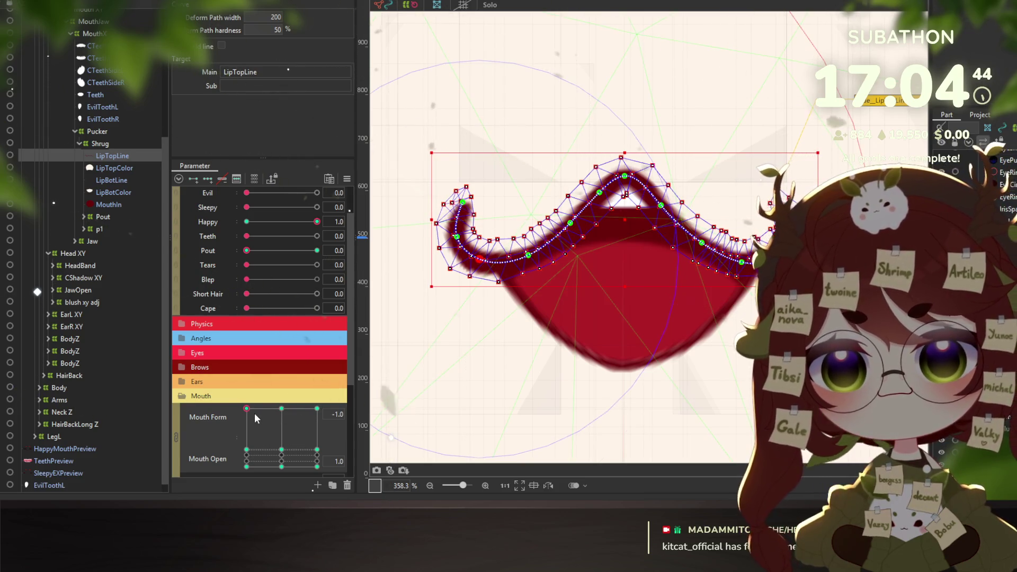
key("ctrl+z")
Open Physics Settings and turn on the Teeth and Happy toggles in the preview
left_click(86, 2)
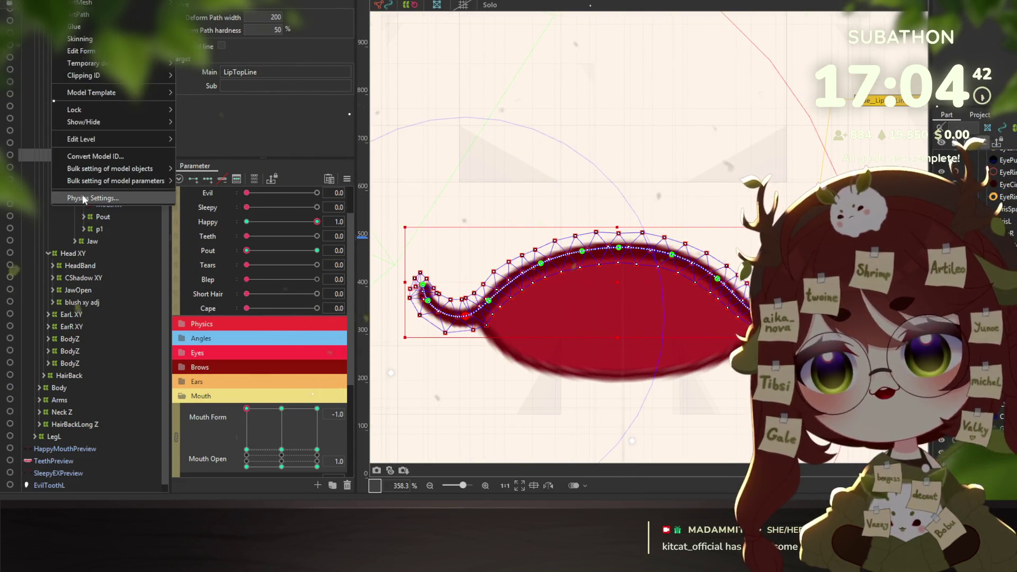
left_click(84, 199)
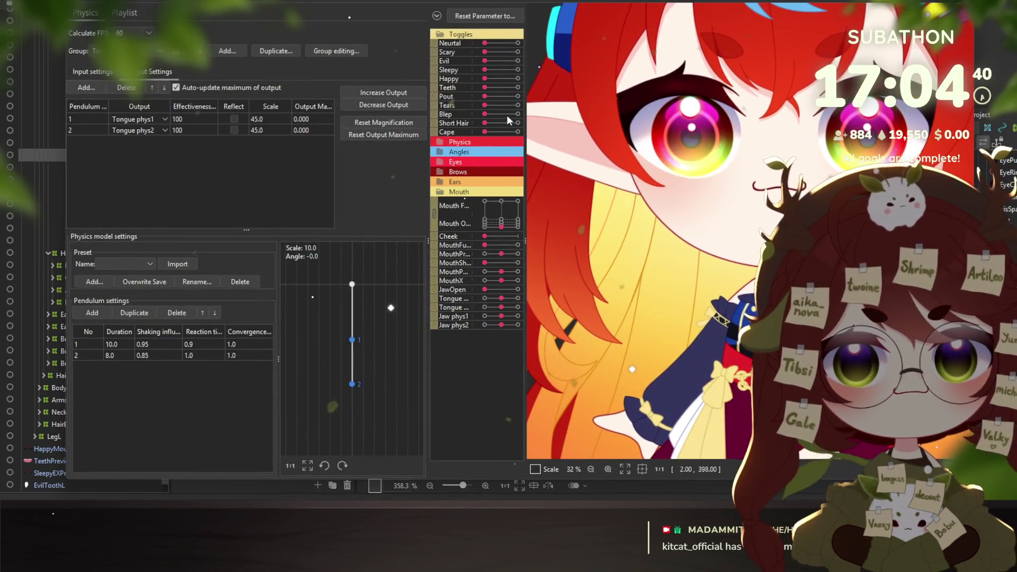
left_click(517, 88)
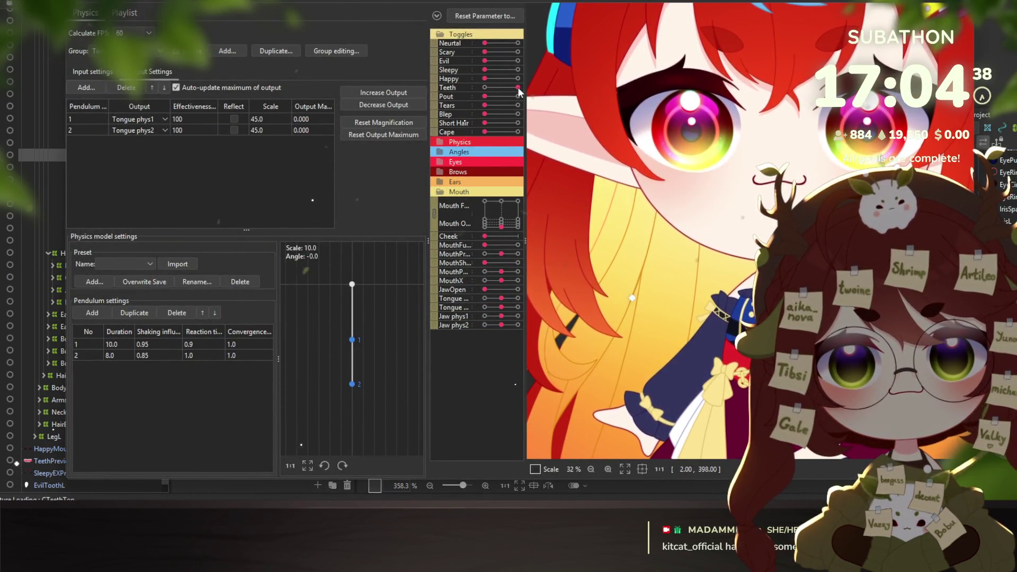
left_click(484, 88)
left_click(518, 78)
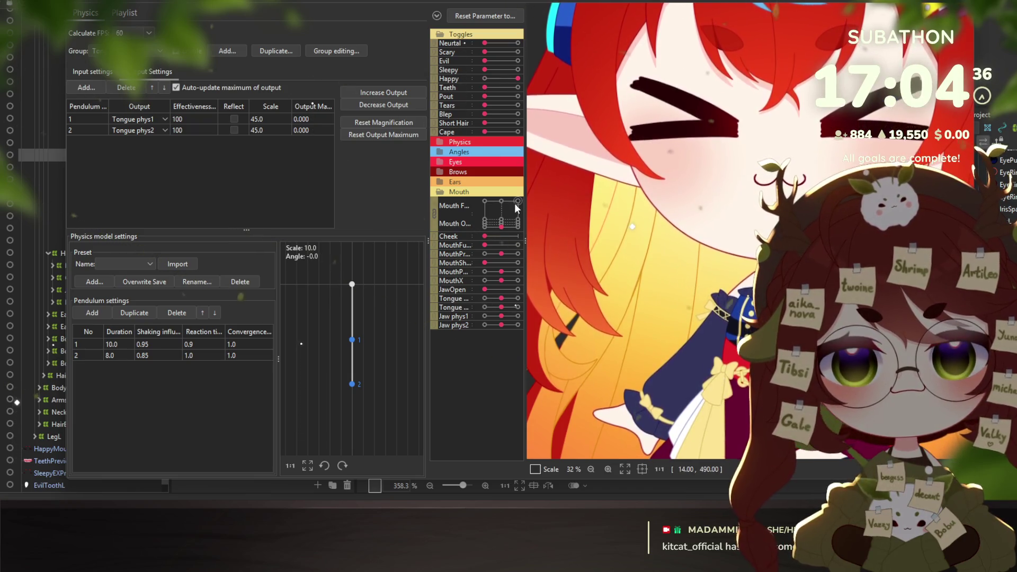
Test the mouth's corner and closing poses in the preview, then select LipBotLine
mouse_move(517, 207)
left_mouse_down()
mouse_move(467, 211)
mouse_move(496, 230)
mouse_move(510, 196)
mouse_move(752, 209)
left_mouse_up()
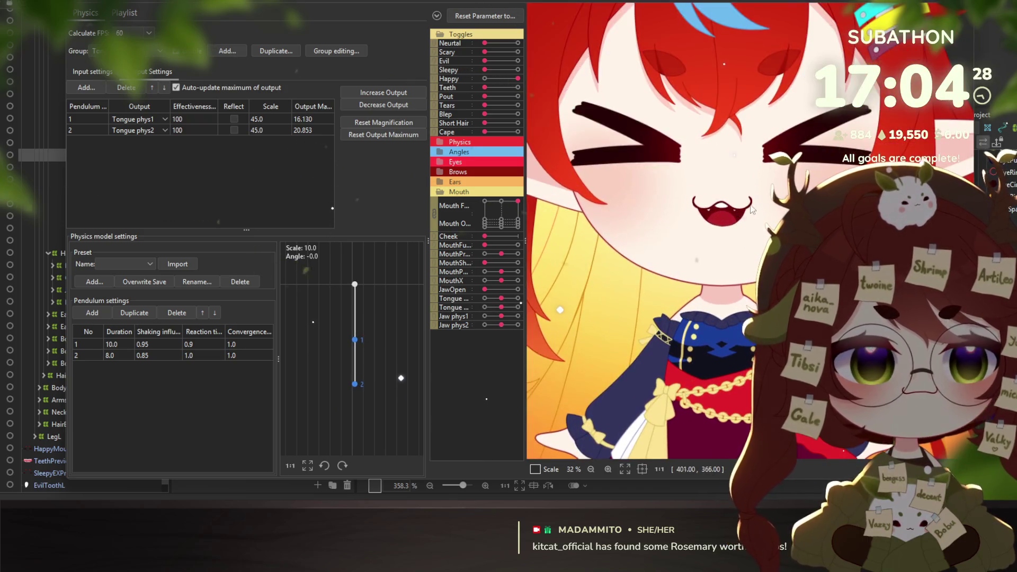
left_click_drag(752, 209, 513, 226)
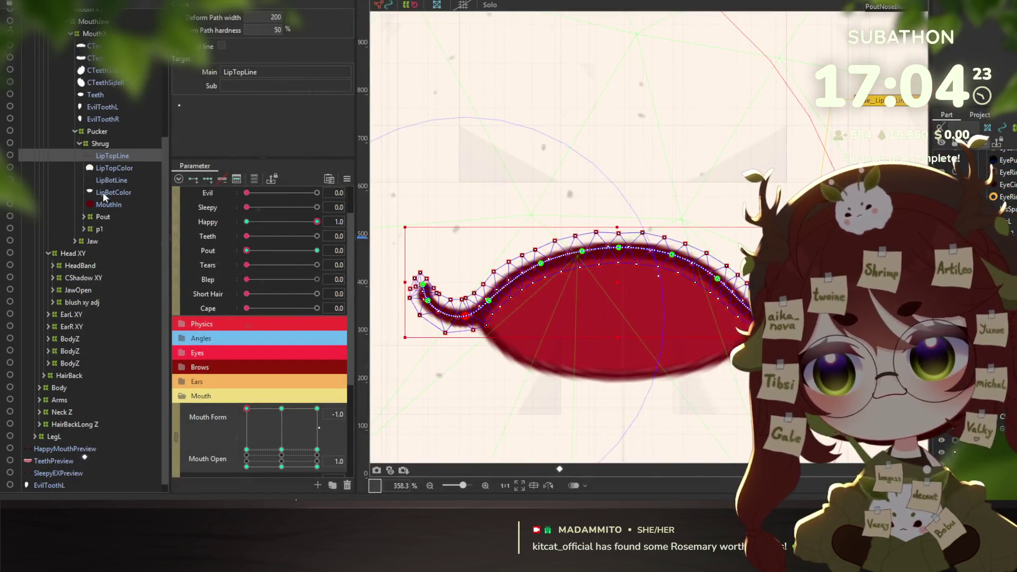
left_click(112, 180)
left_click(281, 408)
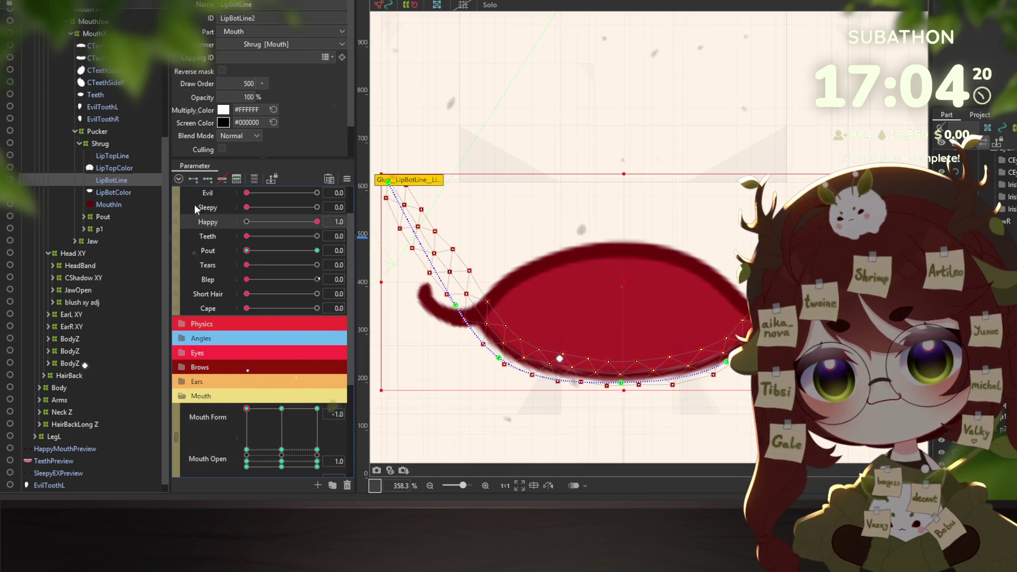
Dismiss the parameter mapping warning and go to Mouth Form 1.0 with Mouth Open 0.2
left_click(193, 180)
left_click(520, 272)
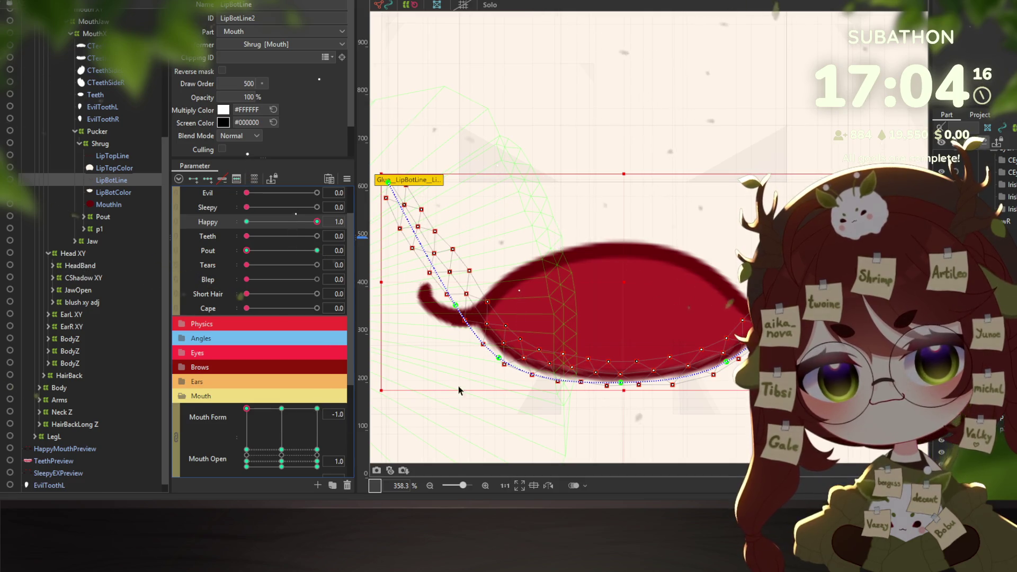
left_click(313, 412)
left_click(317, 408)
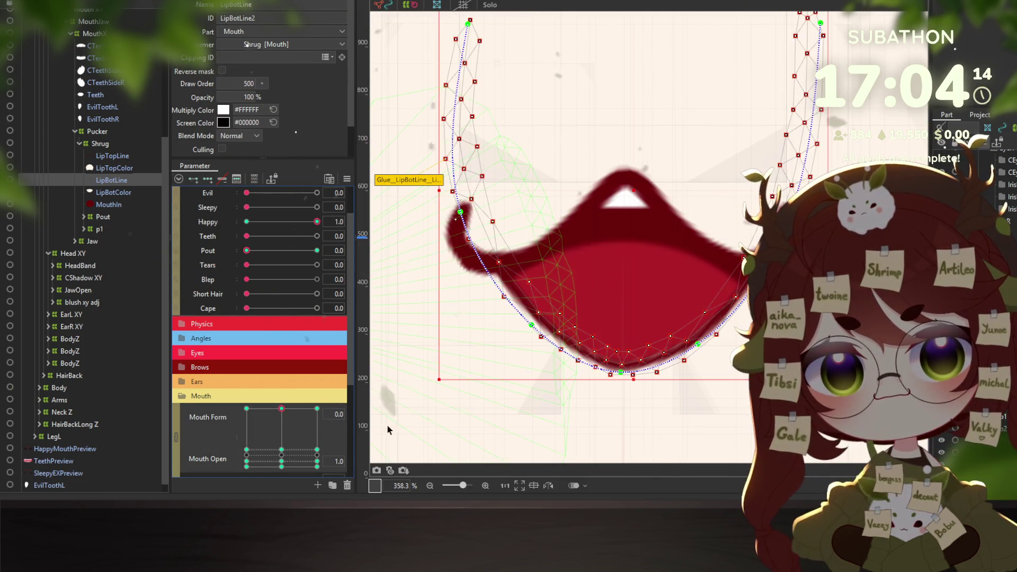
left_click(317, 449)
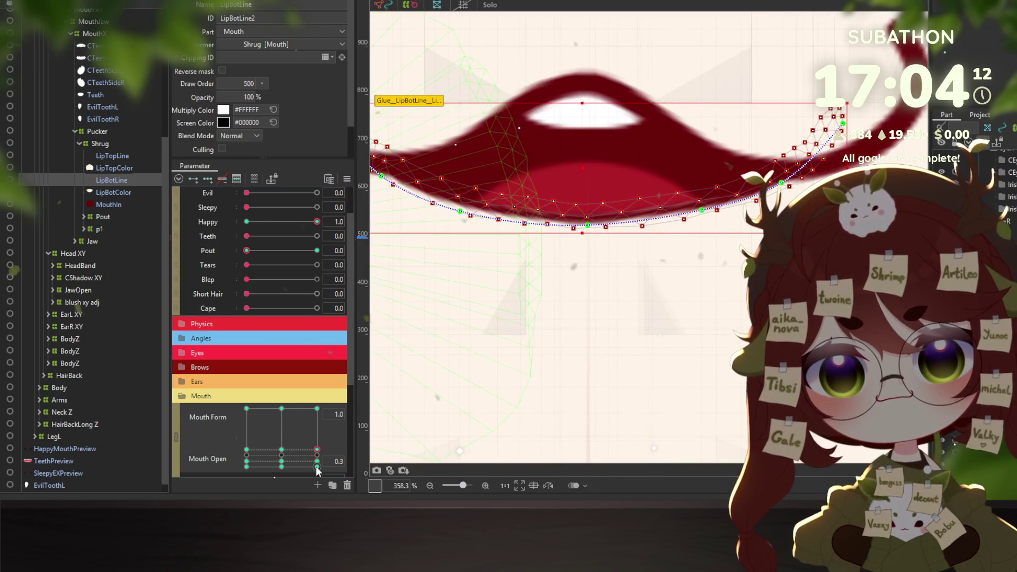
left_click_drag(317, 450, 312, 468)
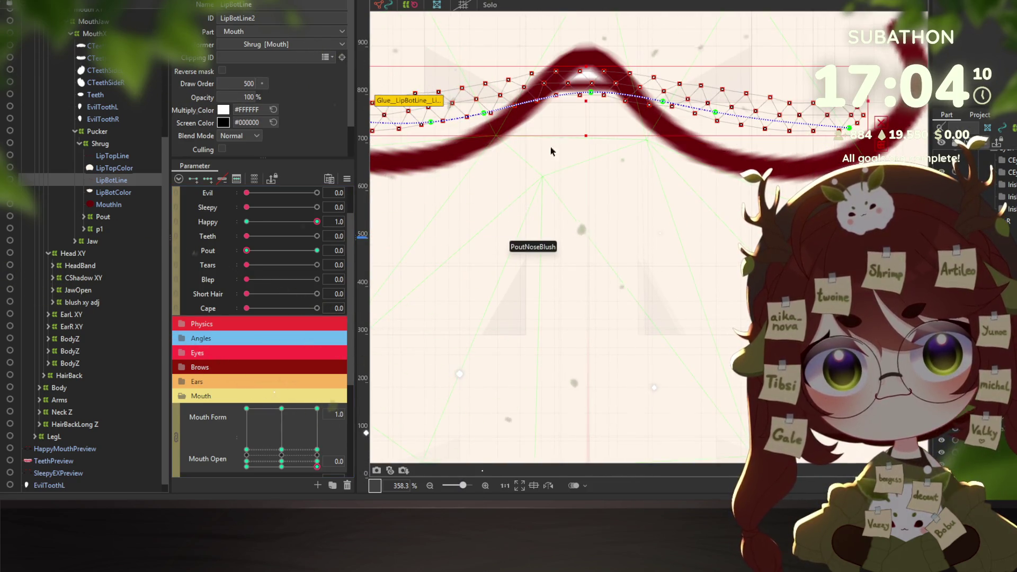
mouse_move(550, 152)
left_mouse_down()
mouse_move(597, 277)
mouse_move(581, 301)
left_mouse_up()
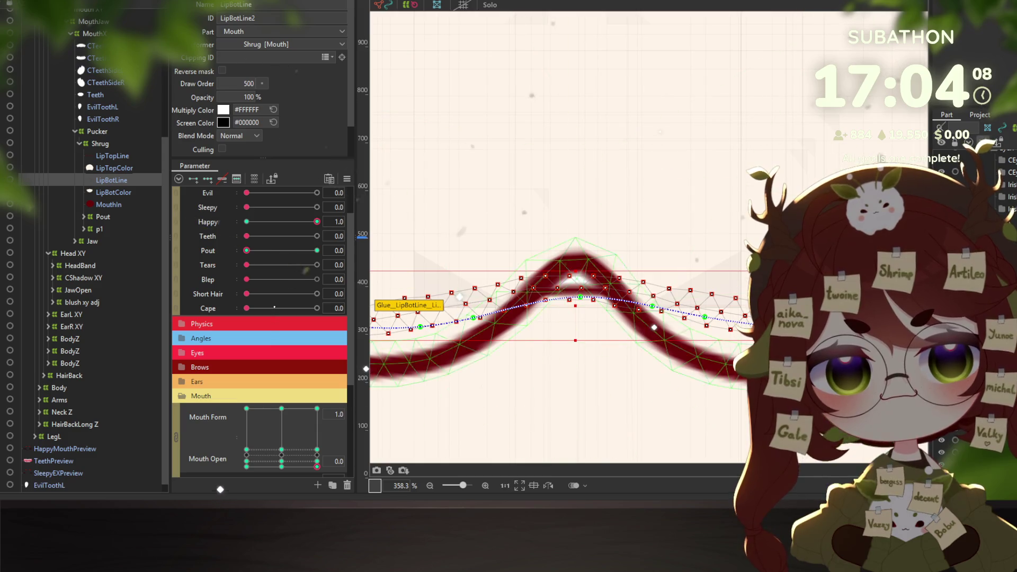
Raise LipBotLine's middle peak and lift its left and right deform path points
left_click(581, 297)
left_click(109, 180)
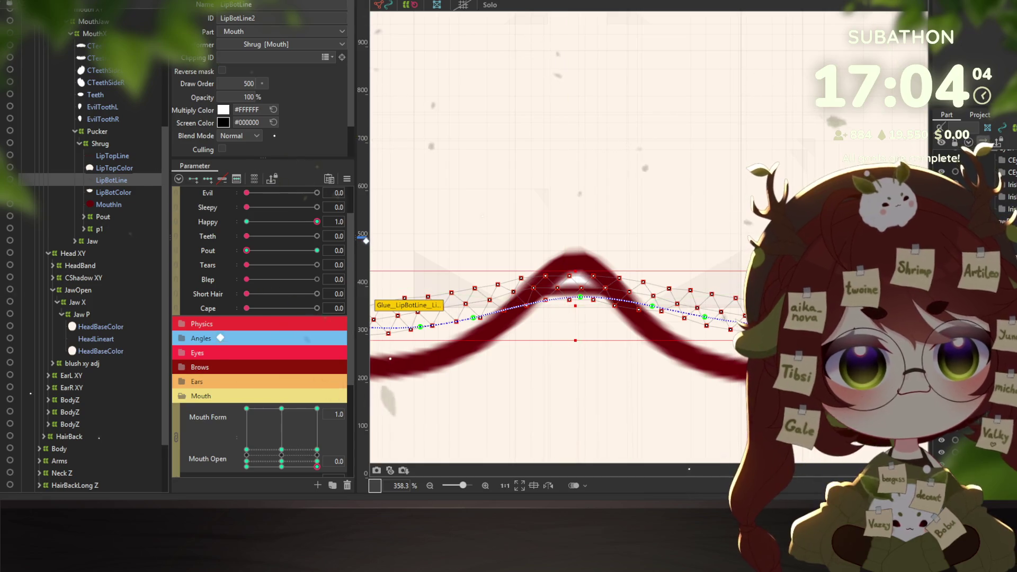
left_click_drag(585, 303, 585, 271)
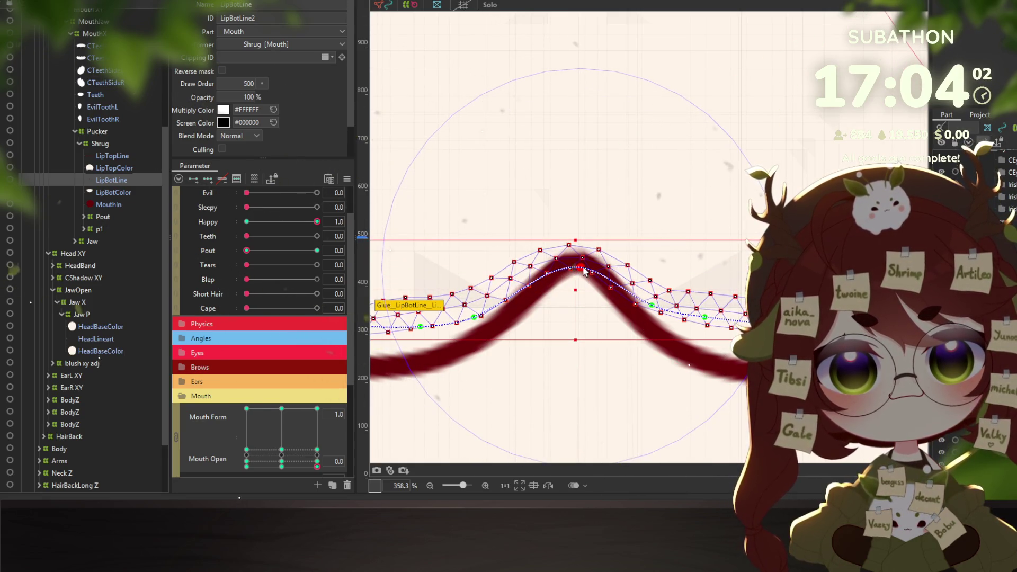
left_click(585, 271)
left_click_drag(473, 321, 473, 307)
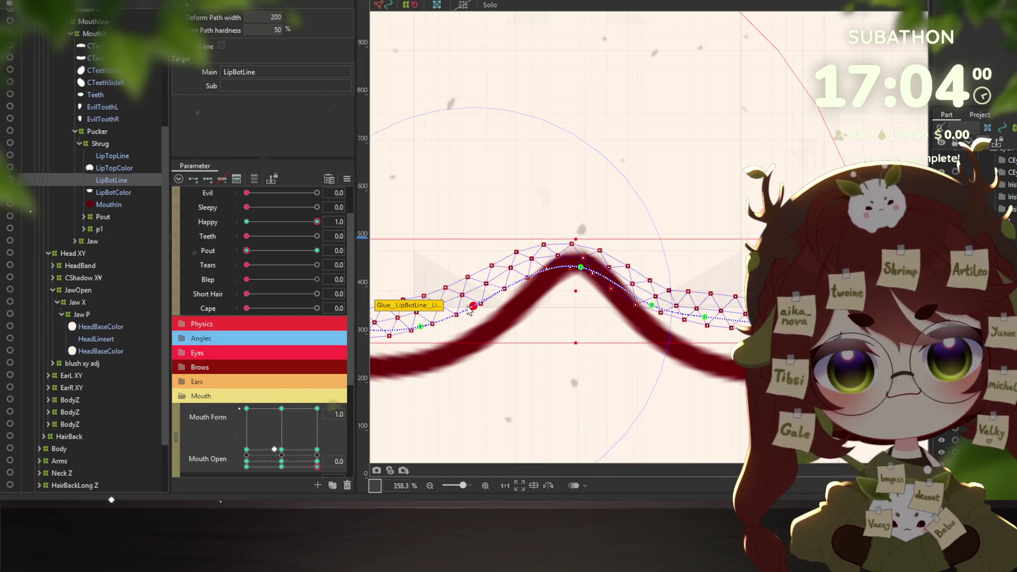
left_click_drag(656, 310, 659, 299)
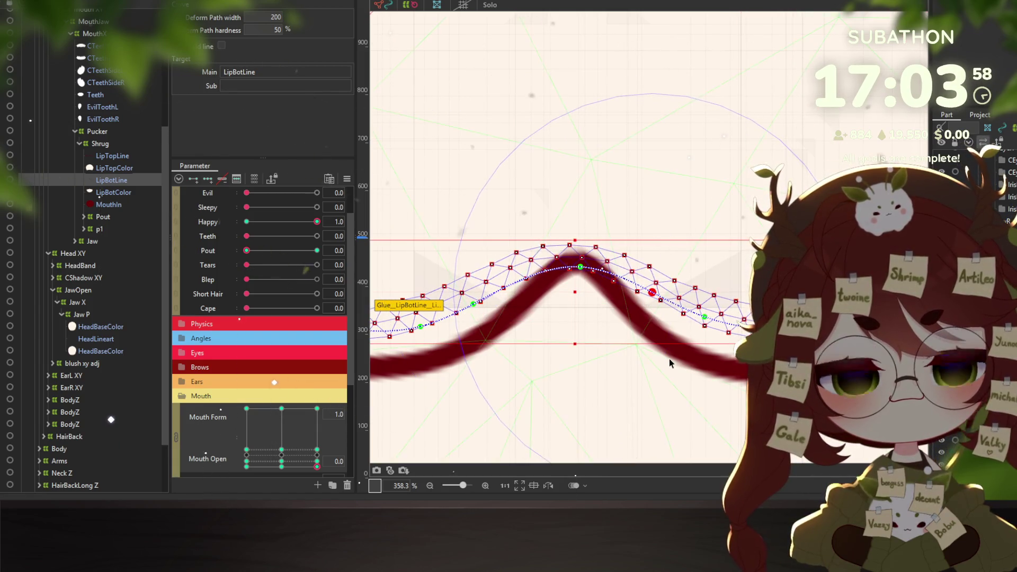
Bend LipBotLine's deform path into a U curve, raising its centre and right end
scroll(668, 363, "down", 3)
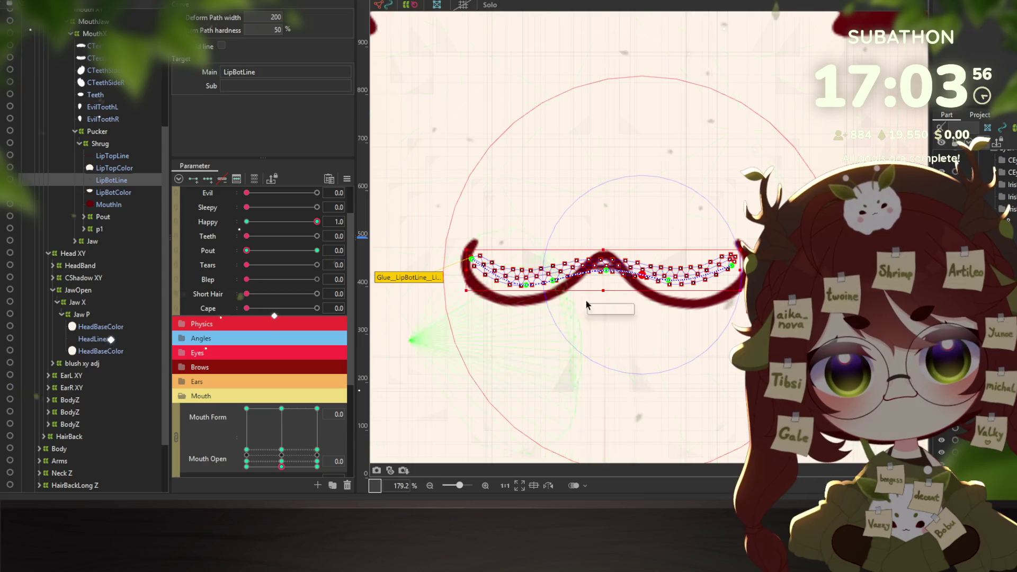
scroll(602, 269, "up", 3)
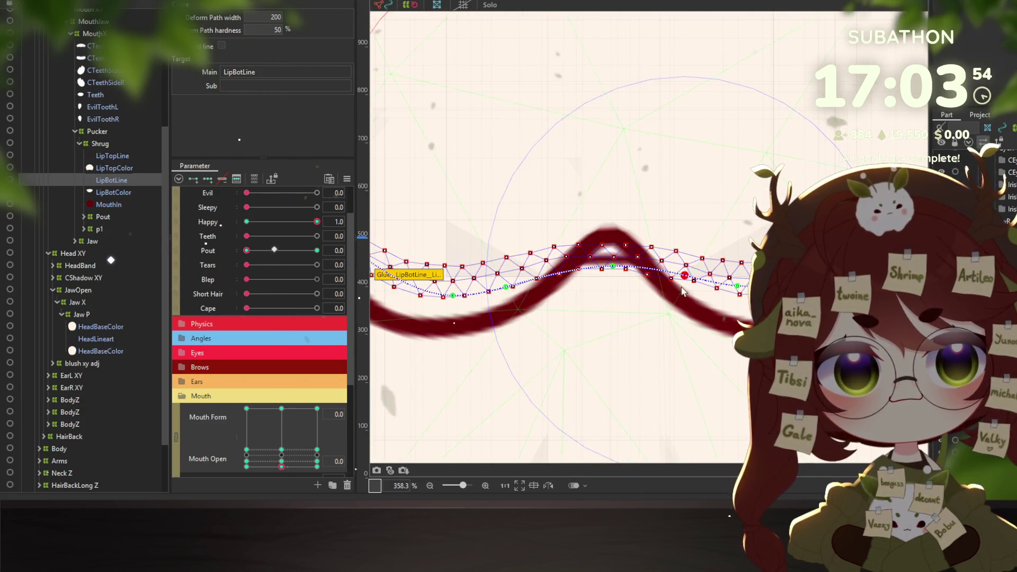
left_click_drag(615, 269, 614, 232)
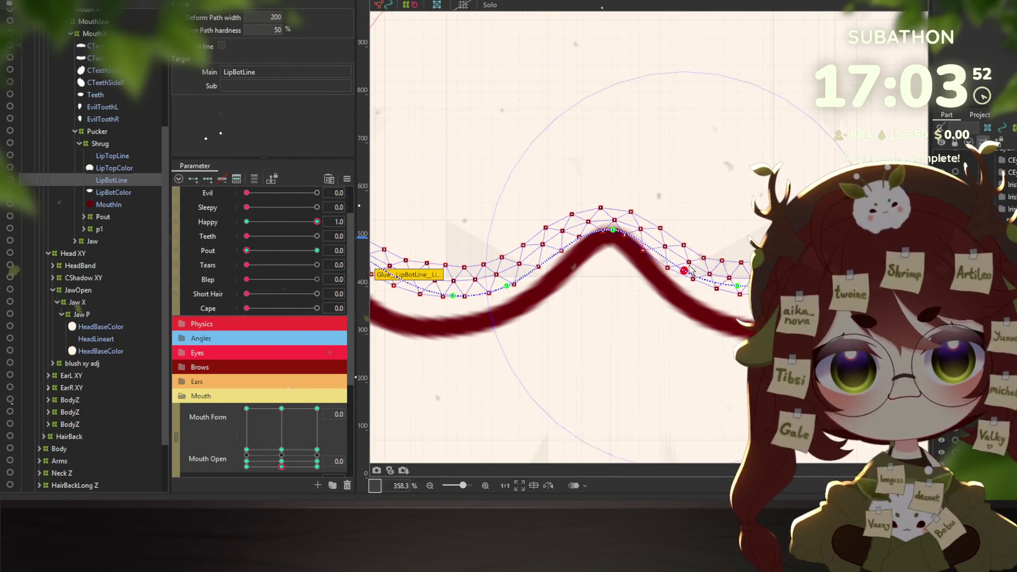
left_click_drag(737, 287, 736, 277)
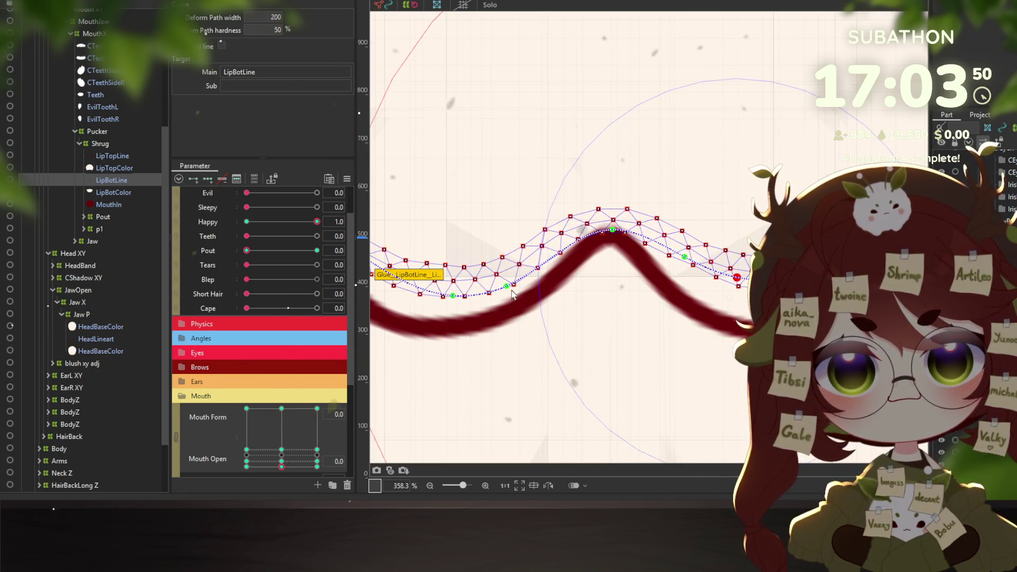
mouse_move(512, 294)
left_mouse_down()
mouse_move(614, 304)
mouse_move(613, 285)
left_mouse_up()
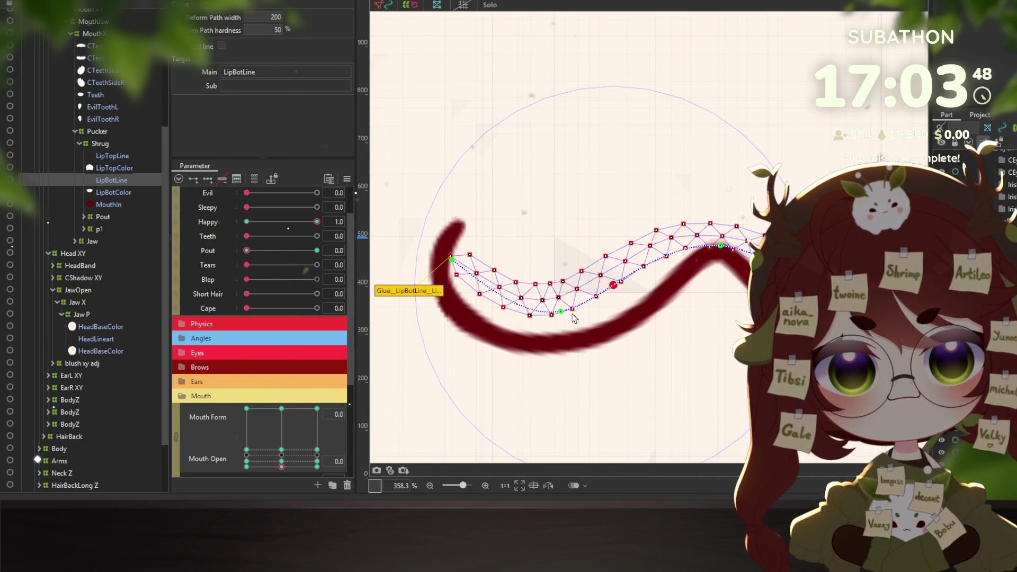
left_click_drag(560, 311, 560, 307)
scroll(529, 334, "down", 2)
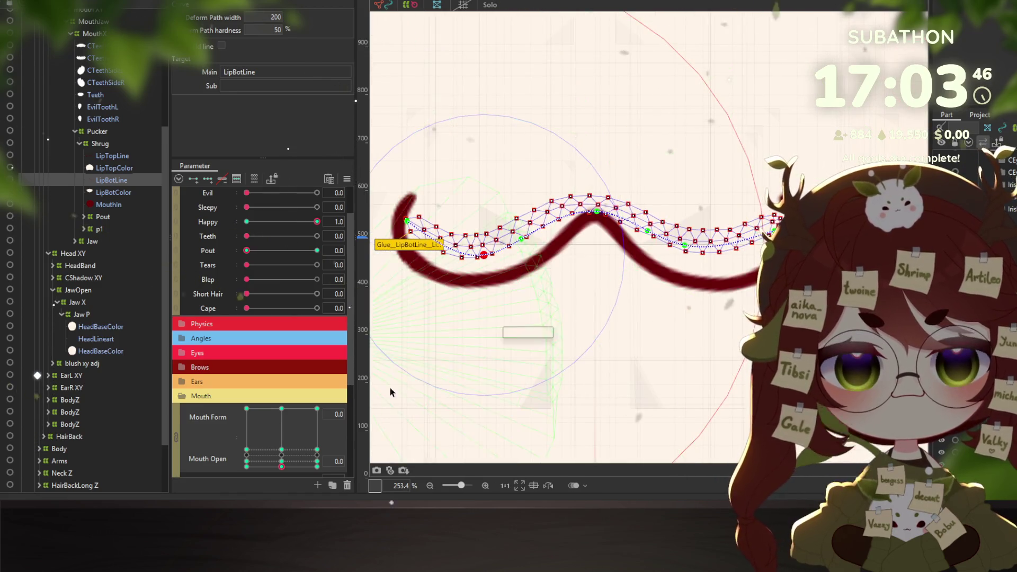
Review LipBotLine at the Mouth Open 0.1 keyforms for Mouth Form 1.0, 0.0 and -1.0
left_click(281, 461)
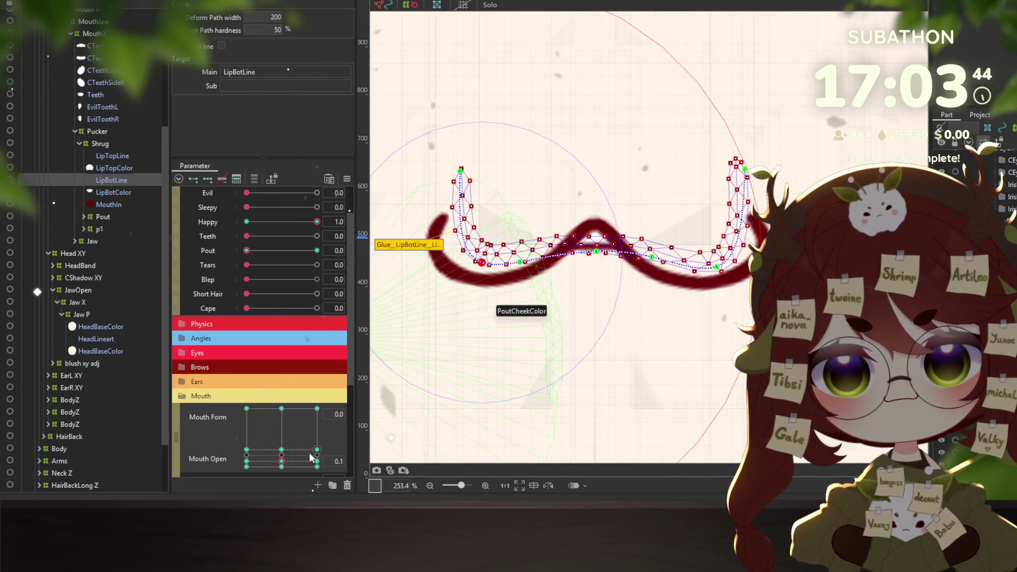
left_click(316, 461)
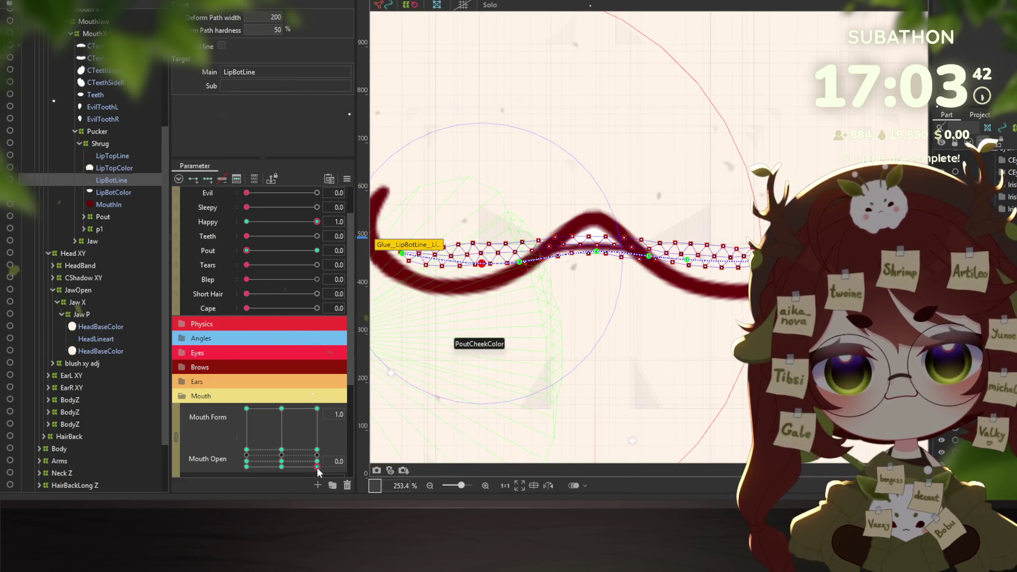
left_click(319, 462)
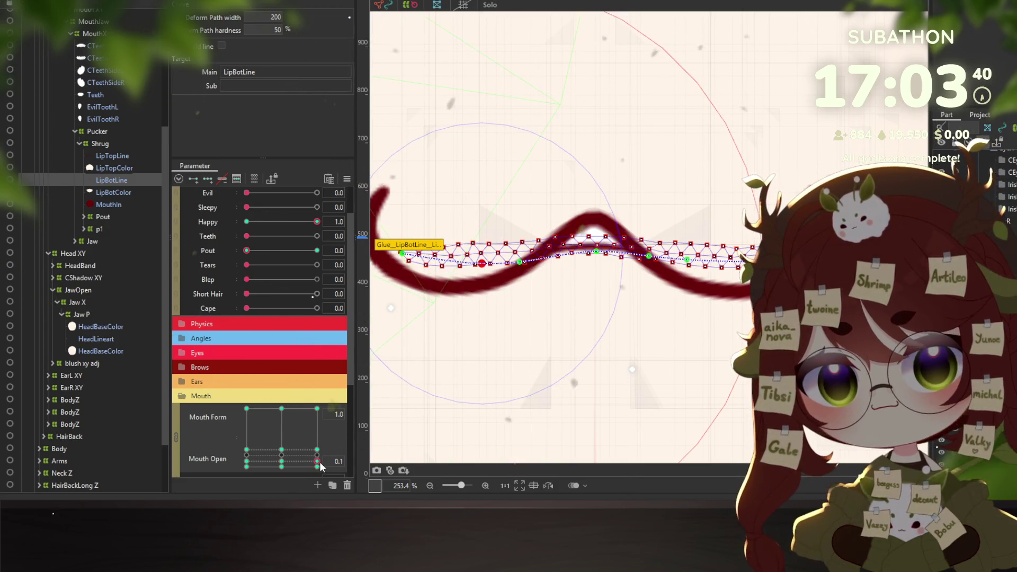
left_click(282, 467)
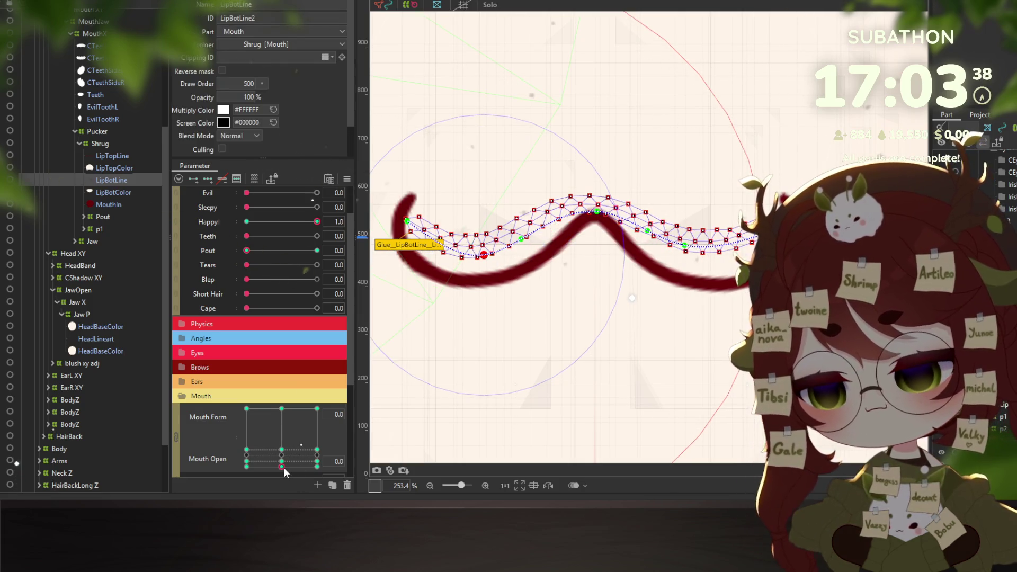
left_click(281, 462)
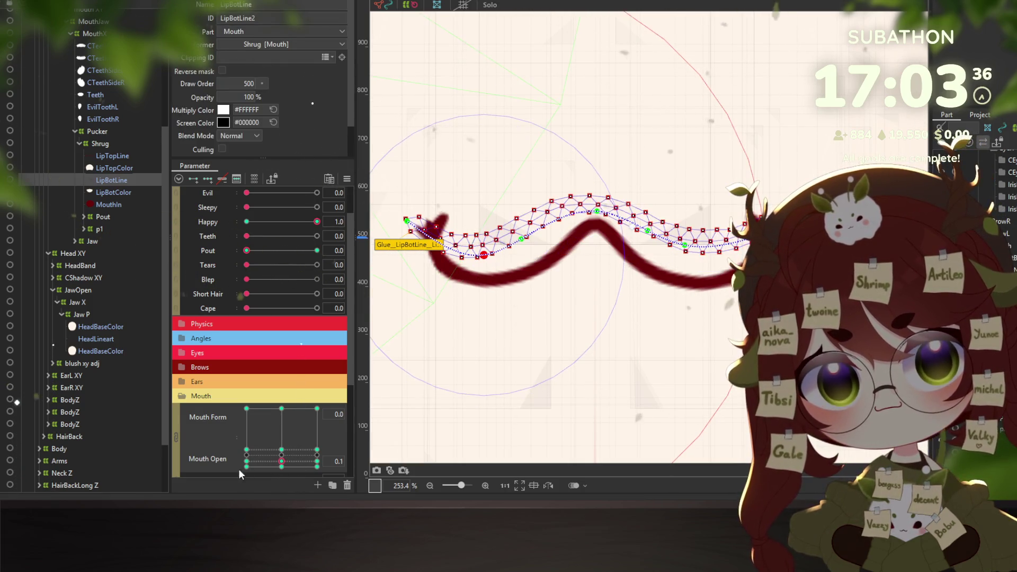
left_click(246, 466)
left_click(282, 461)
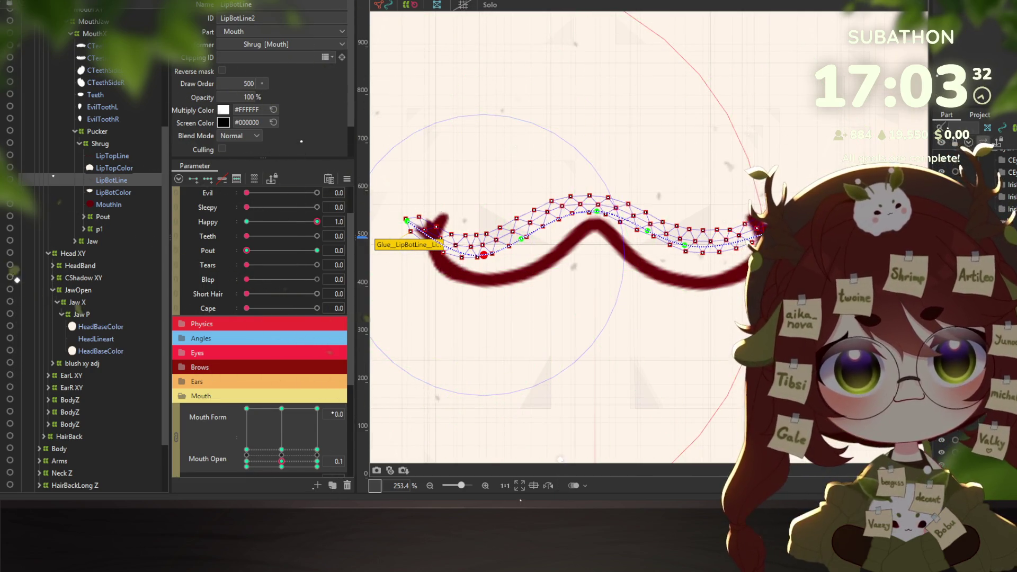
Raise the lip path's left end, then check smile, frown and opening shapes, ending at Form 0.0, Open 0.3
left_click(418, 213)
left_click_drag(406, 220, 432, 190)
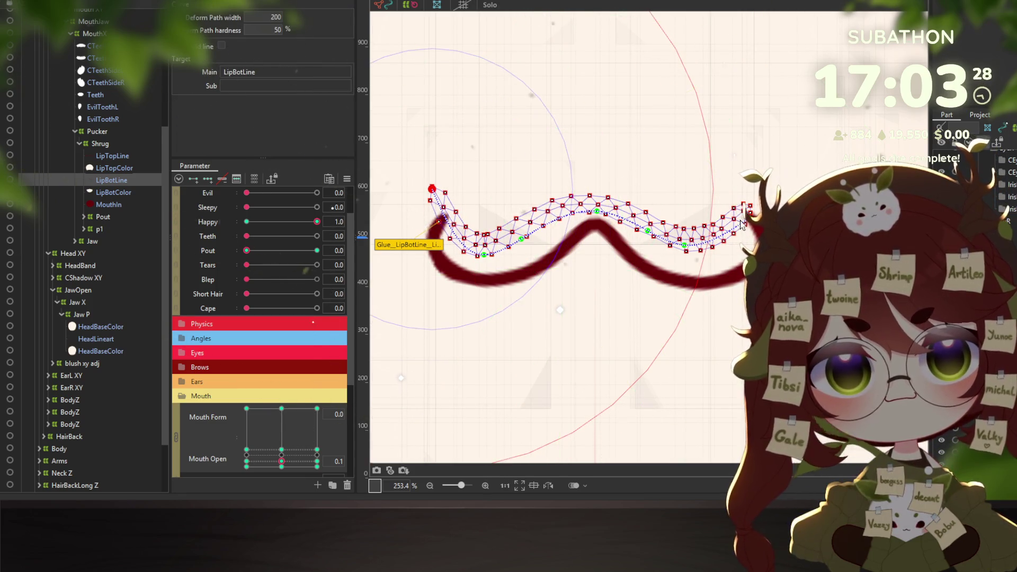
left_click(317, 462)
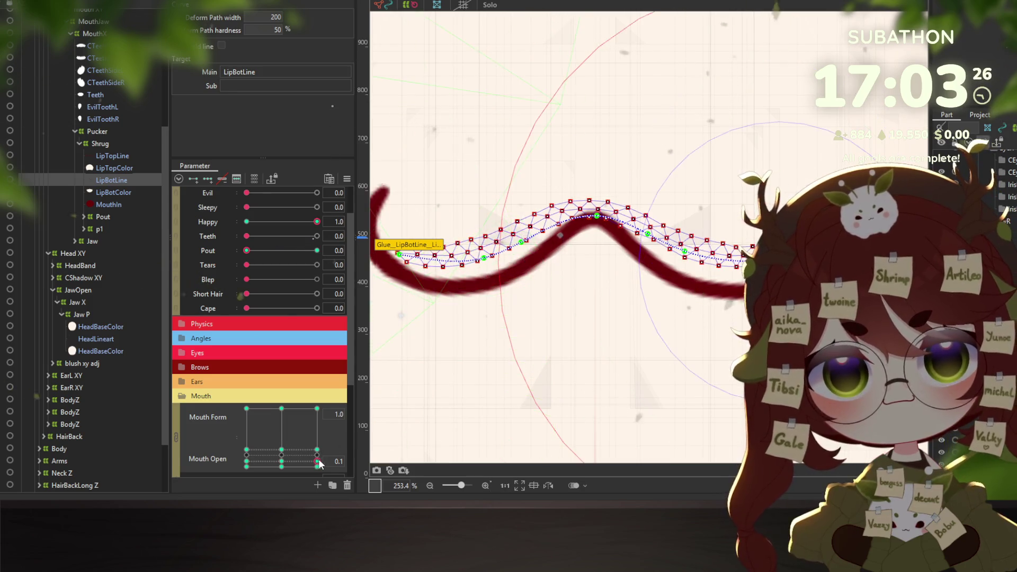
scroll(680, 323, "down", 2)
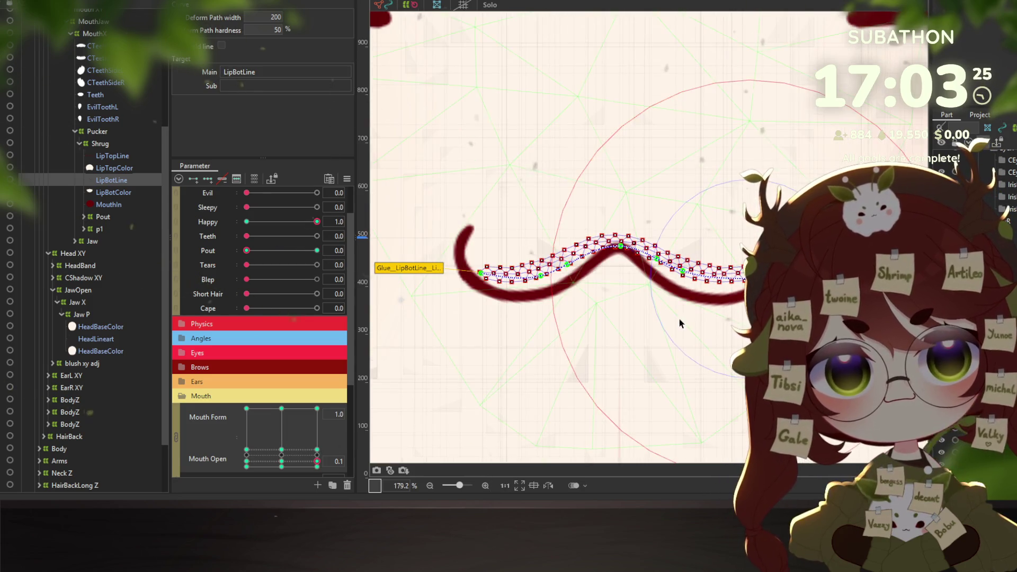
left_click(247, 467)
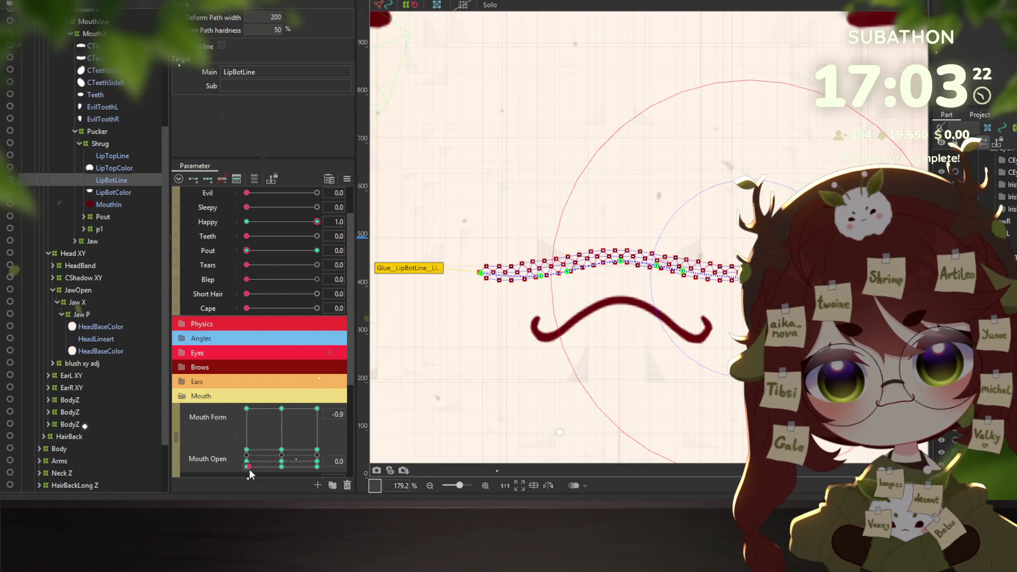
mouse_move(249, 468)
left_mouse_down()
mouse_move(246, 418)
mouse_move(318, 436)
left_mouse_up()
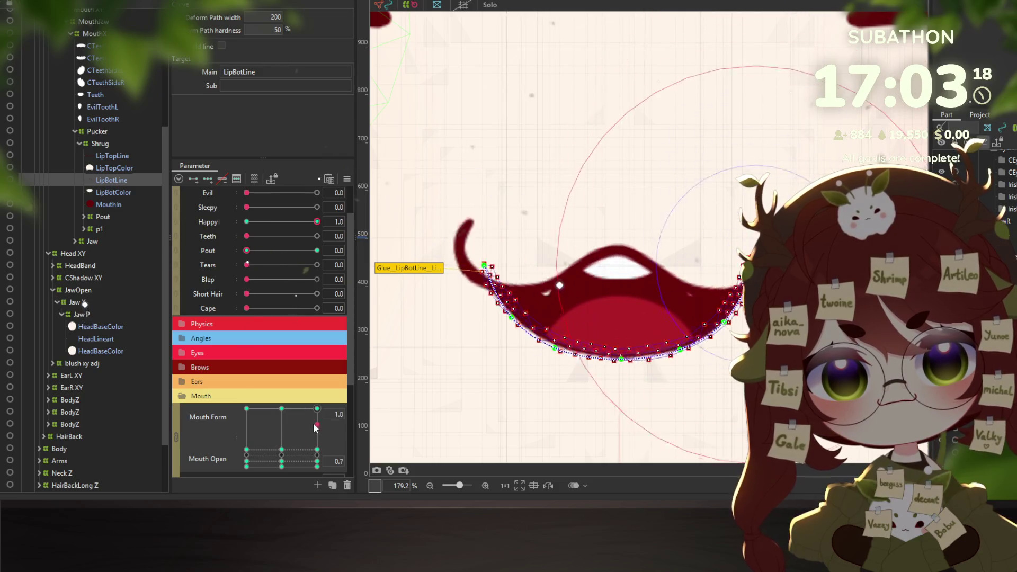
left_click_drag(317, 435, 281, 450)
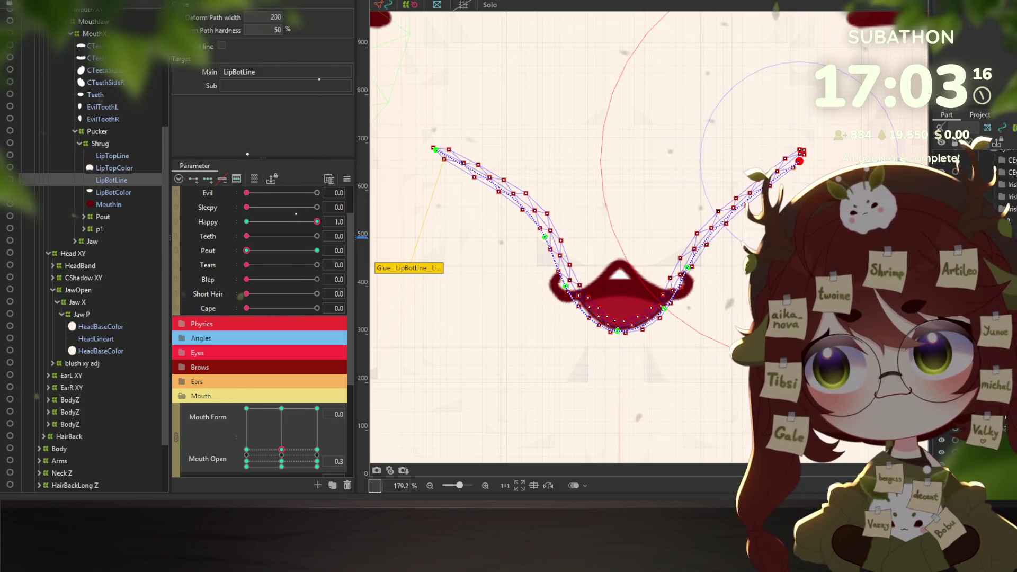
right_click(52, 204)
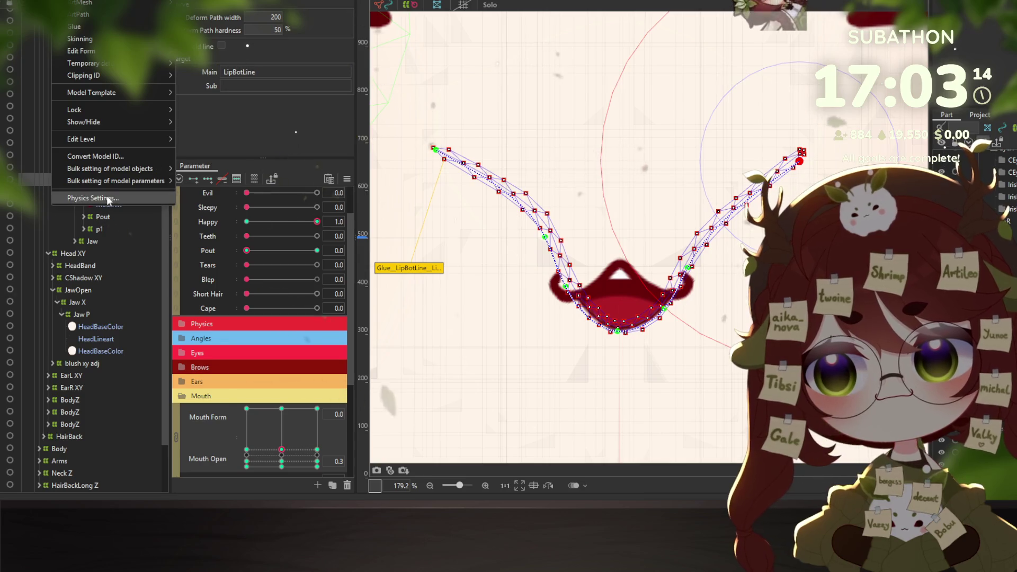
left_click(112, 197)
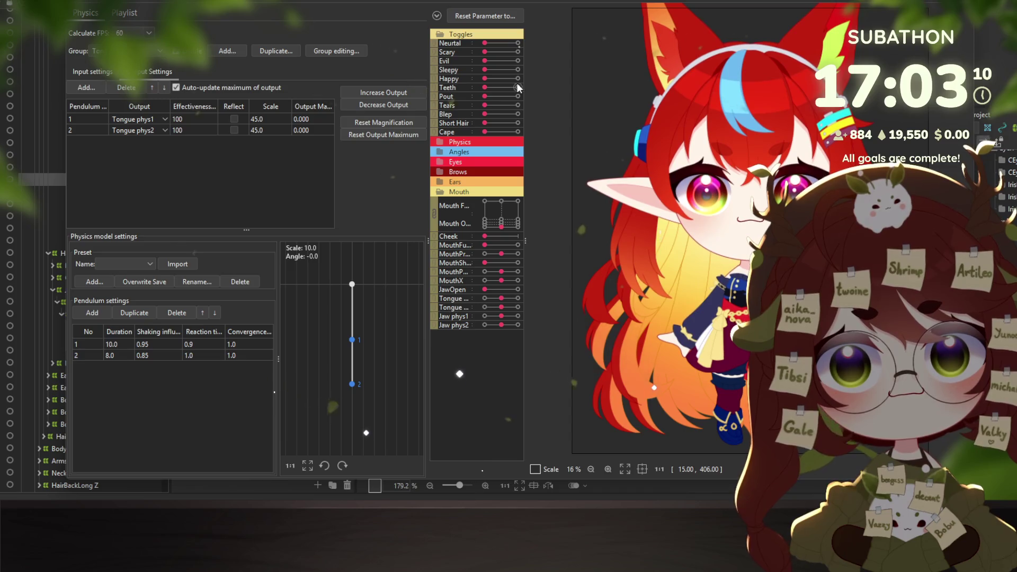
left_click(517, 79)
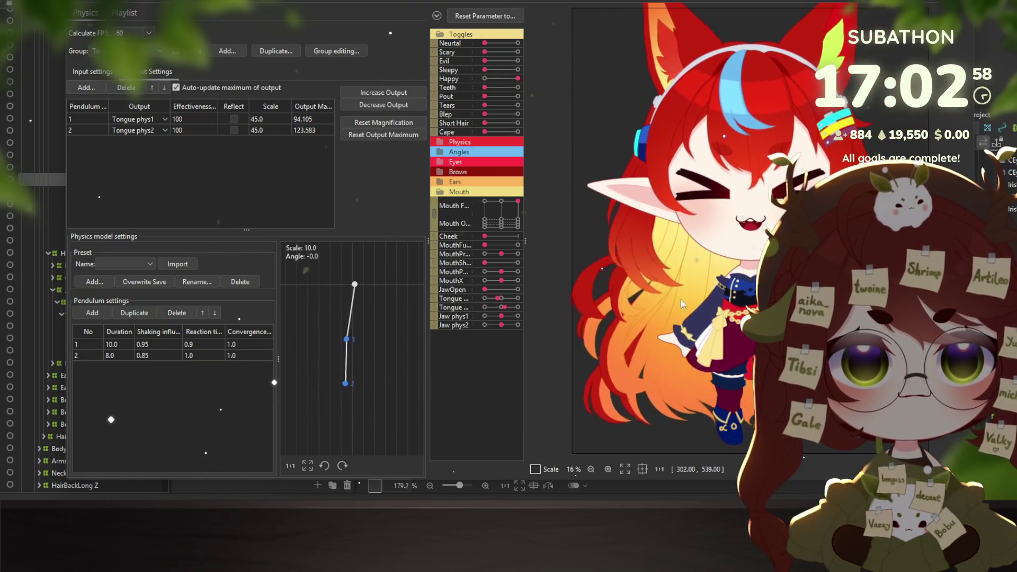
left_click(479, 217)
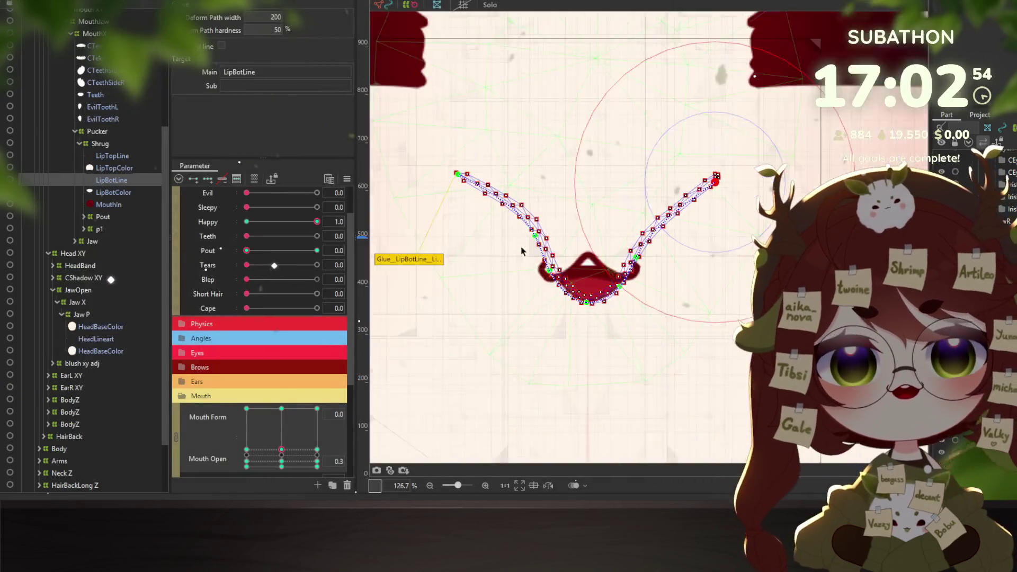
scroll(521, 251, "down", 3)
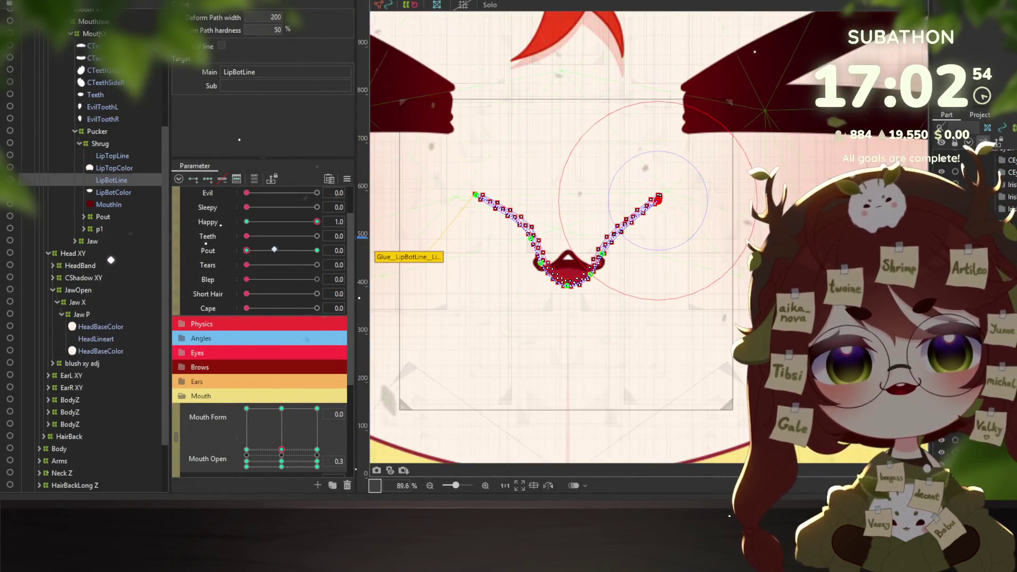
Select the mouth XY deformer and create a warp deformer named HappyMouth as its parent
scroll(268, 338, "down", 2)
scroll(268, 338, "up", 3)
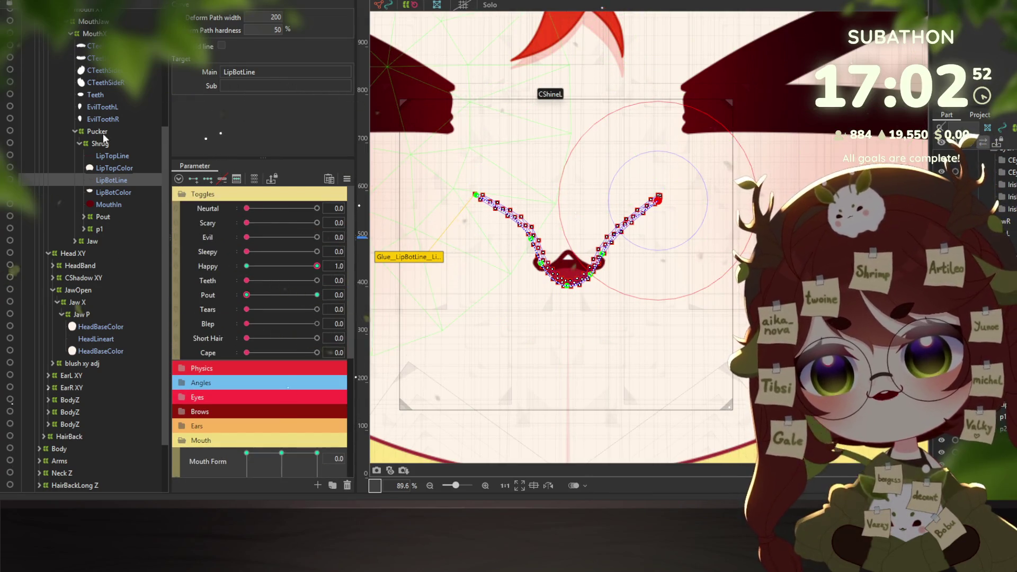
scroll(97, 159, "up", 3)
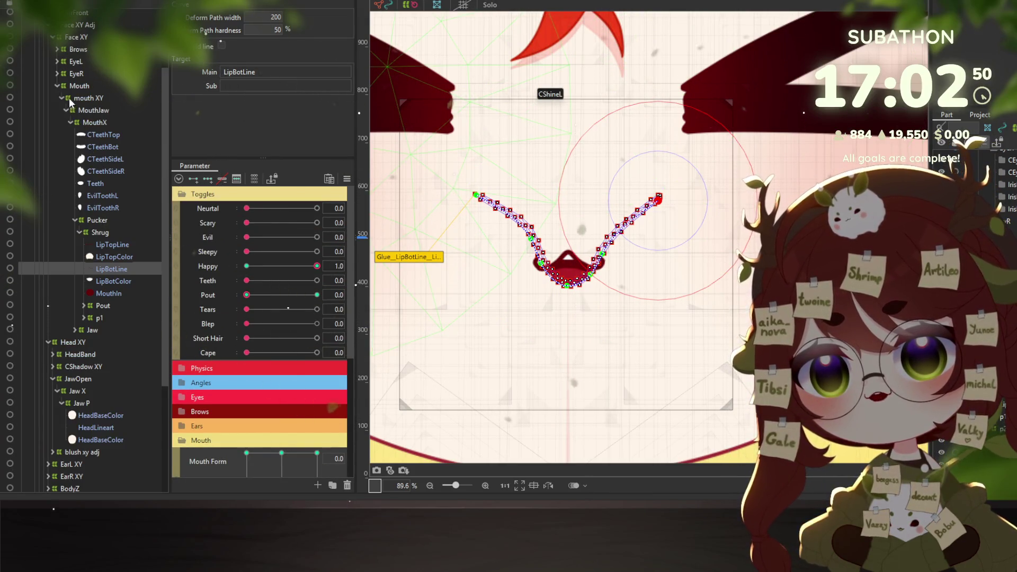
left_click(75, 99)
right_click(77, 100)
left_click(91, 106)
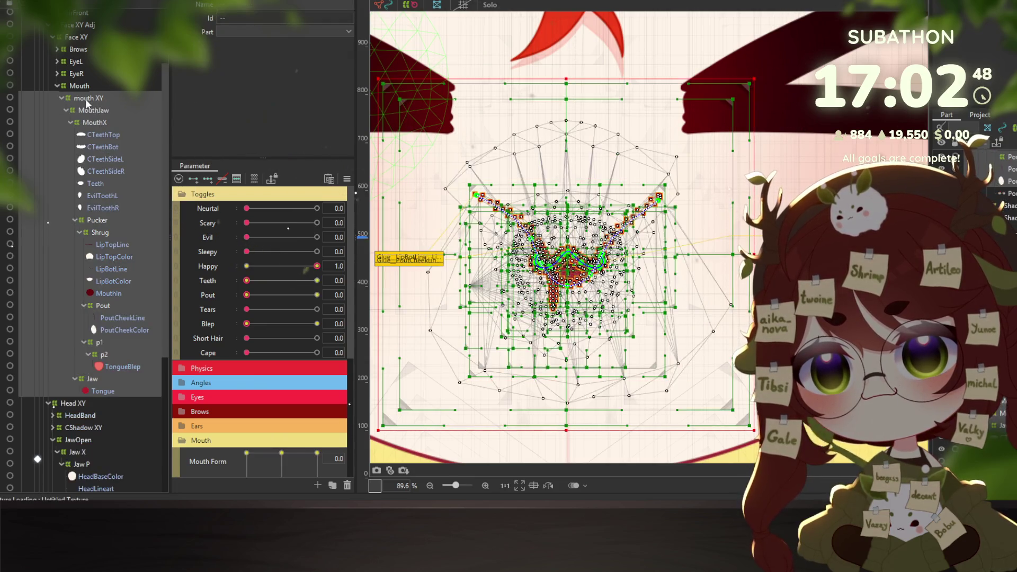
left_click(85, 98)
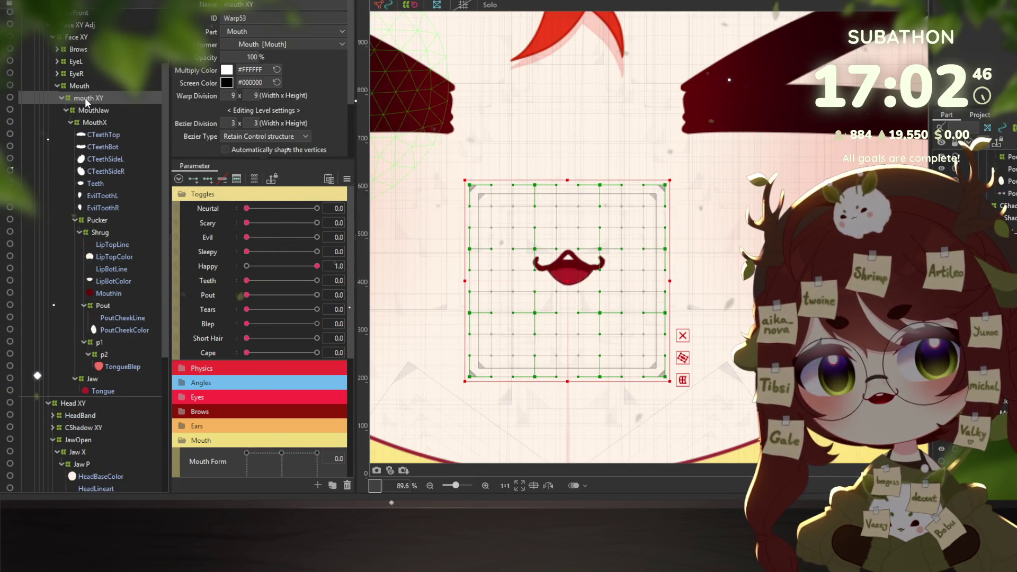
left_click(463, 5)
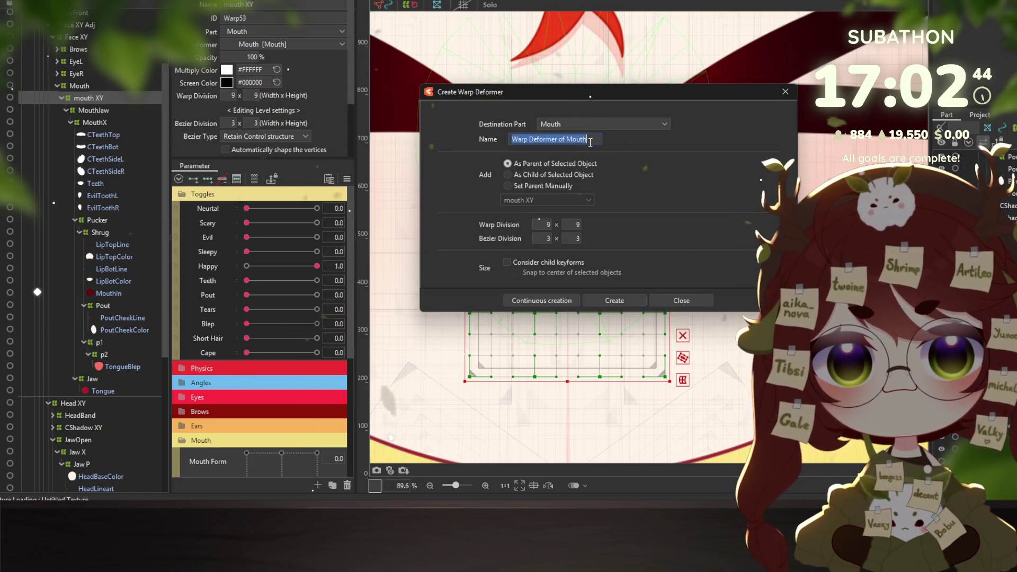
type("HappyMouth")
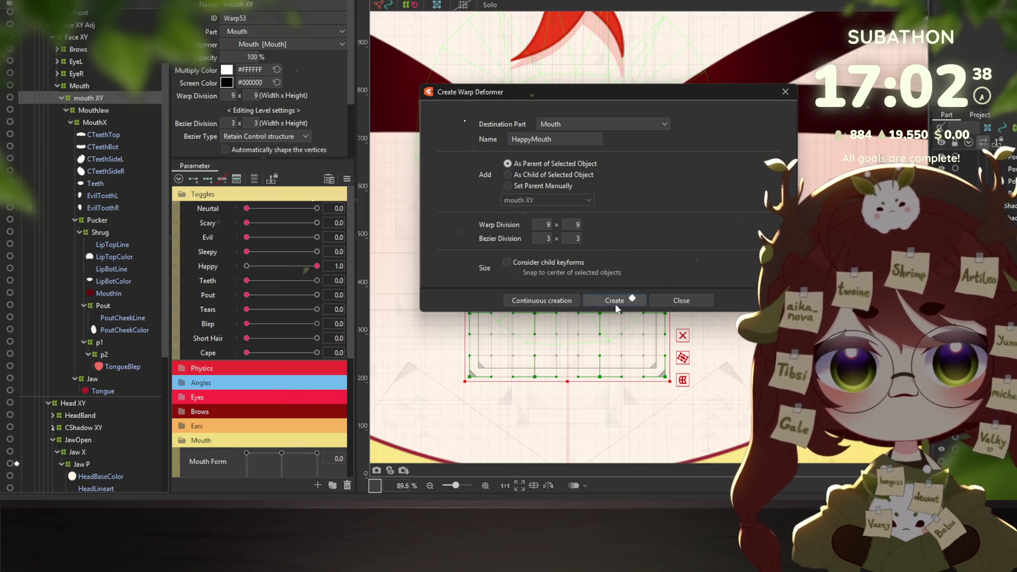
left_click(615, 304)
right_click(82, 160)
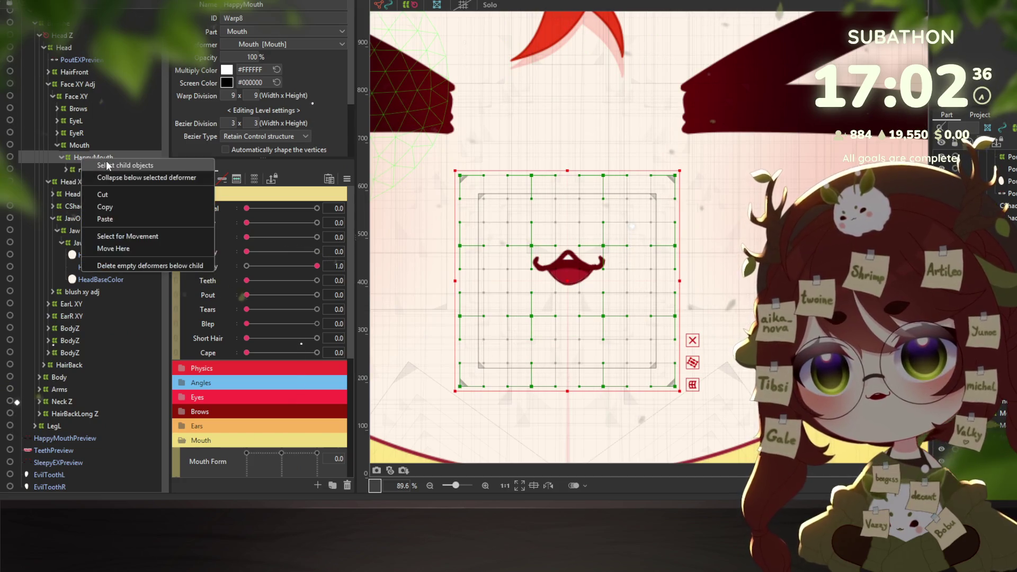
Expand the HappyMouth subtree and toggle the Happy parameter off and back on to compare
left_click(93, 165)
left_click(221, 269)
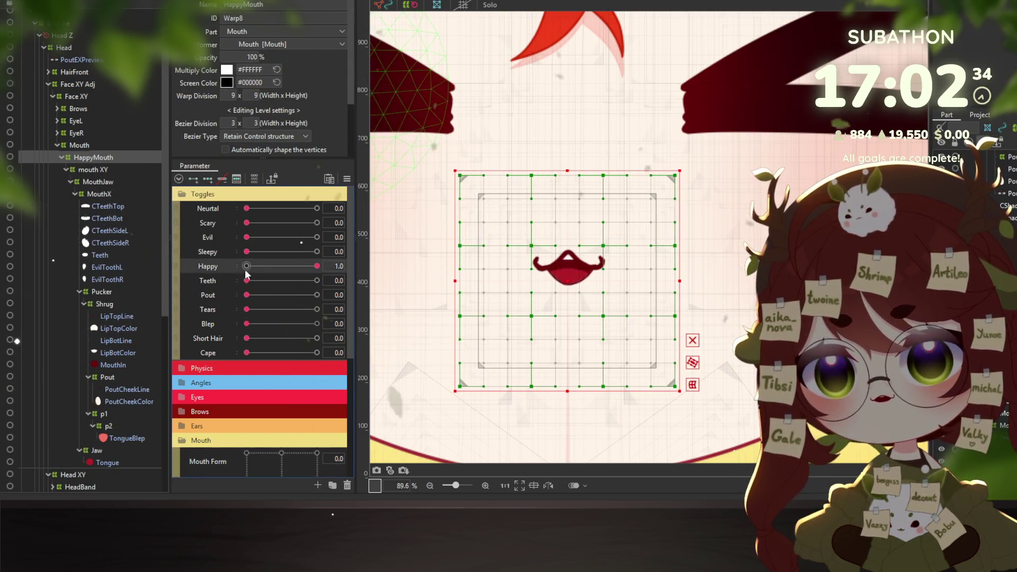
left_click_drag(357, 268, 164, 262)
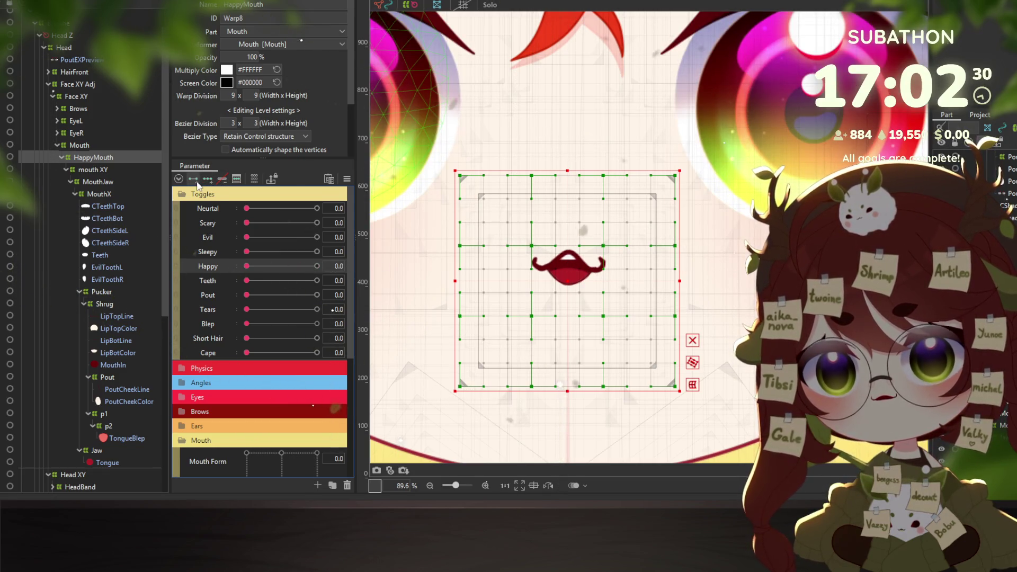
left_click_drag(245, 267, 348, 266)
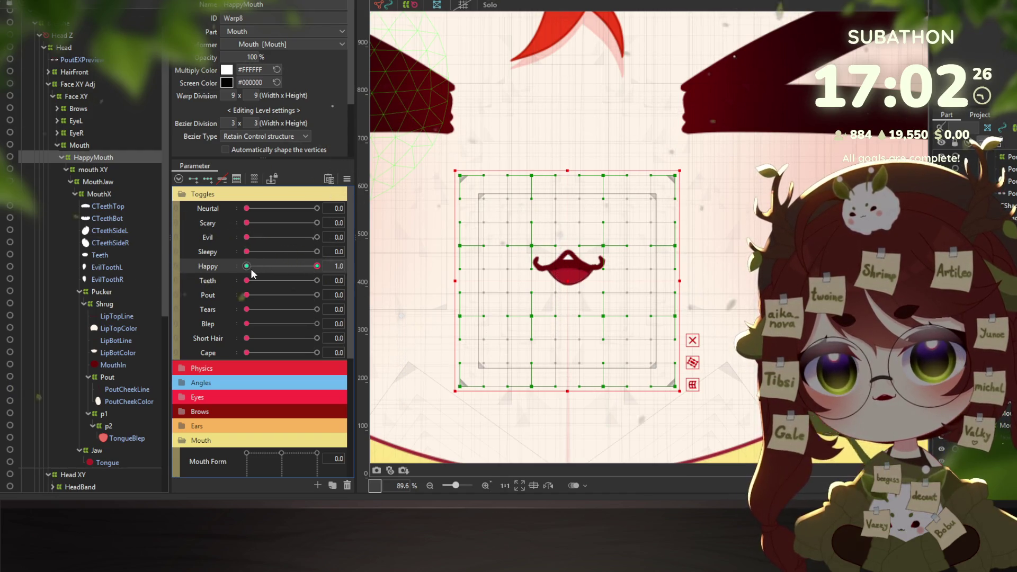
right_click(371, 258)
Zoom out to the whole face and set Mouth Form and Mouth Open to 1.0
scroll(571, 224, "down", 2)
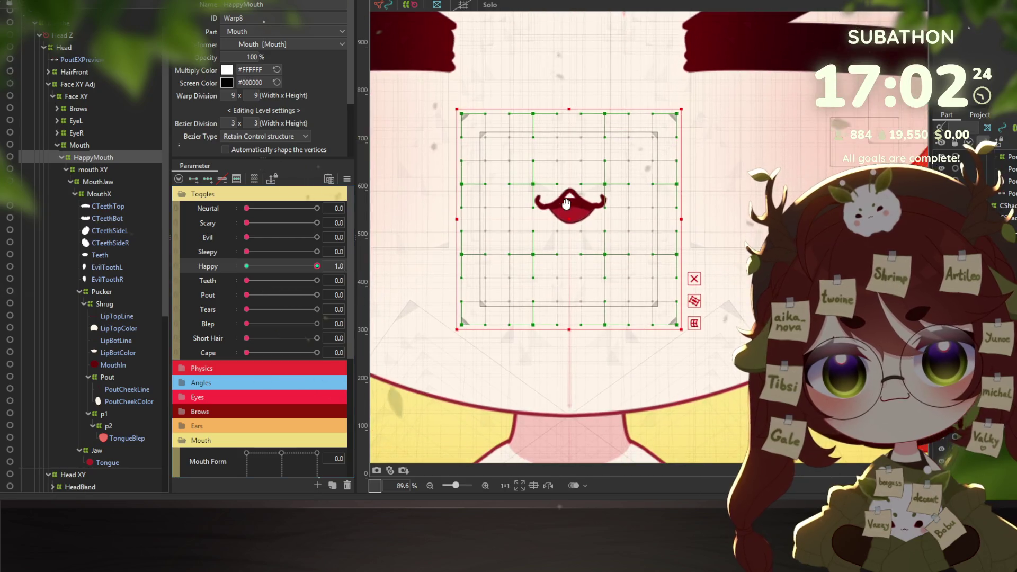
scroll(572, 211, "down", 2)
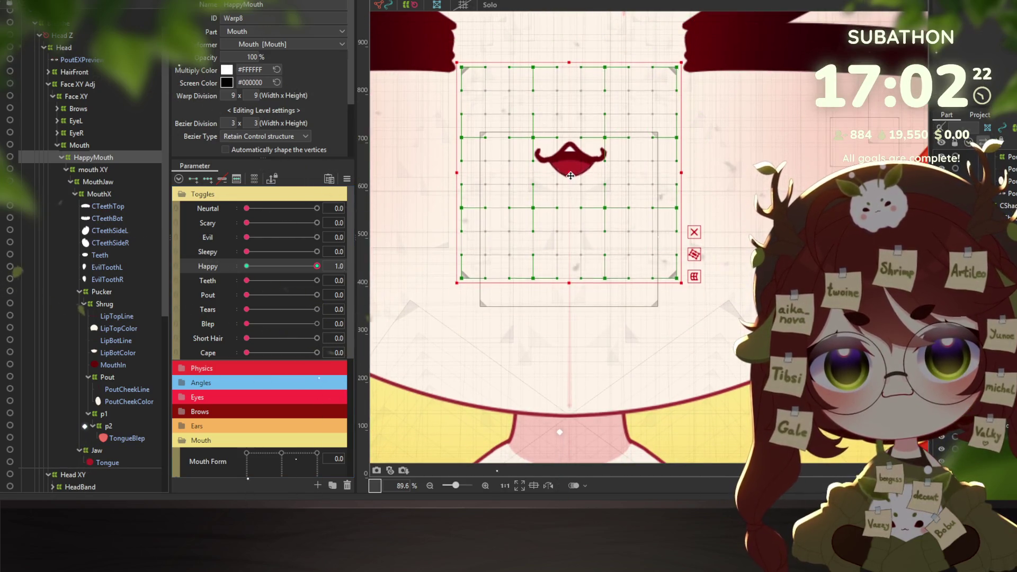
scroll(575, 190, "down", 2)
scroll(575, 191, "down", 2)
left_click_drag(575, 191, 586, 220)
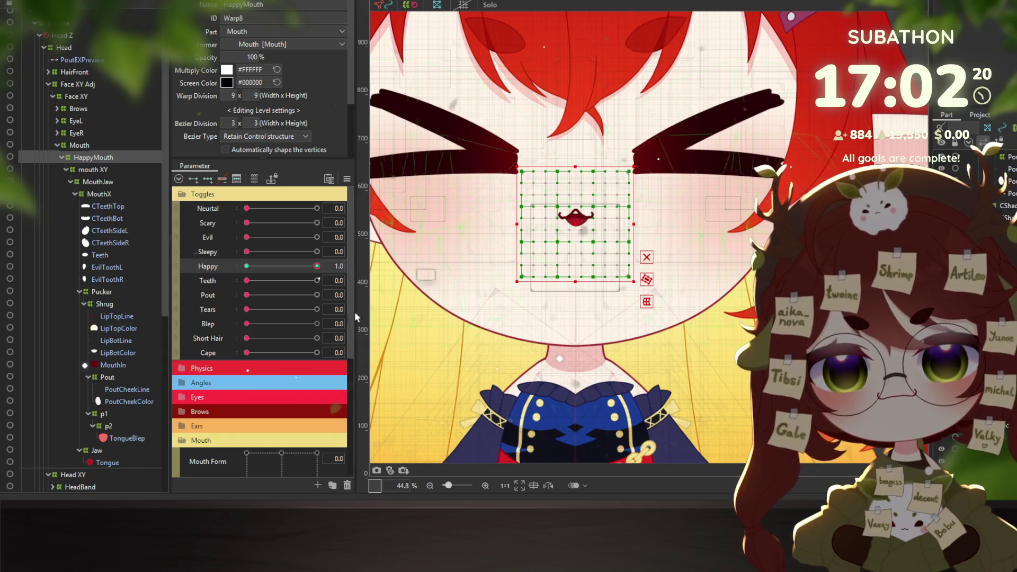
scroll(259, 371, "down", 1)
left_click(275, 450)
left_click_drag(296, 411, 317, 408)
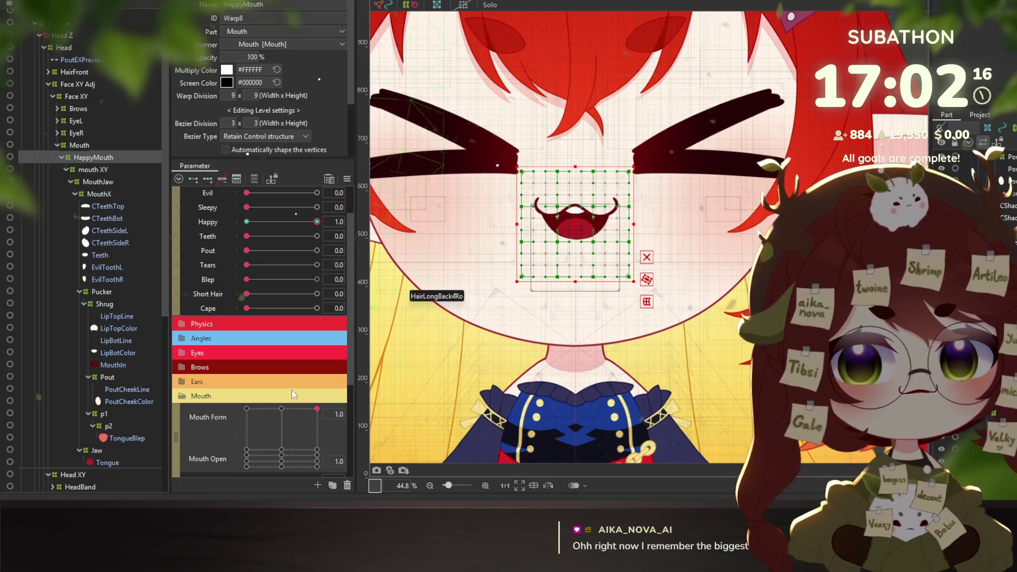
right_click(70, 133)
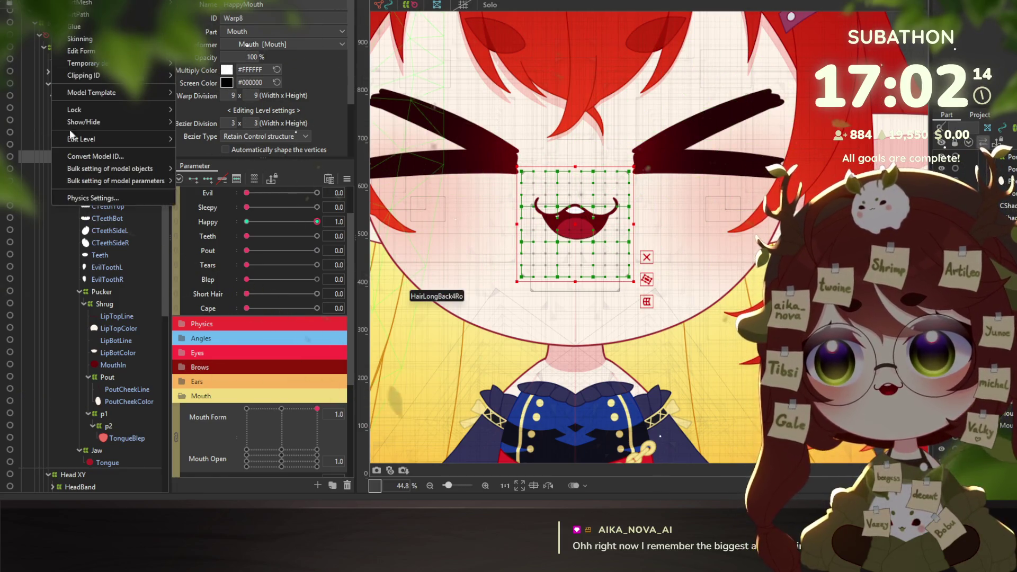
Open Physics Settings and preview the model with the Happy expression and a fully open smile
left_click(86, 199)
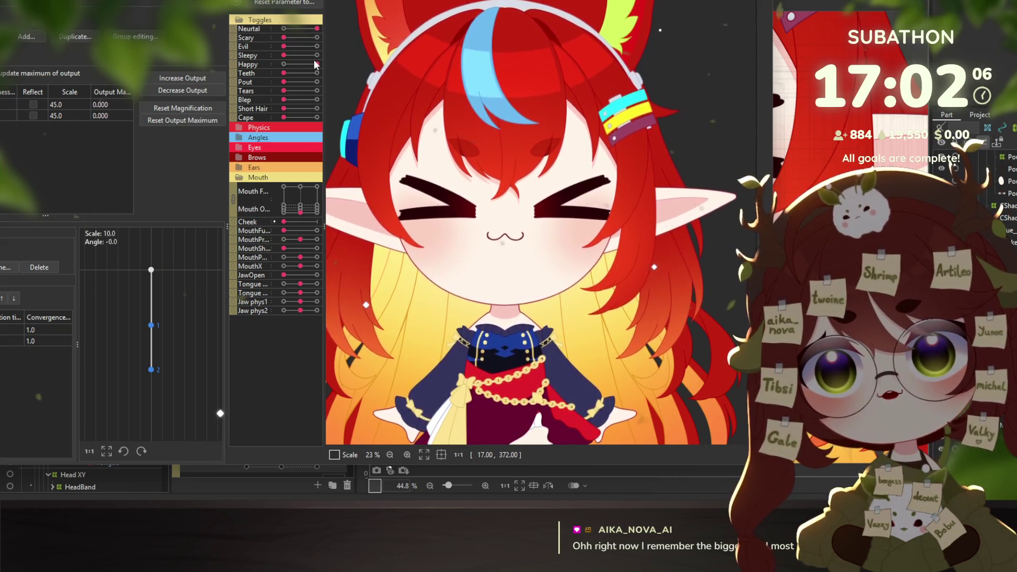
left_click(317, 28)
left_click(317, 64)
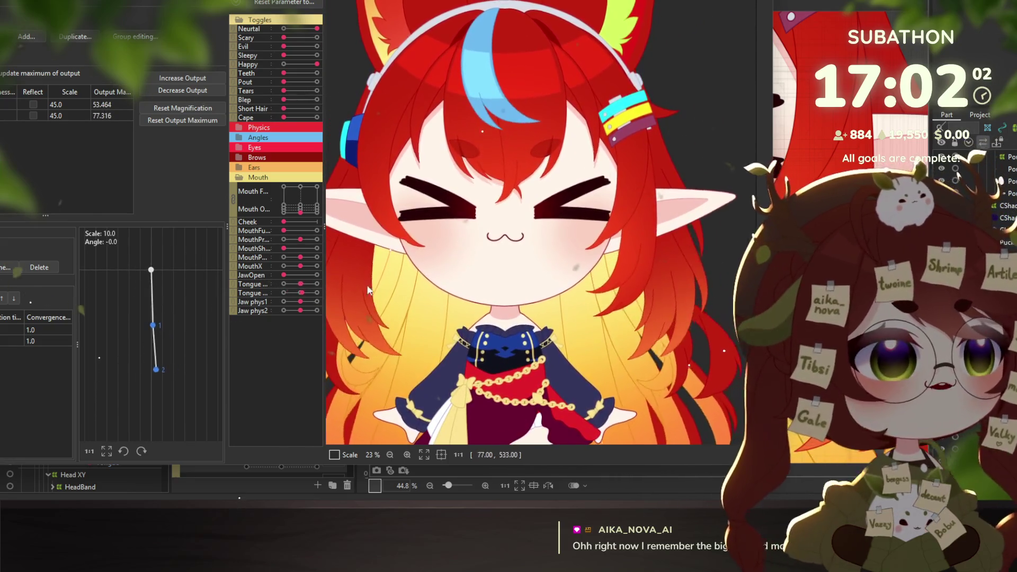
left_click(317, 187)
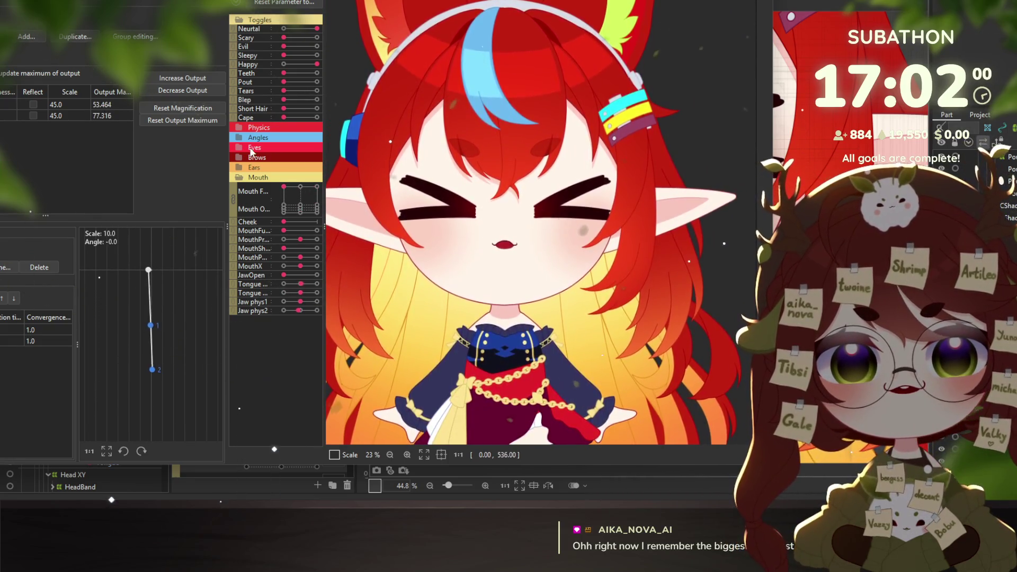
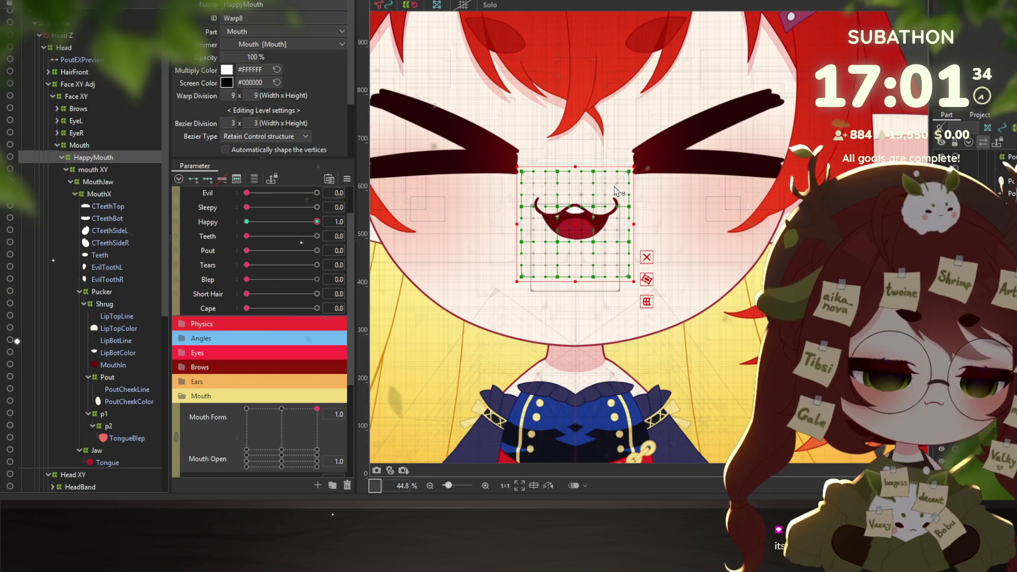
Select the LipBotLine lower-lip mesh and zoom in on the mouth
scroll(556, 237, "up", 2)
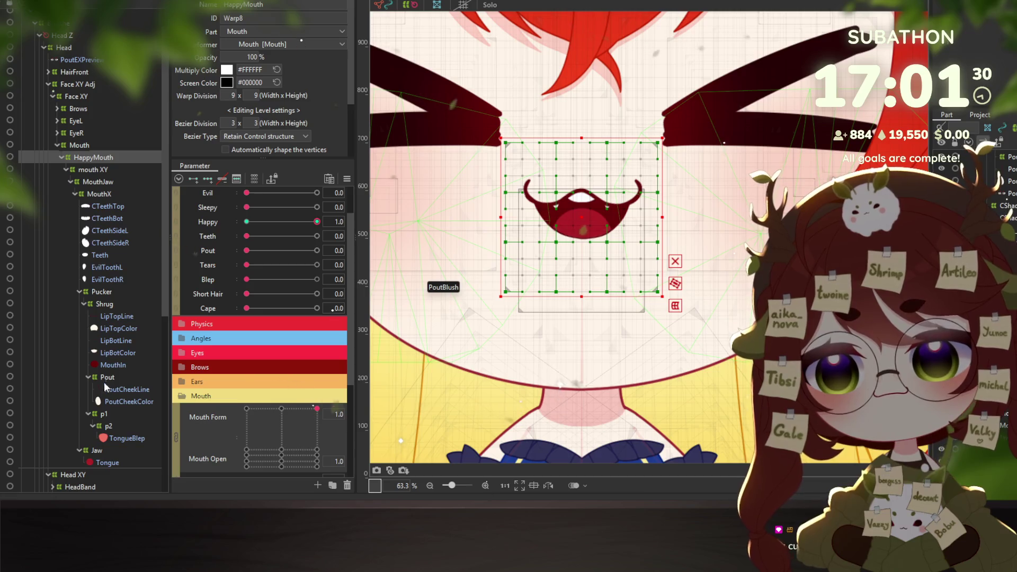
left_click(106, 304)
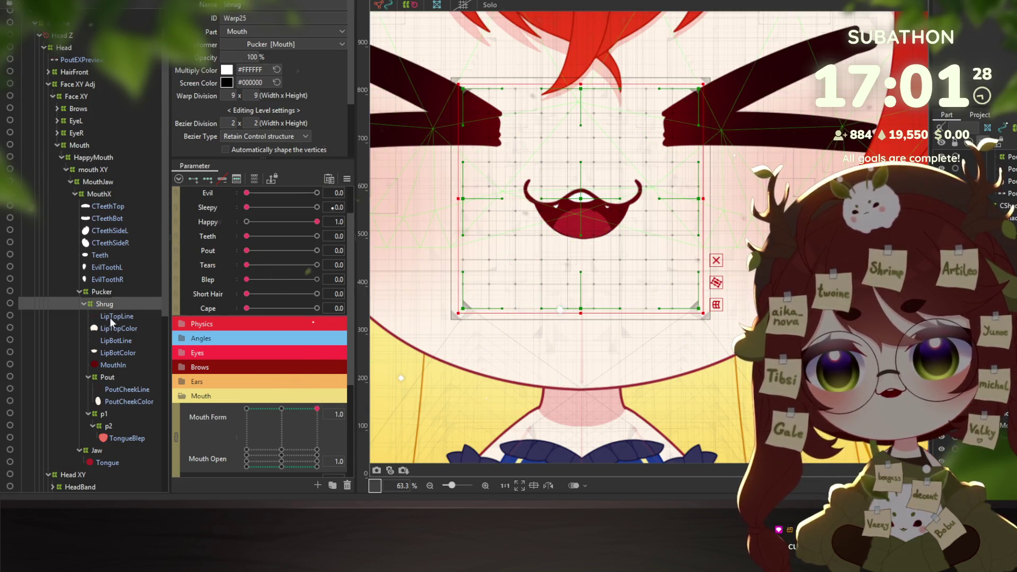
left_click(111, 318)
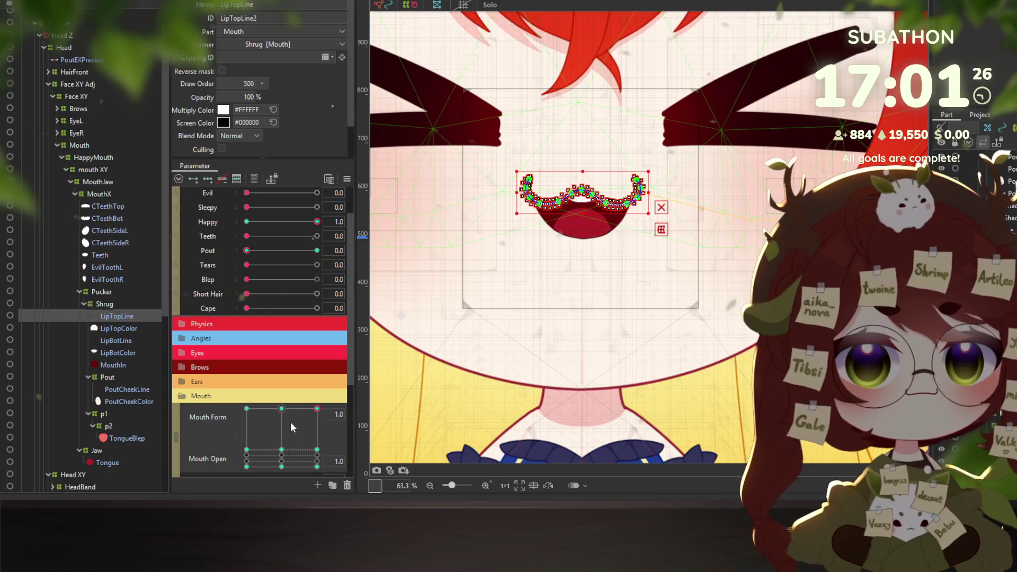
left_click(118, 340)
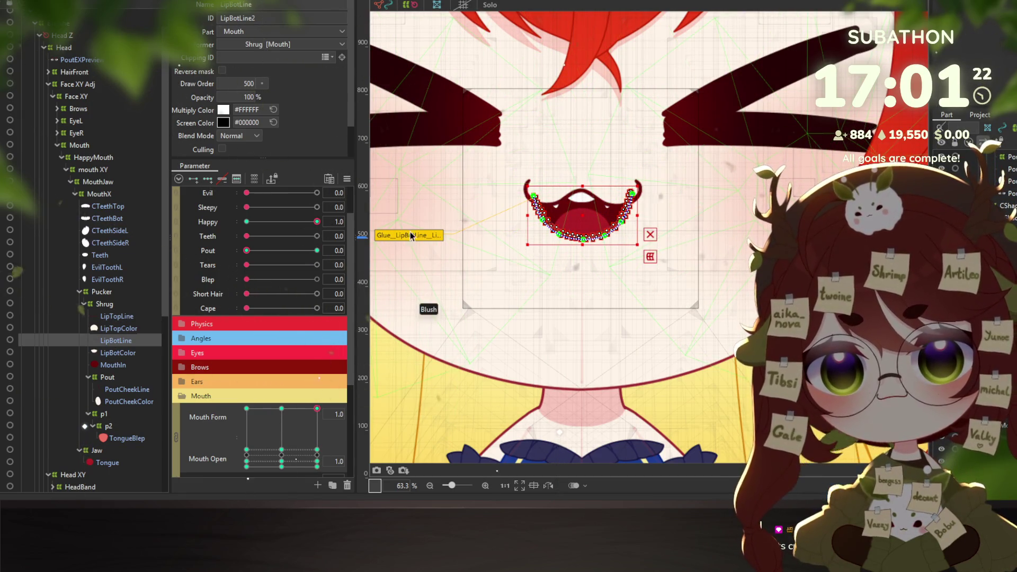
scroll(582, 241, "up", 3)
Drag the lower lip points down and outward so the curve sits deeper and wider
left_click_drag(593, 248, 588, 260)
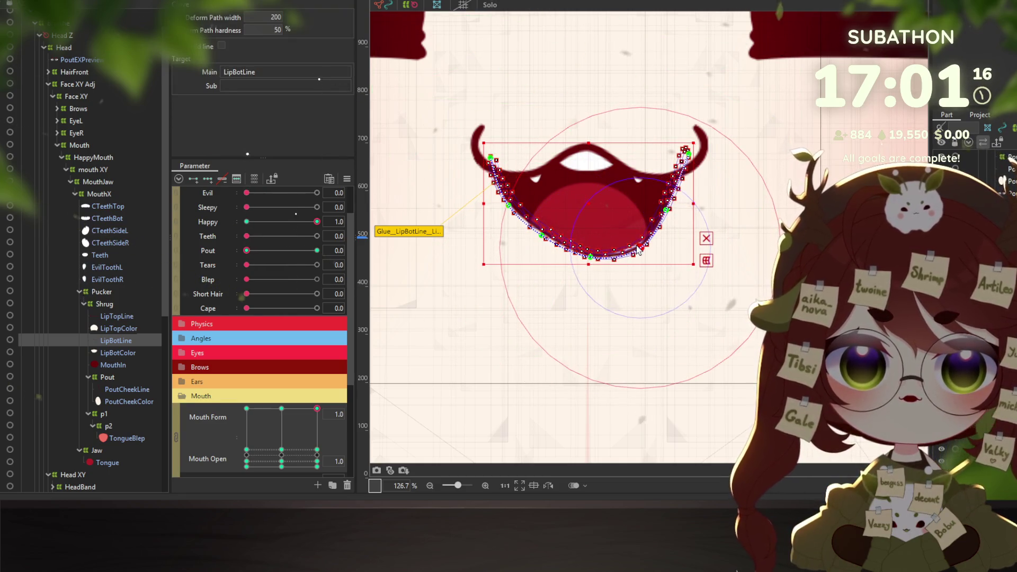
left_click_drag(662, 218, 669, 221)
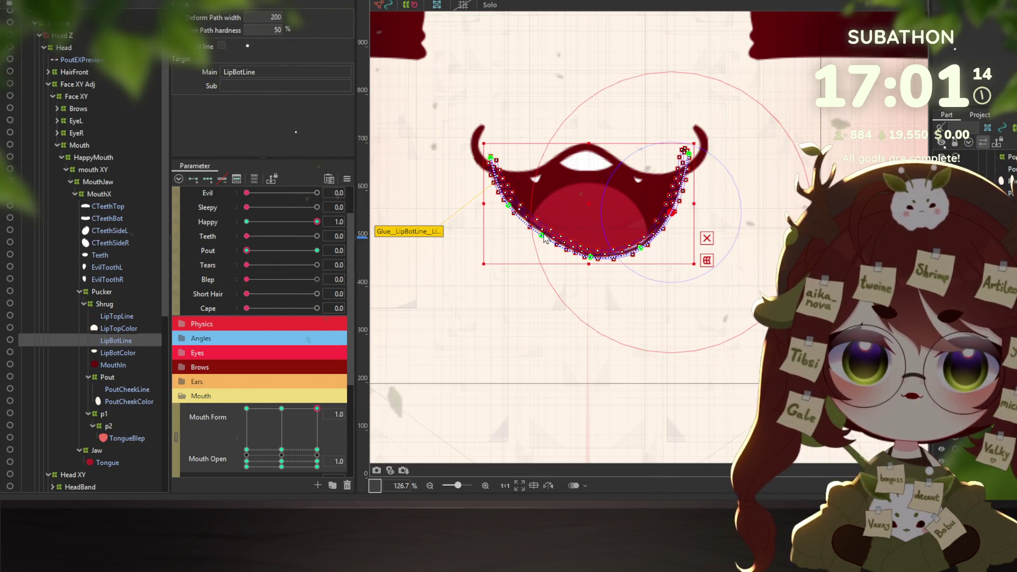
left_click_drag(589, 259, 588, 280)
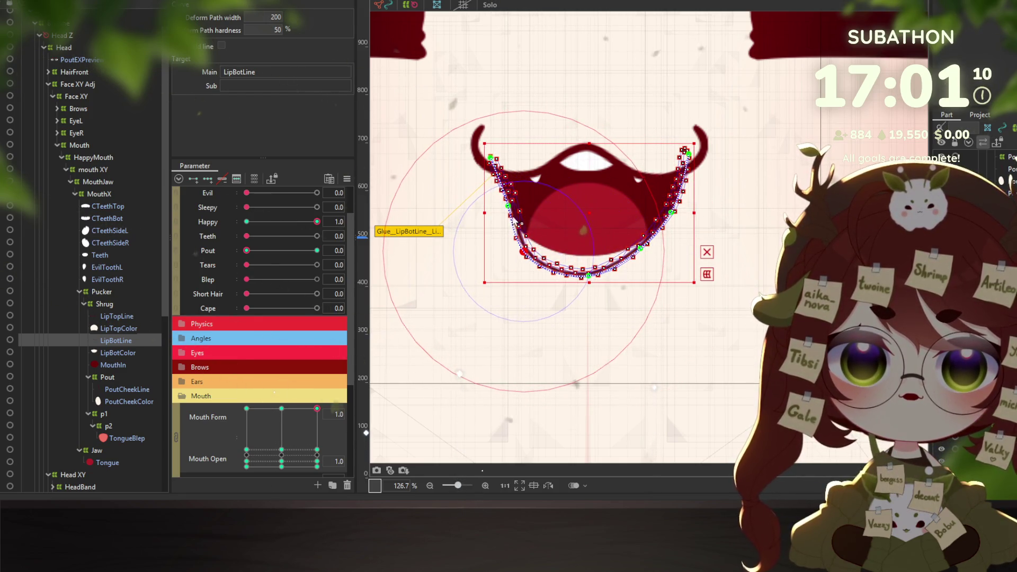
left_click_drag(501, 213, 500, 213)
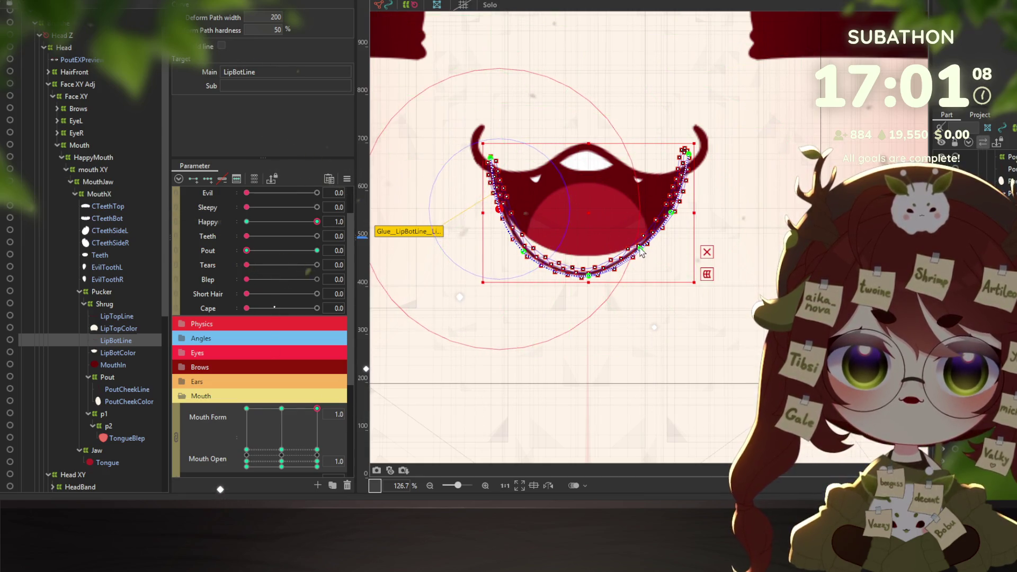
mouse_move(641, 252)
left_mouse_down()
mouse_move(650, 259)
mouse_move(677, 221)
left_mouse_up()
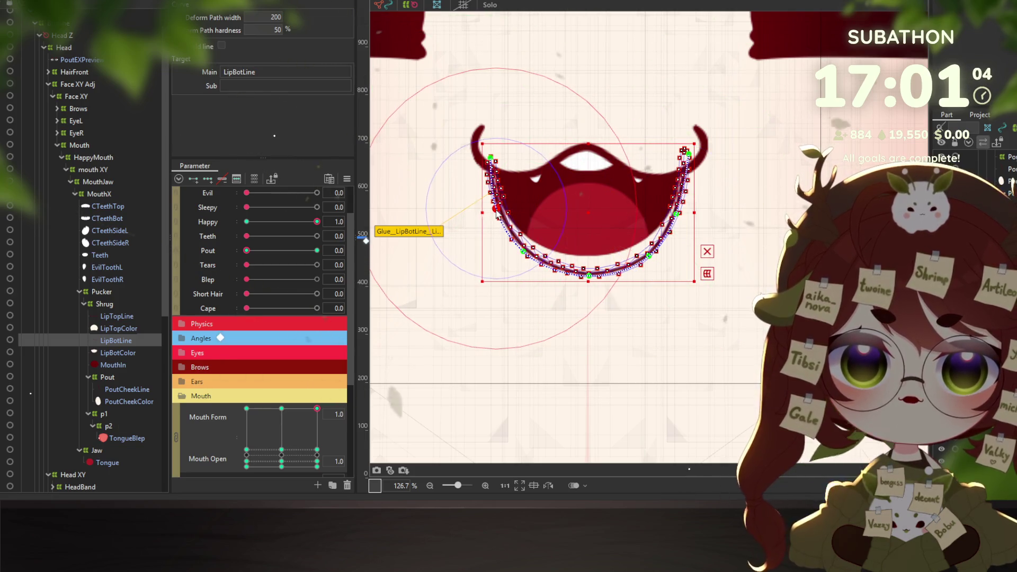
scroll(577, 267, "down", 3)
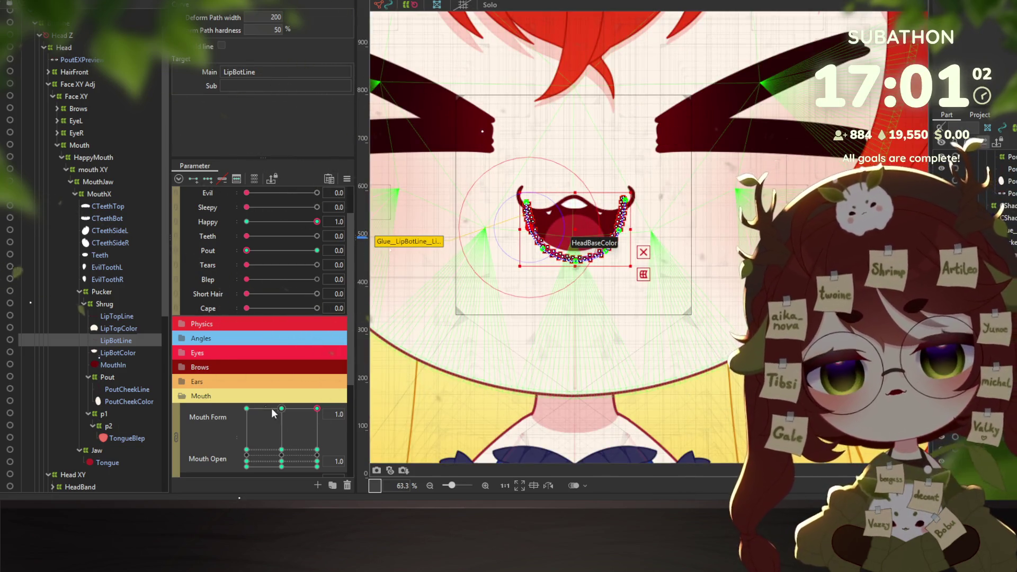
left_click(113, 365)
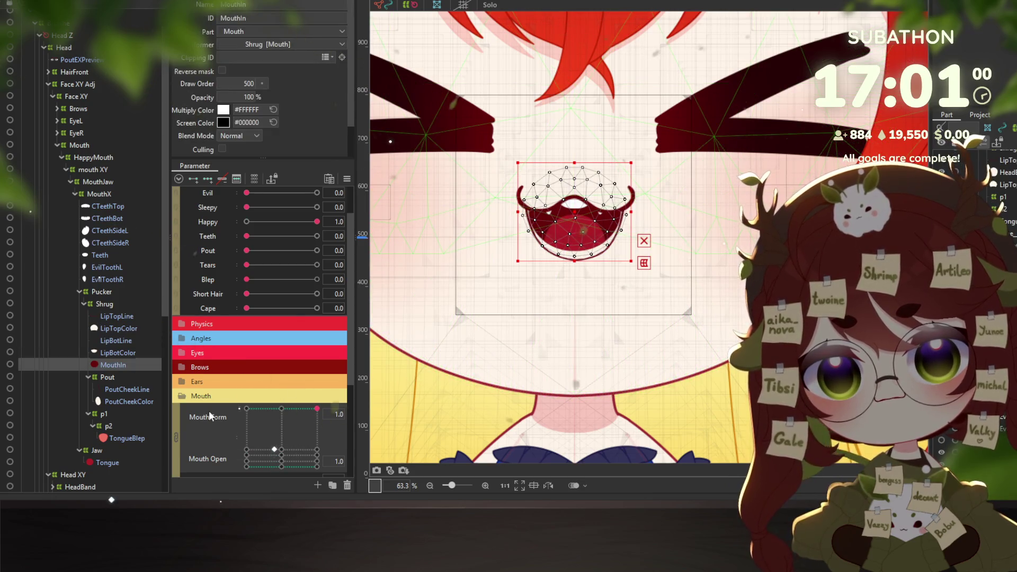
Add three Mouth Form keys to MouthIn and combine them with Mouth Open in a 2D grid
left_click(206, 221)
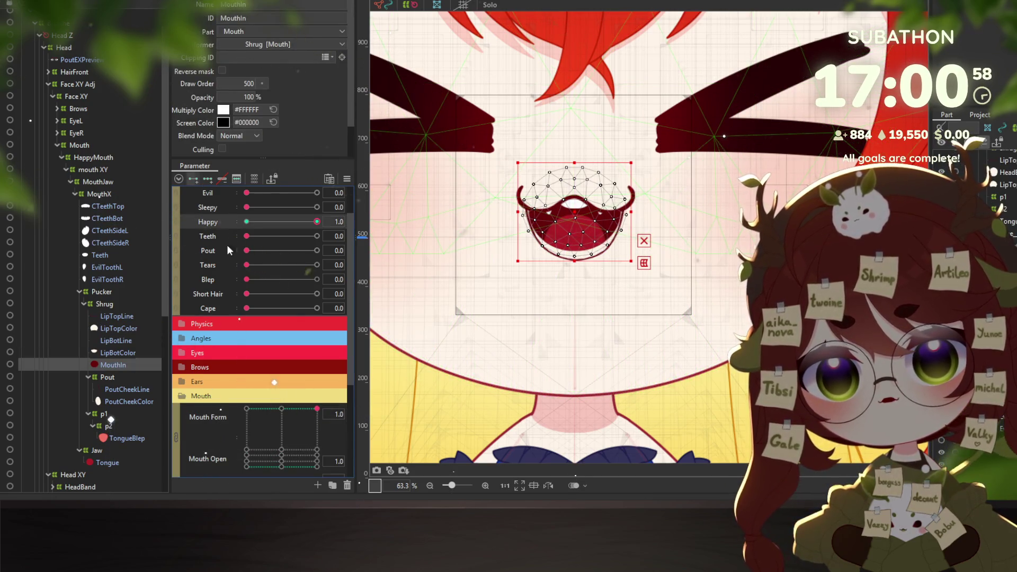
left_click(197, 411)
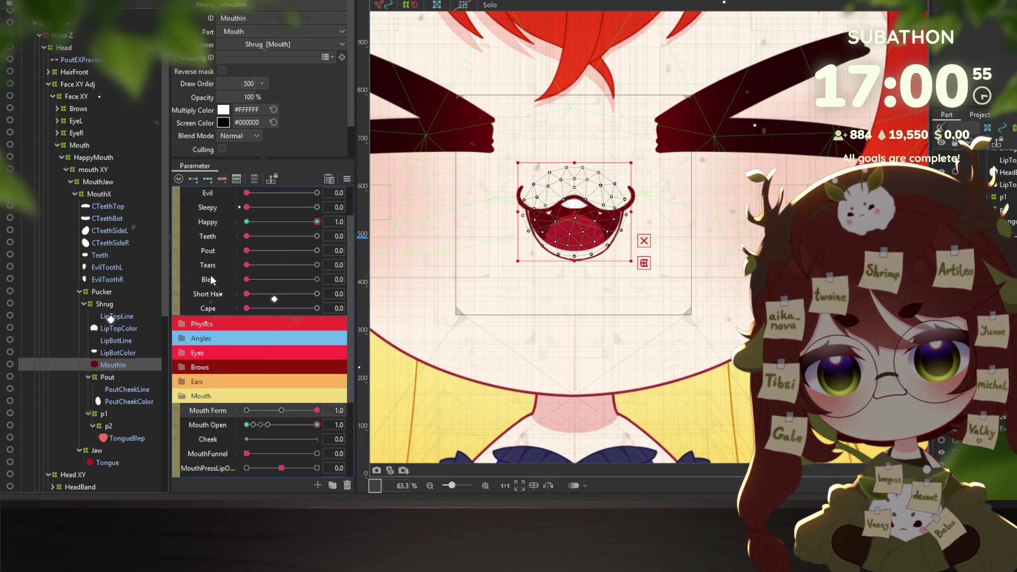
left_click(211, 179)
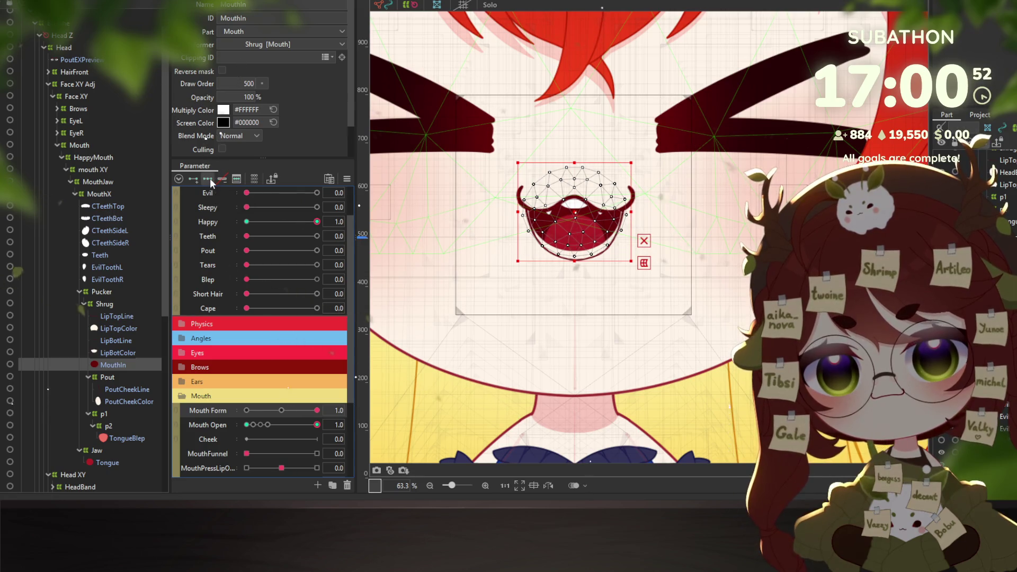
left_click(174, 417)
Stretch the inner mouth downward and widen it at the fully open smile pose
scroll(588, 222, "up", 2)
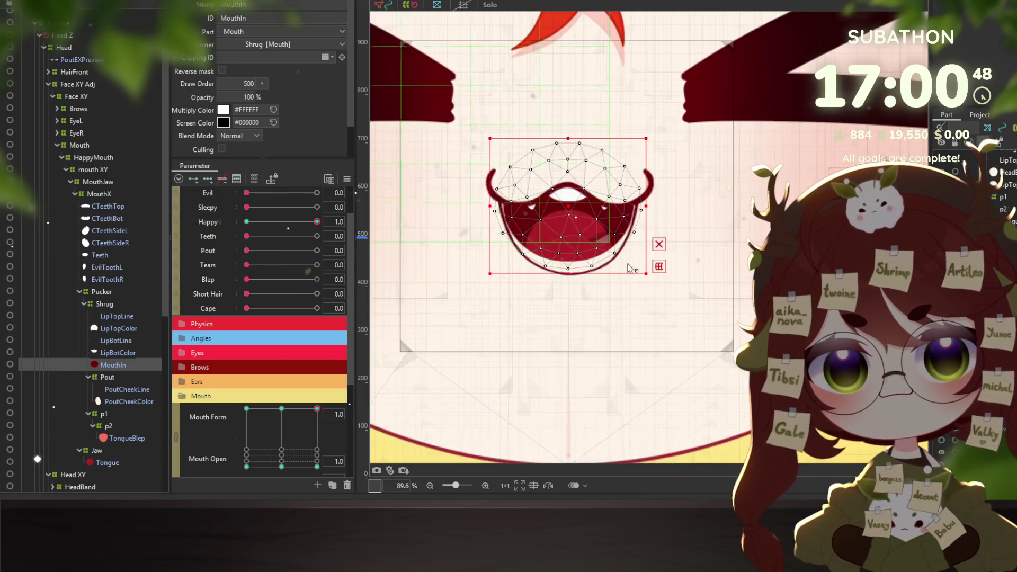
left_click_drag(568, 274, 568, 295)
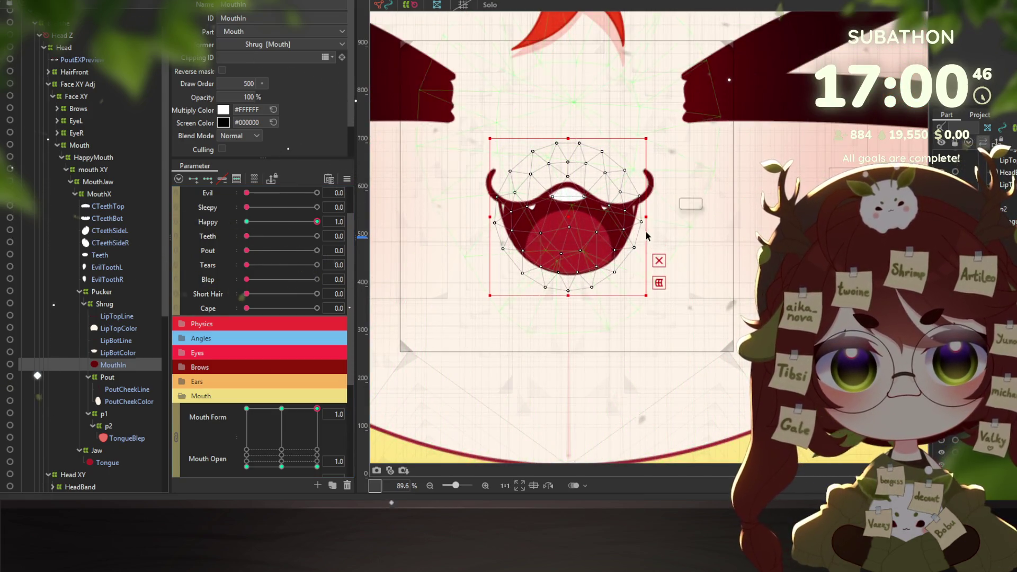
left_click_drag(648, 217, 655, 217)
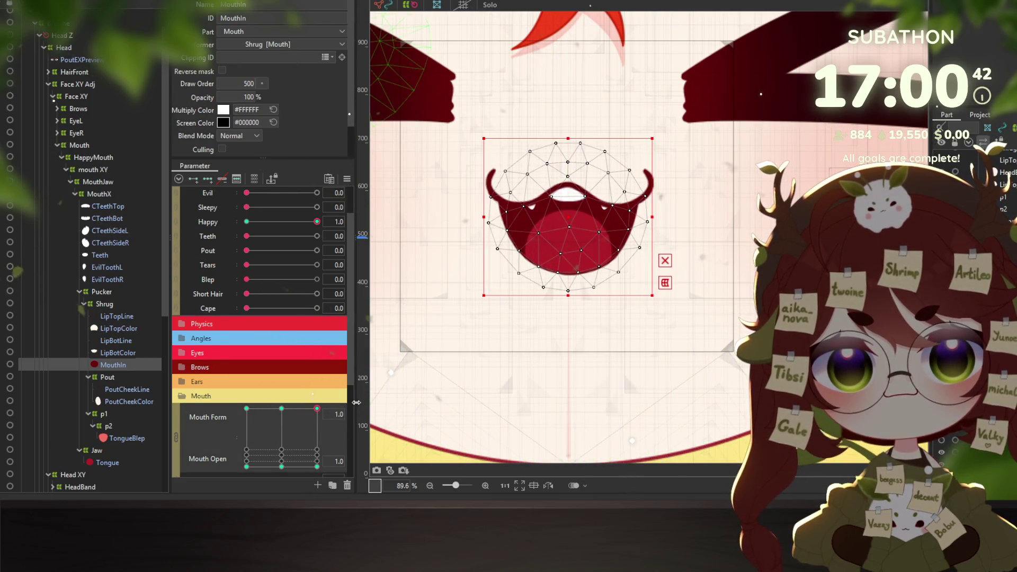
left_click(267, 409)
left_click(317, 408)
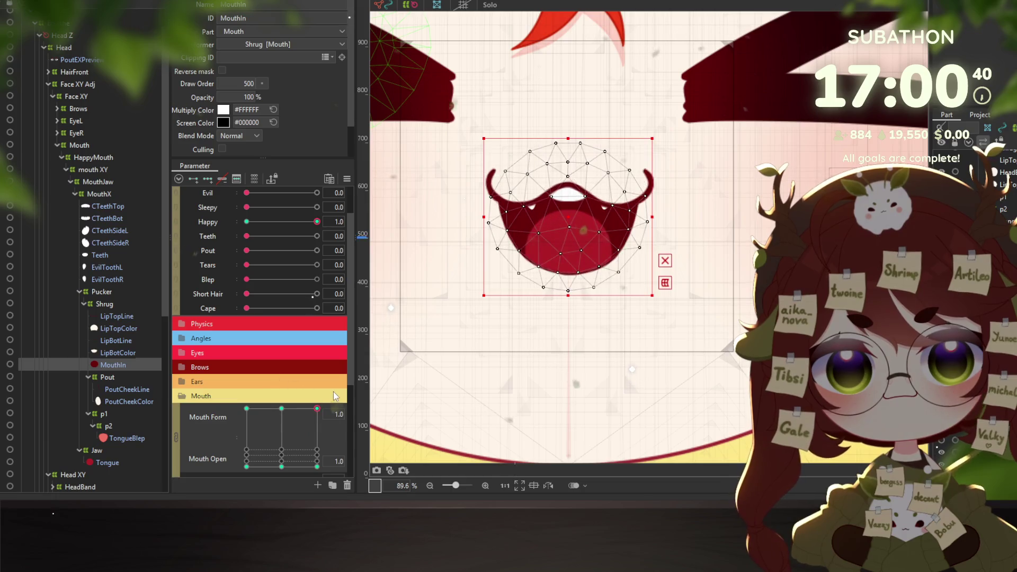
Select the Tongue mesh with Happy and Mouth Form chosen, and open Physics Settings
scroll(617, 260, "down", 5)
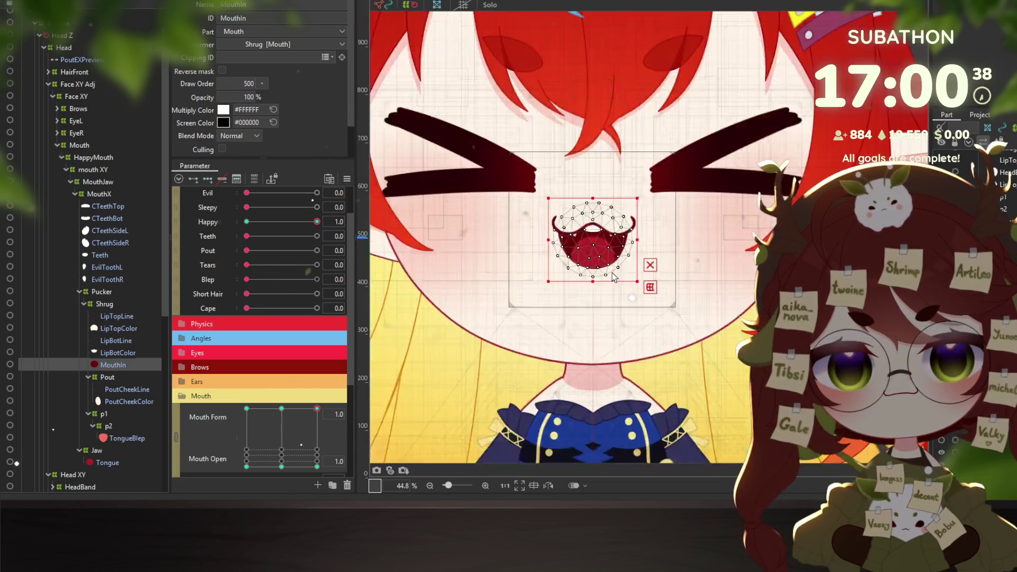
scroll(617, 259, "down", 4)
scroll(617, 260, "up", 7)
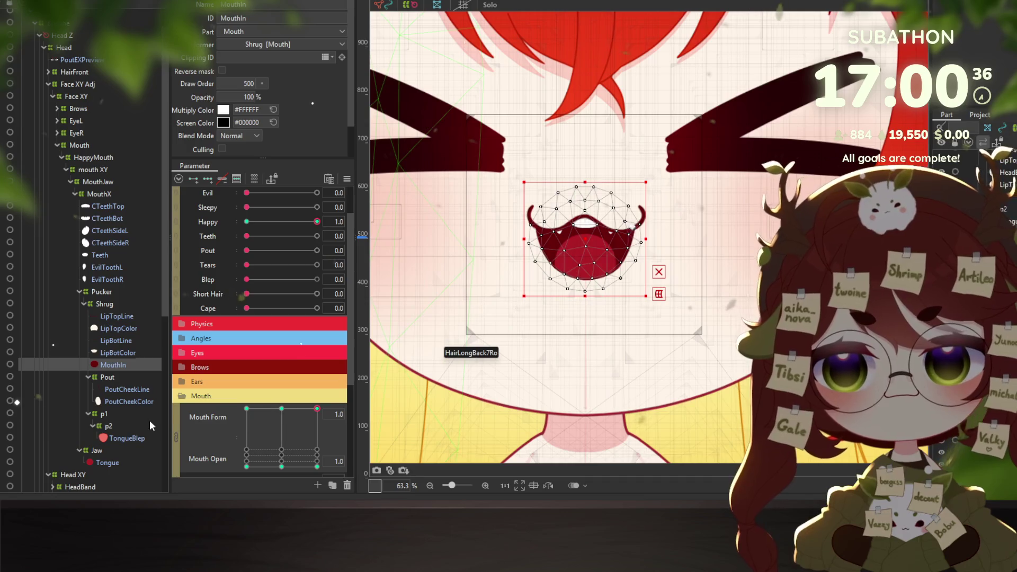
left_click(102, 462)
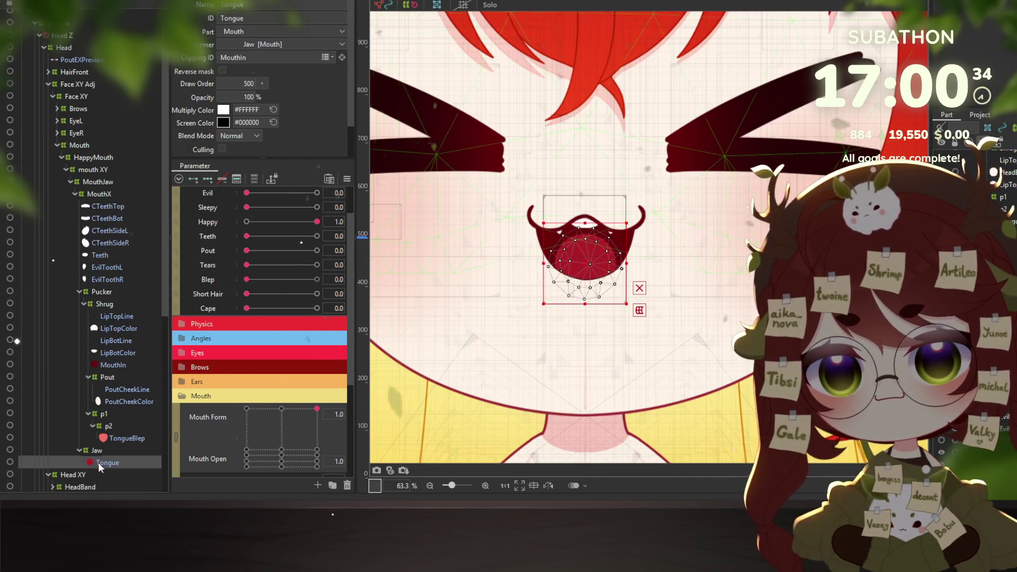
left_click(176, 435)
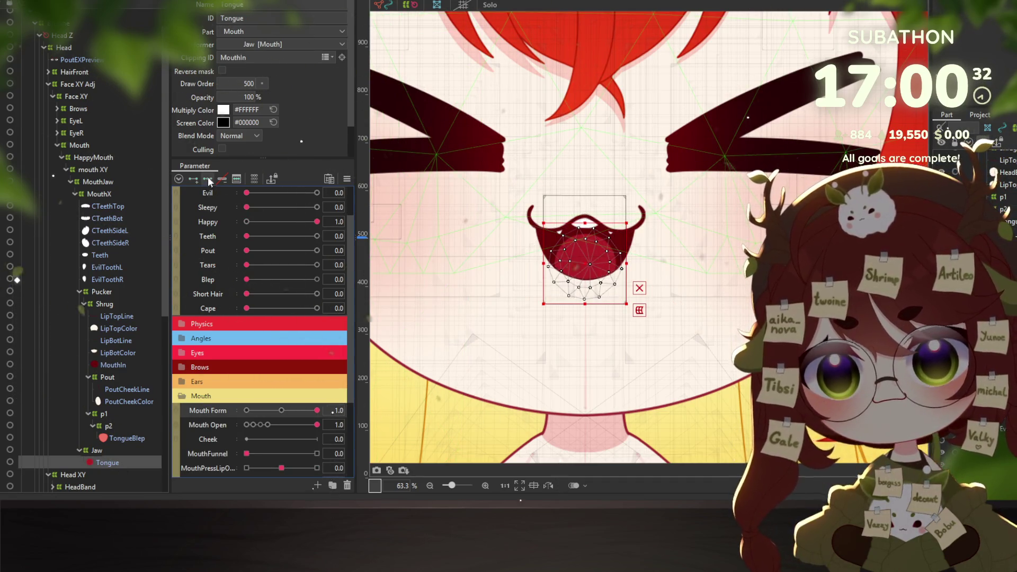
left_click(214, 224)
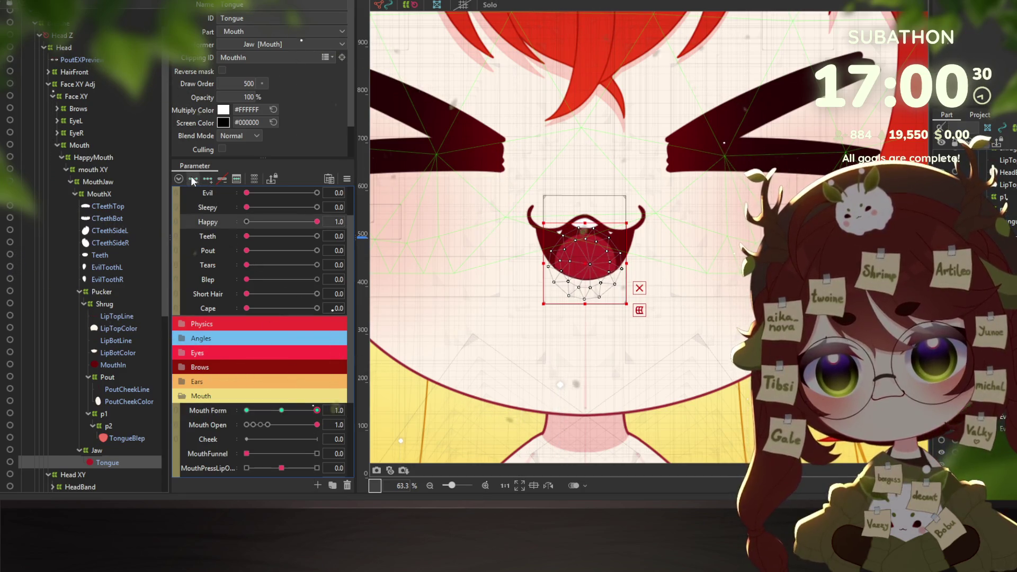
left_click(287, 409)
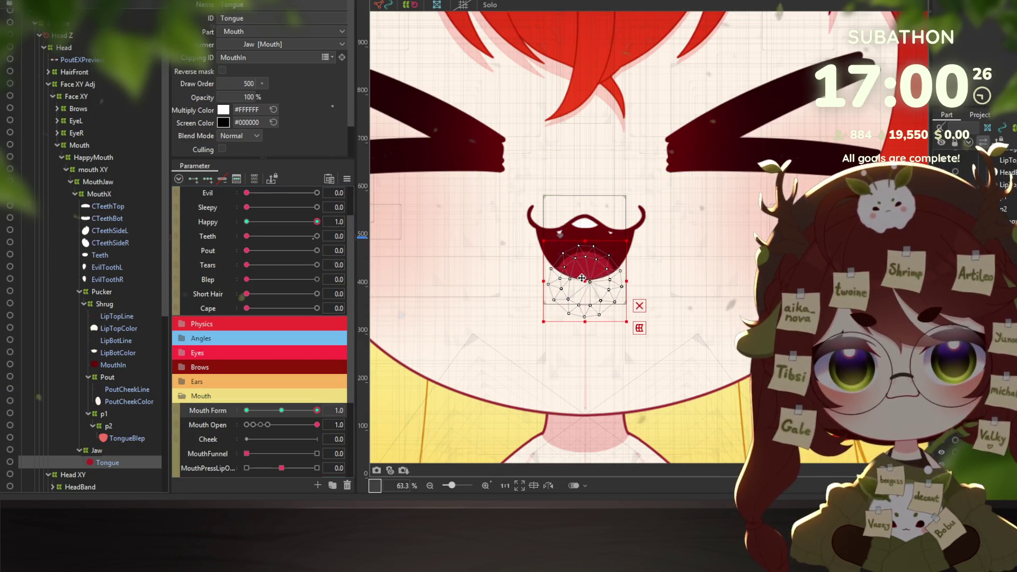
left_click(69, 0)
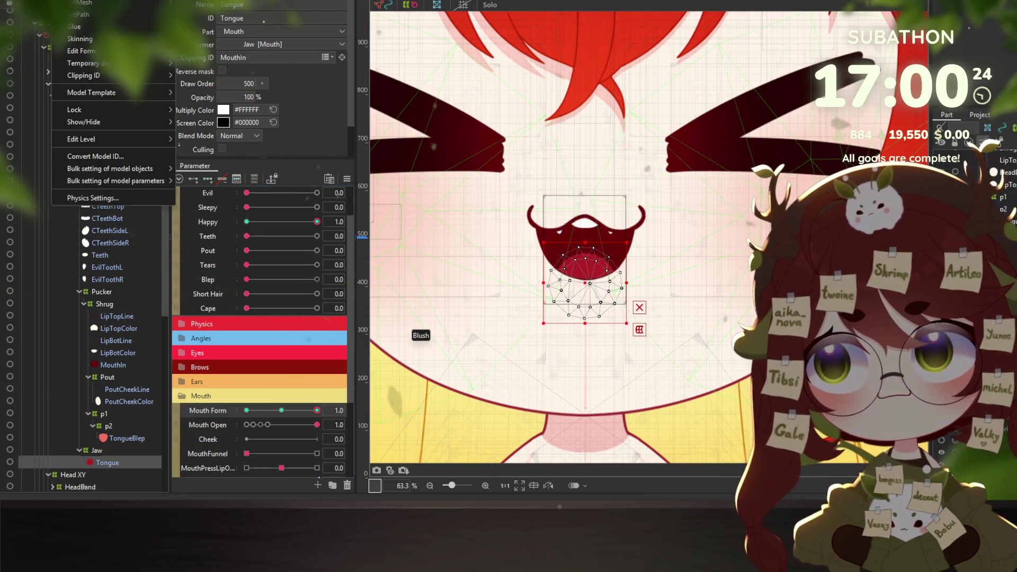
left_click(92, 197)
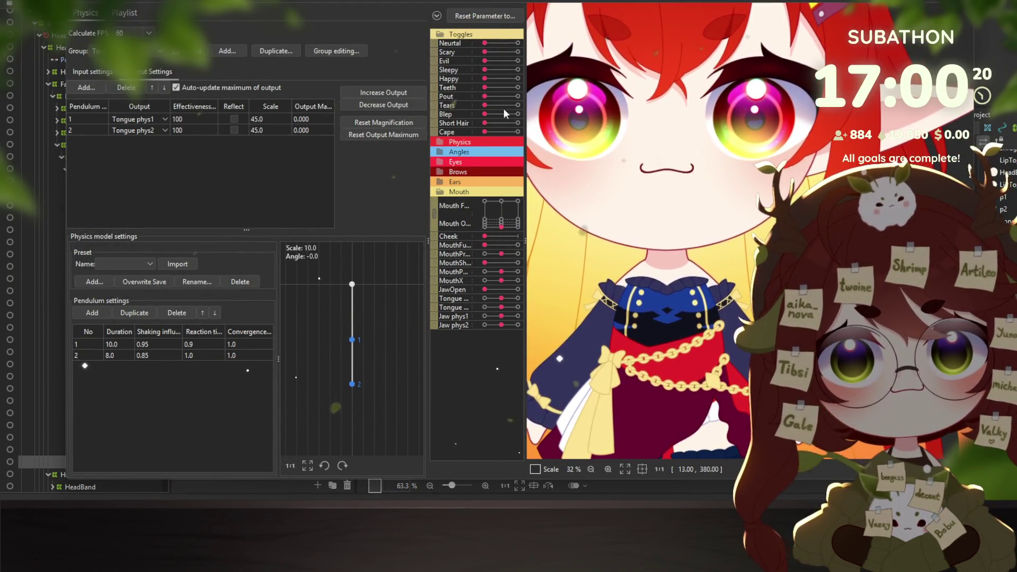
Preview Happy with the mouth fully open, raising tongue output maximums to 91.134 and 112.860
left_click(516, 43)
left_click(517, 79)
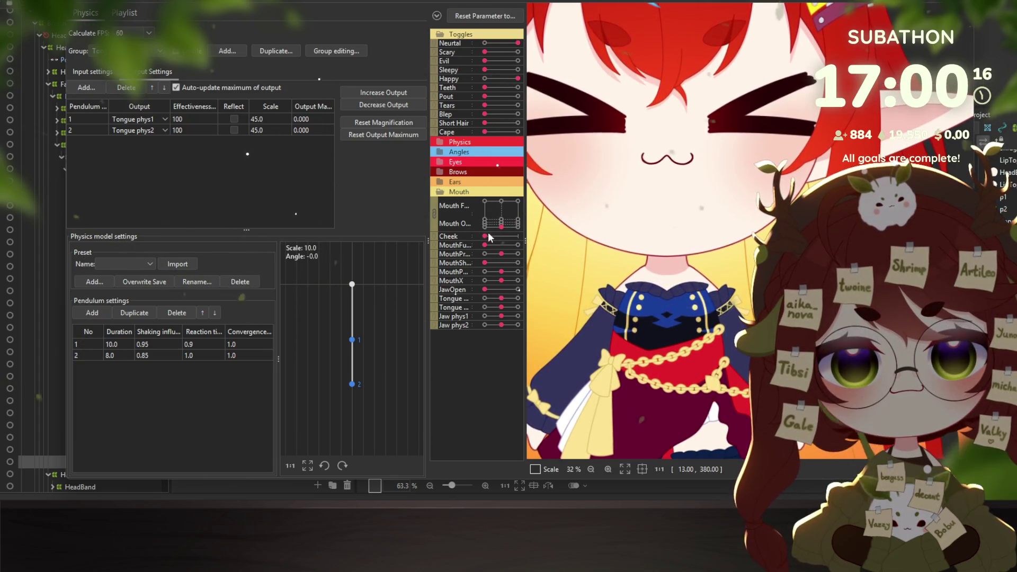
left_click_drag(510, 217, 524, 198)
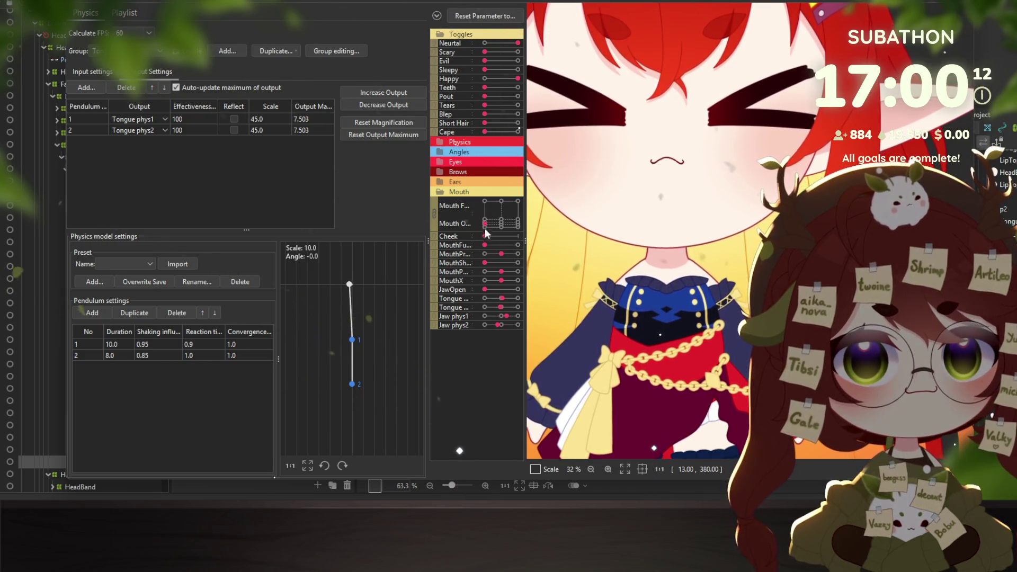
scroll(586, 181, "down", 3)
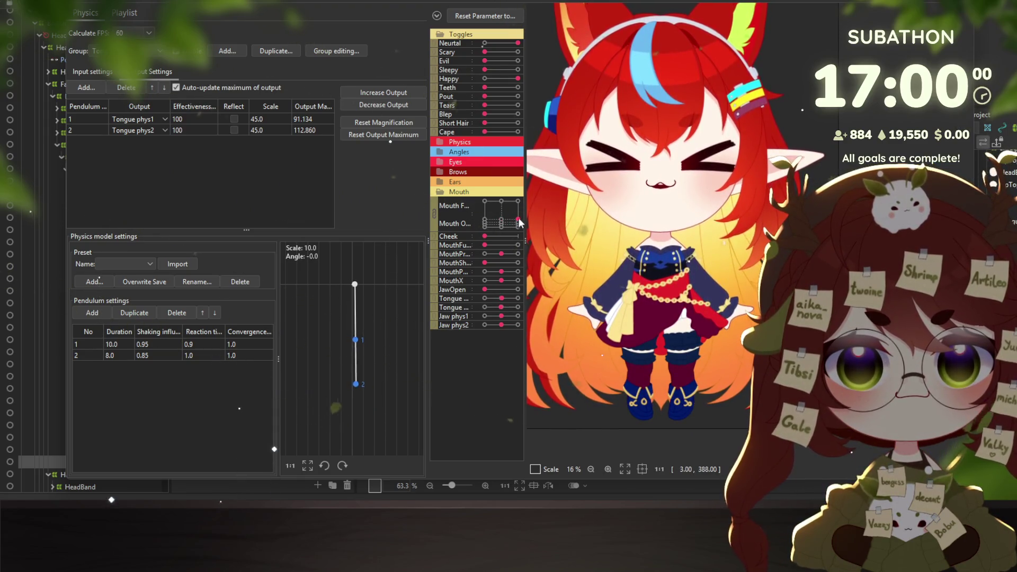
scroll(667, 181, "up", 4)
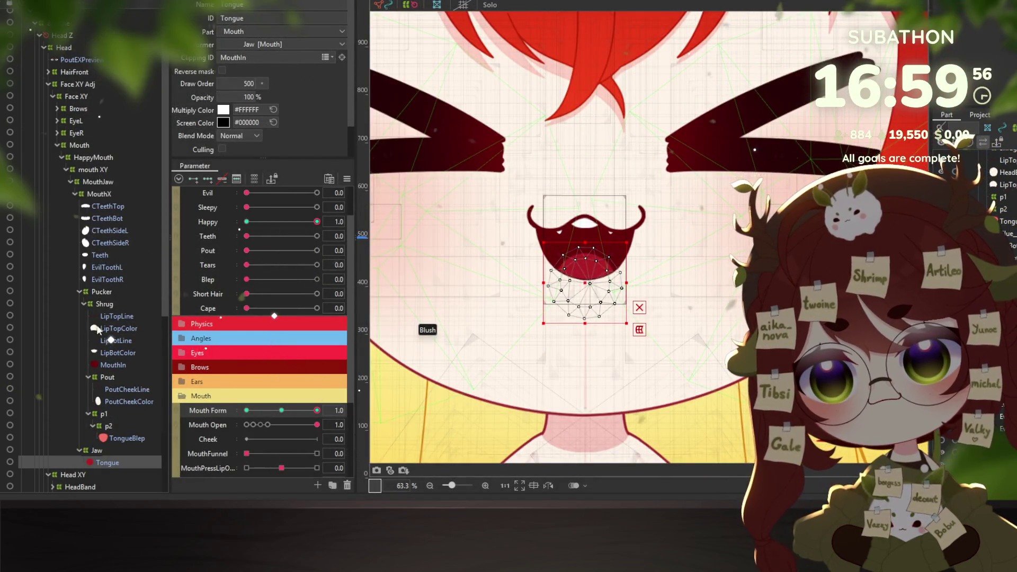
At the 0.3 Mouth Open key, drag LipBotLine's points into a rounded U-shaped lower lip
left_click(113, 338)
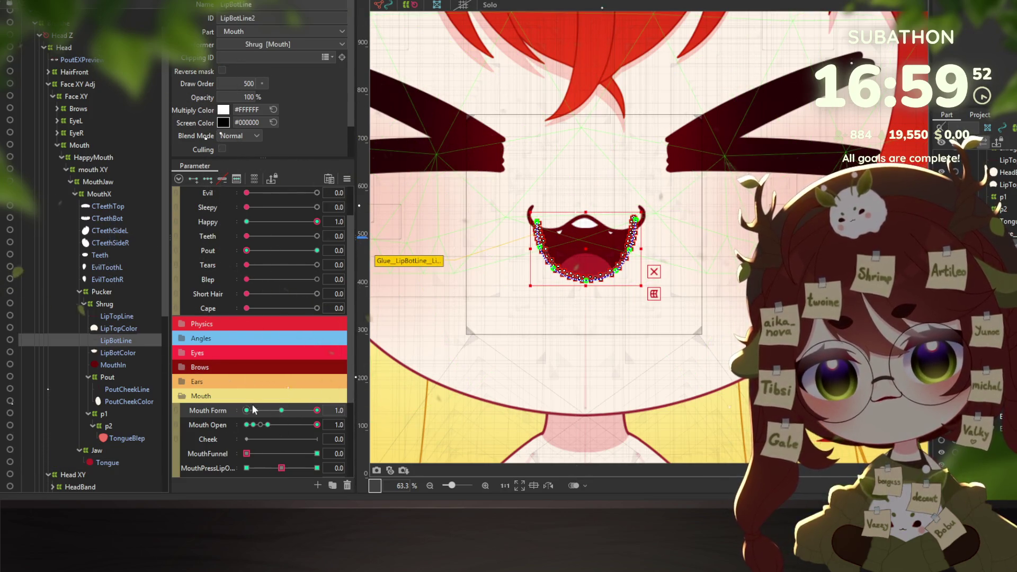
left_click(177, 412)
left_click(306, 451)
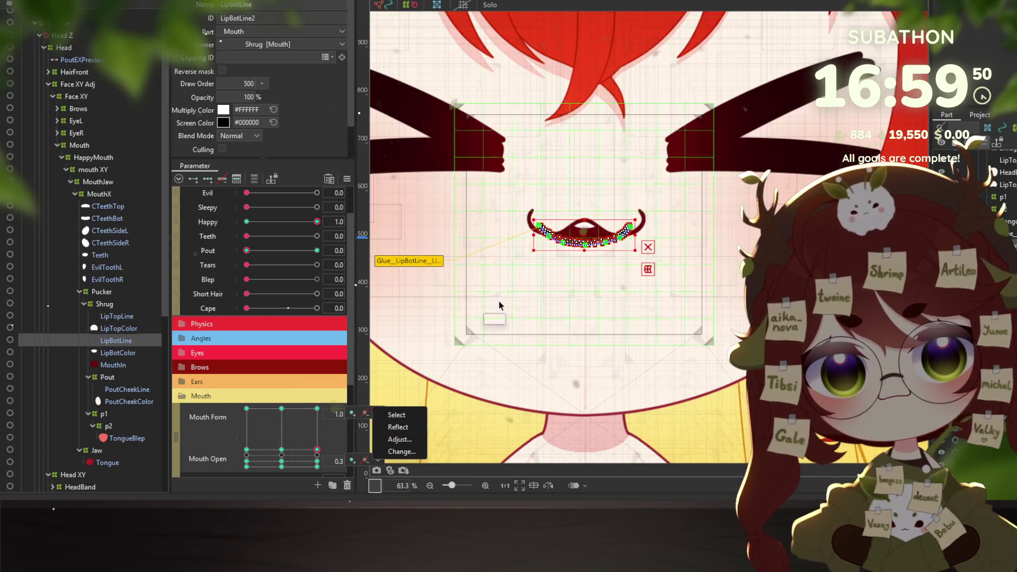
scroll(583, 251, "up", 3)
mouse_move(589, 249)
left_mouse_down()
mouse_move(588, 272)
mouse_move(632, 254)
left_mouse_up()
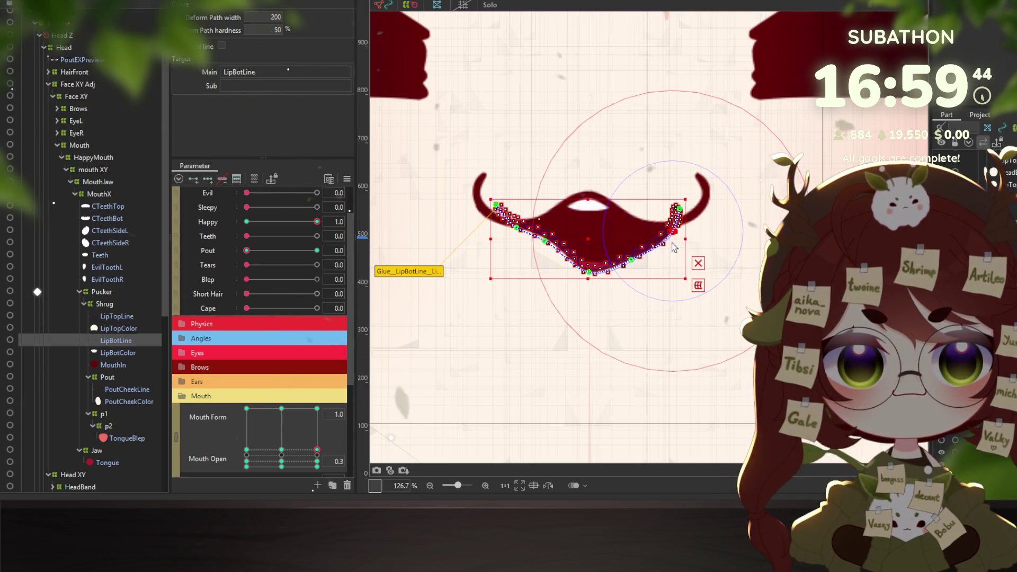
left_click_drag(547, 245, 497, 227)
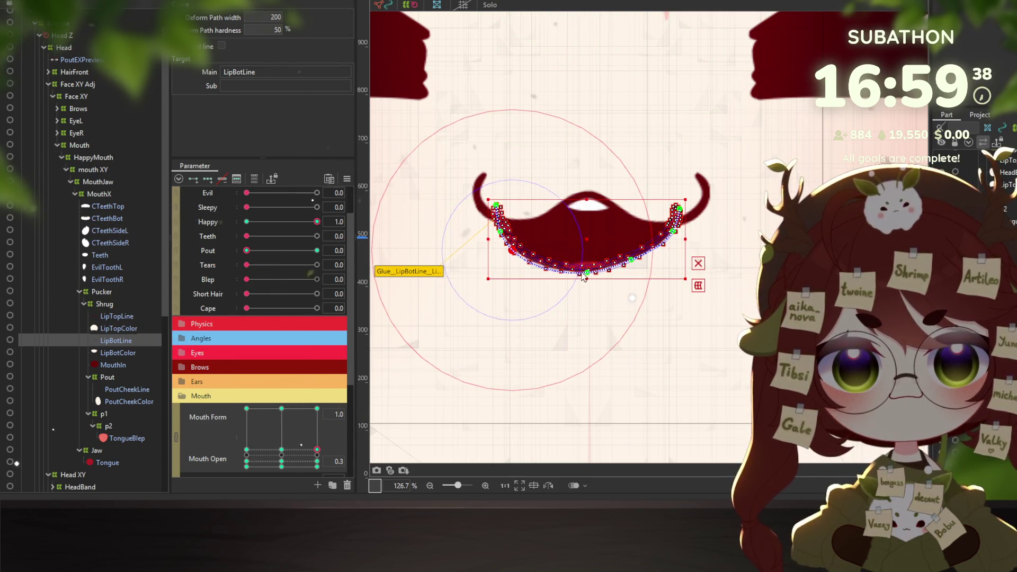
mouse_move(582, 275)
left_mouse_down()
mouse_move(673, 238)
mouse_move(687, 214)
mouse_move(668, 256)
mouse_move(639, 272)
mouse_move(557, 279)
left_mouse_up()
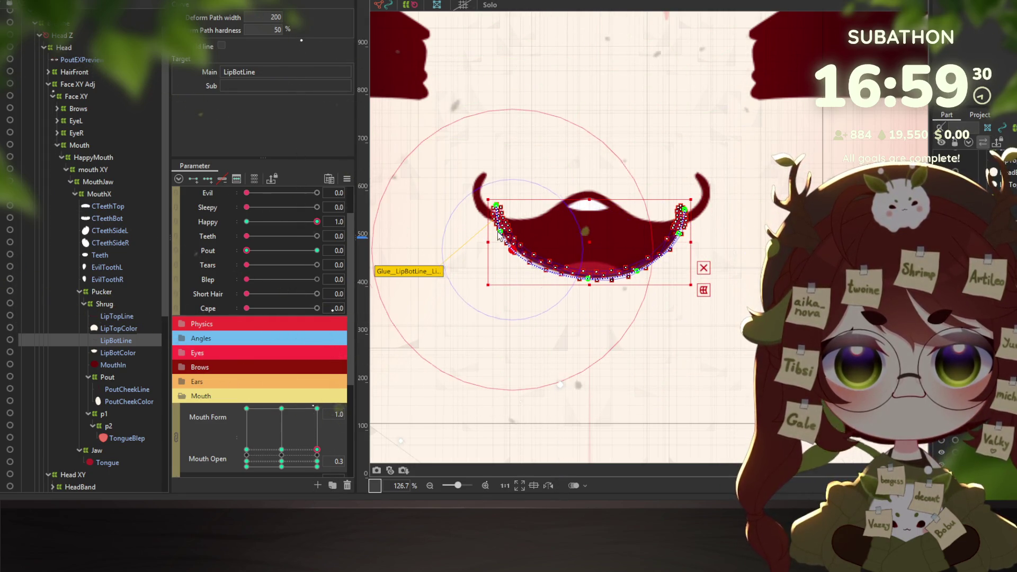
left_click_drag(498, 235, 496, 232)
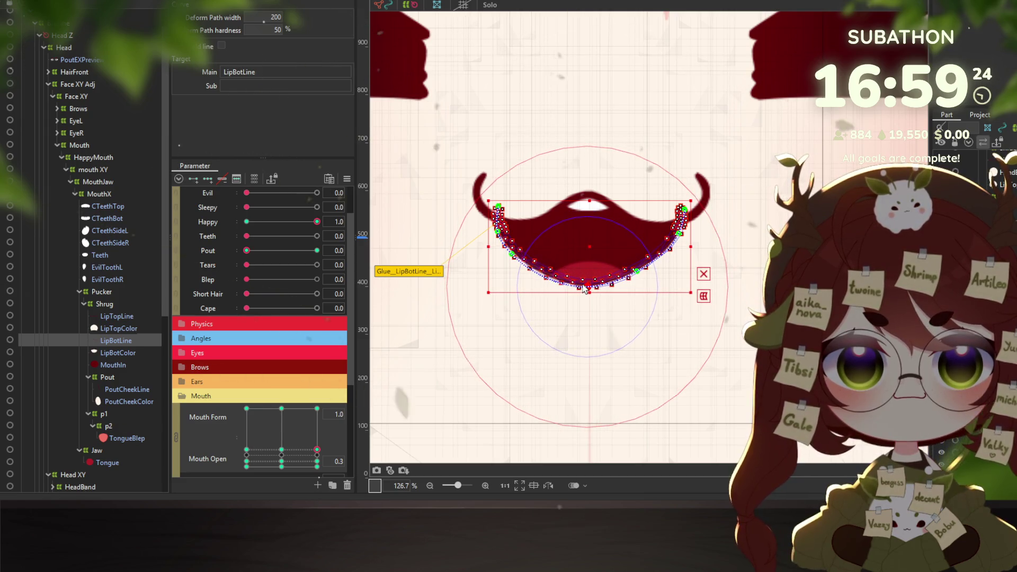
Reframe the view with the mouth higher and reselect the LipBotLine part
scroll(610, 297, "down", 2)
scroll(610, 297, "down", 2)
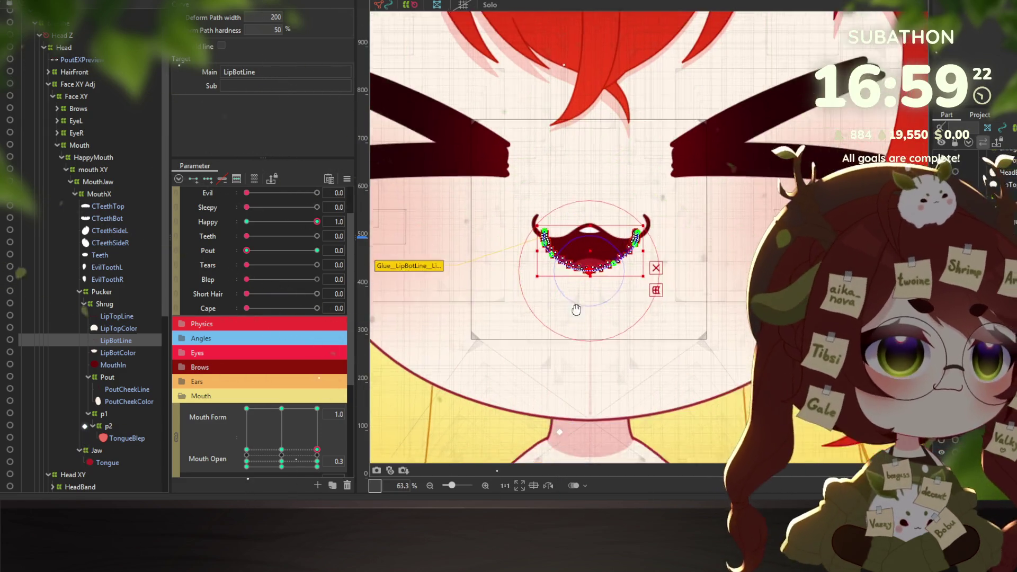
left_click_drag(676, 363, 684, 313)
scroll(681, 320, "down", 1)
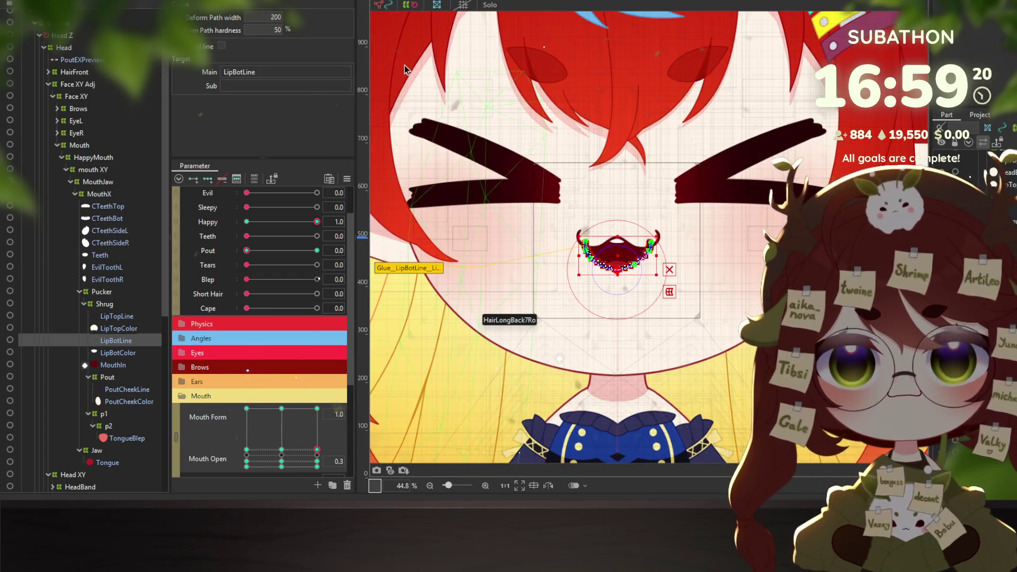
left_click(413, 5)
left_click(414, 7)
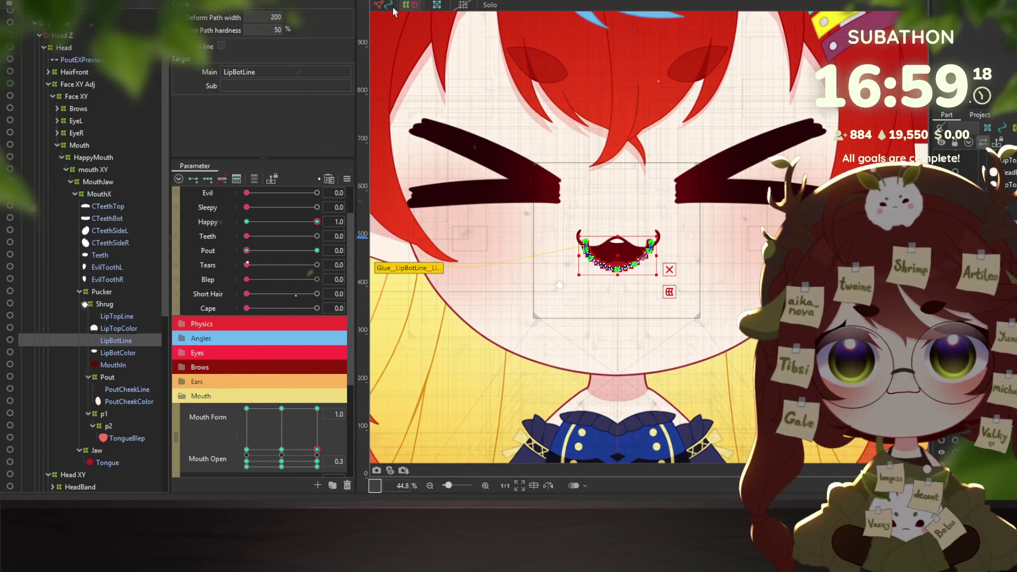
left_click(384, 7)
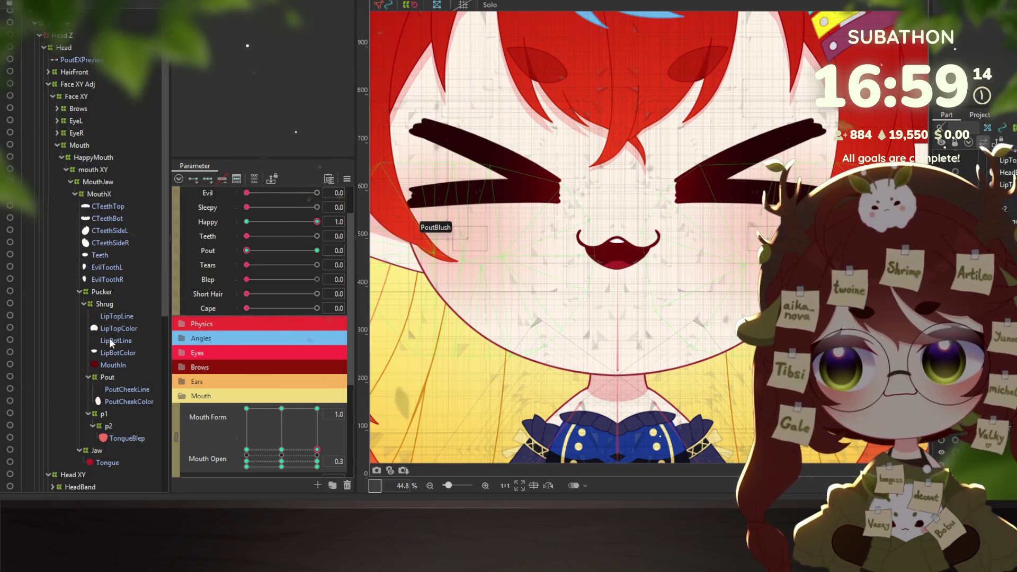
left_click(109, 340)
scroll(656, 228, "up", 5)
Smooth the lower lip curve by adjusting Deform Path control points on its ends and bottom
key("p")
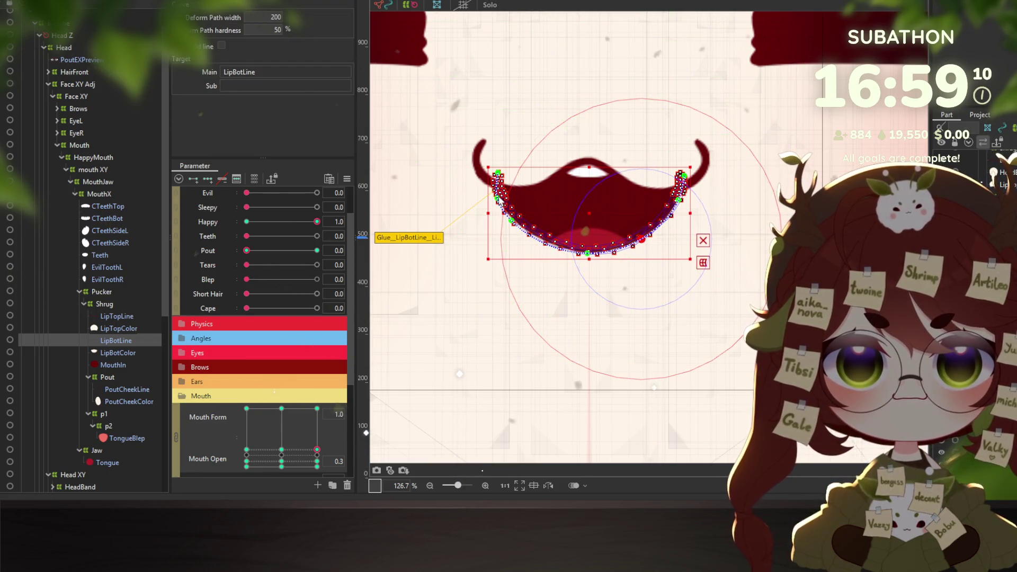
left_click(499, 198)
left_click_drag(496, 181, 494, 177)
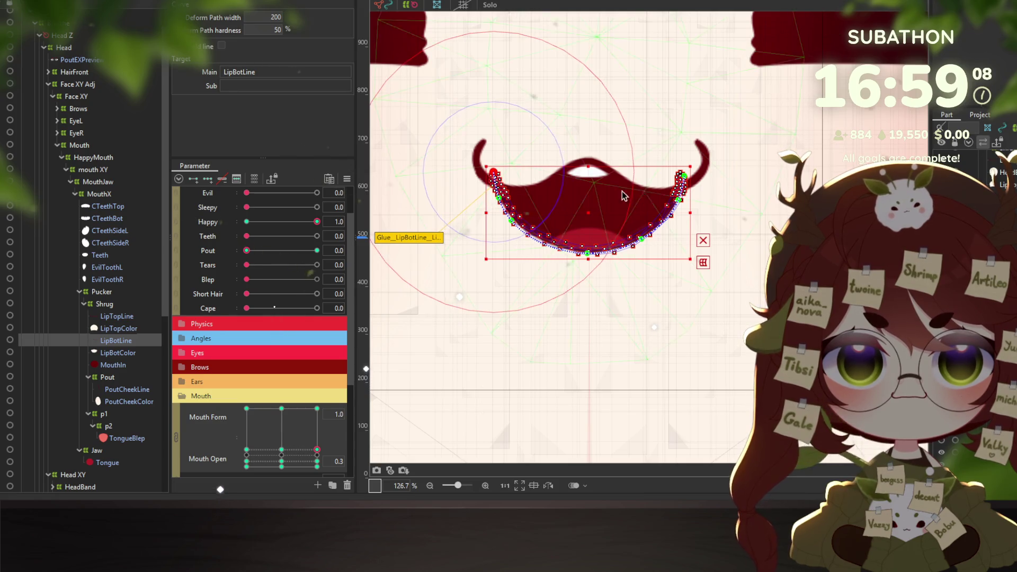
left_click(679, 201)
left_click(643, 240)
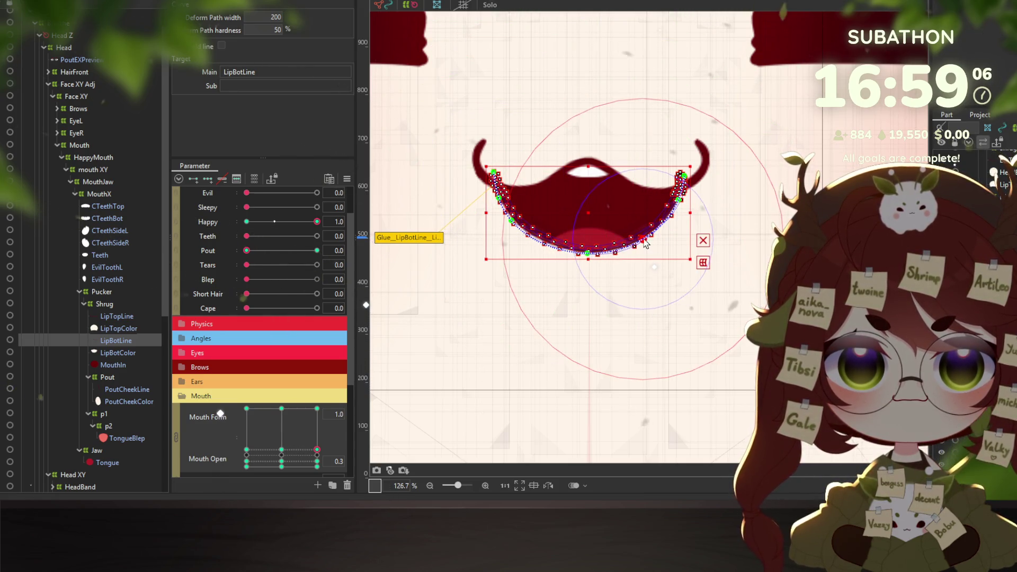
left_click(512, 226)
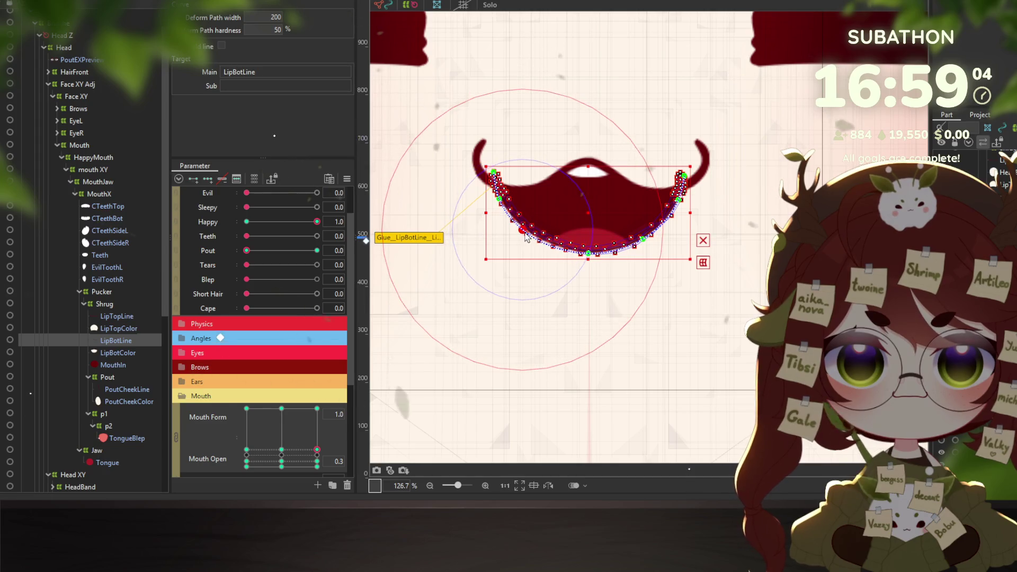
left_click(524, 233)
left_click_drag(528, 242, 529, 237)
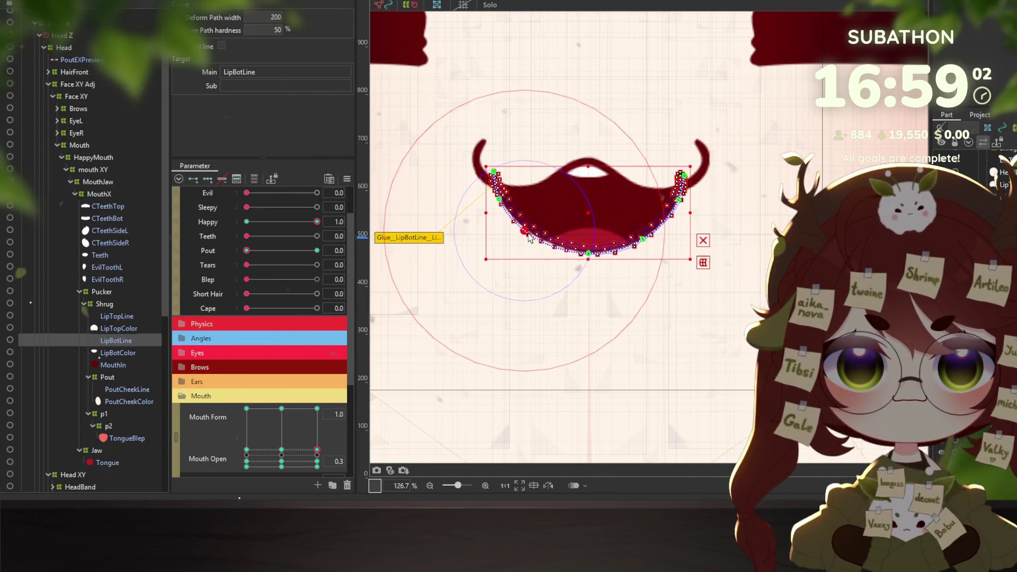
left_click_drag(588, 255, 588, 257)
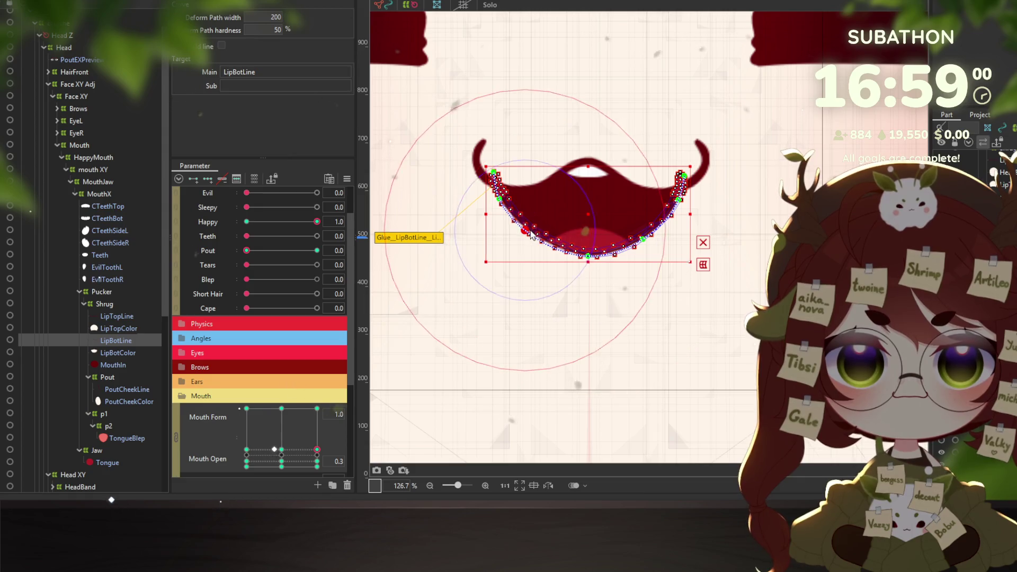
left_click(143, 4)
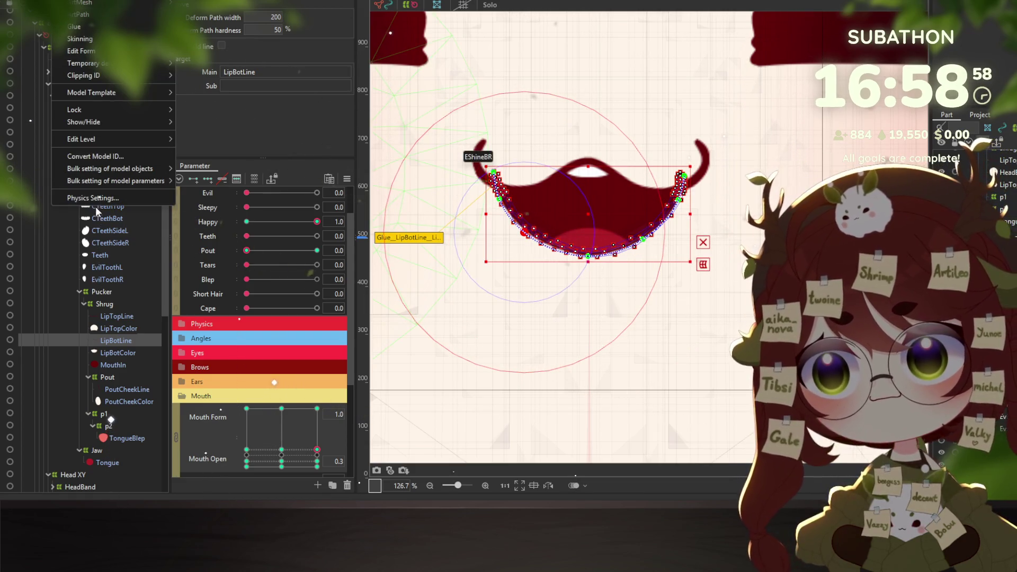
With Happy on in the physics preview, cycle through closed, :3, flat and wide smiling mouths
left_click(79, 197)
left_click(517, 220)
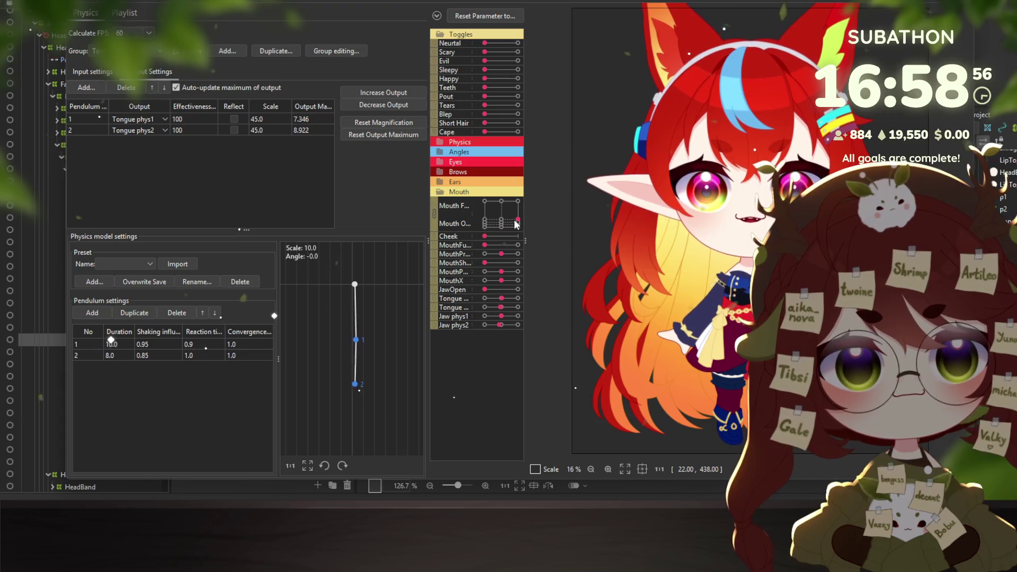
left_click(515, 78)
scroll(773, 255, "up", 2)
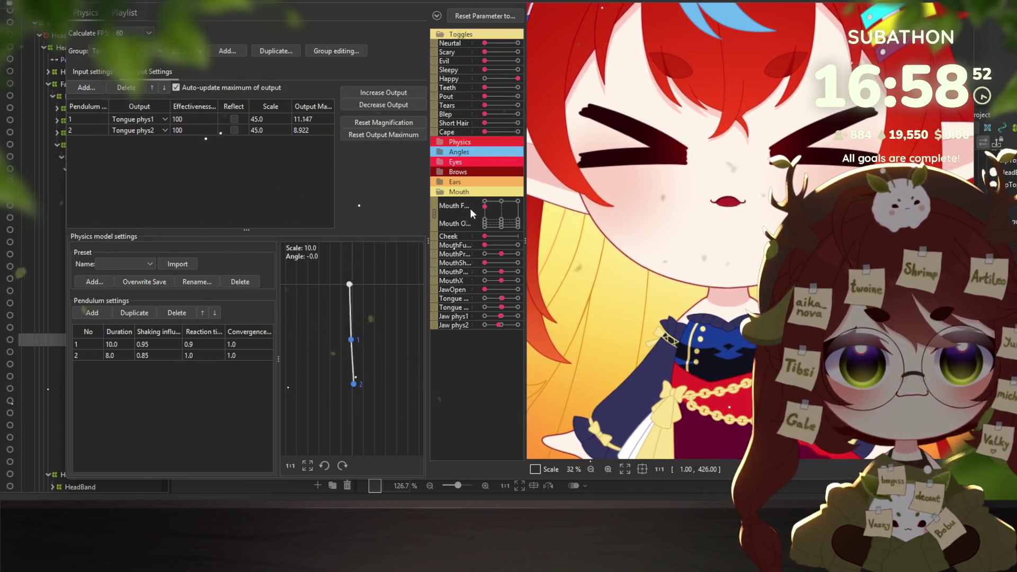
left_click(519, 225)
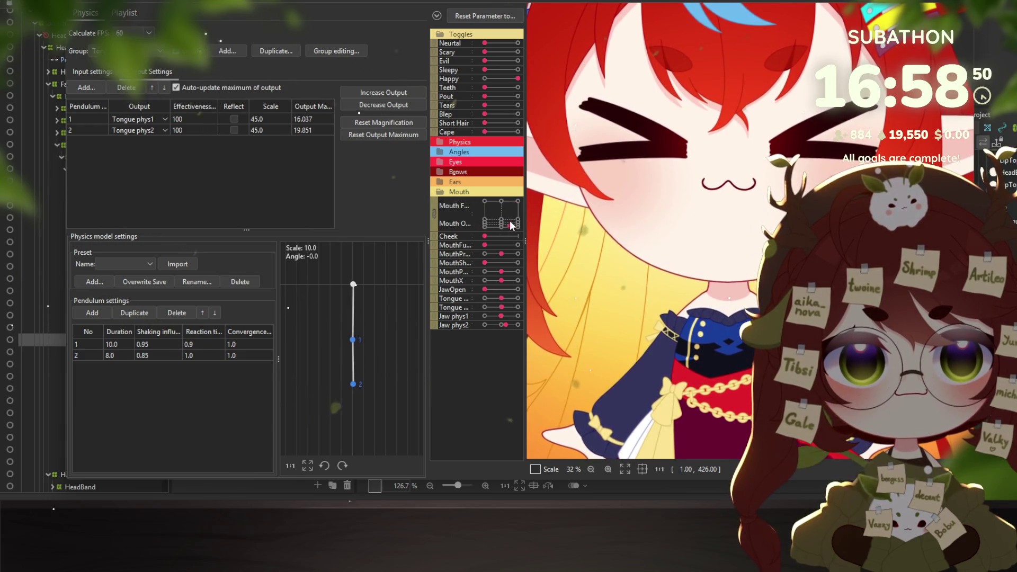
left_click(518, 218)
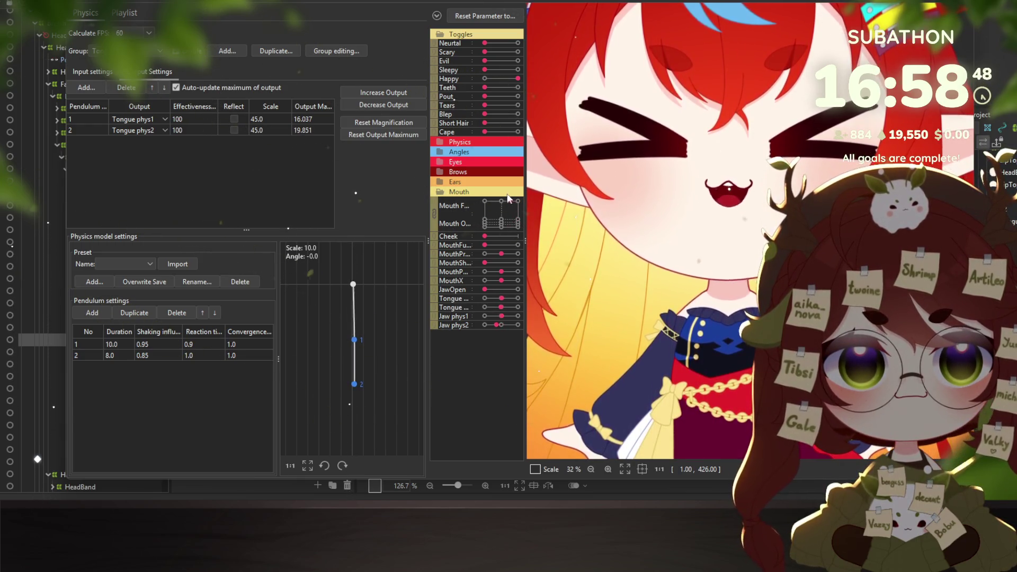
left_click(517, 226)
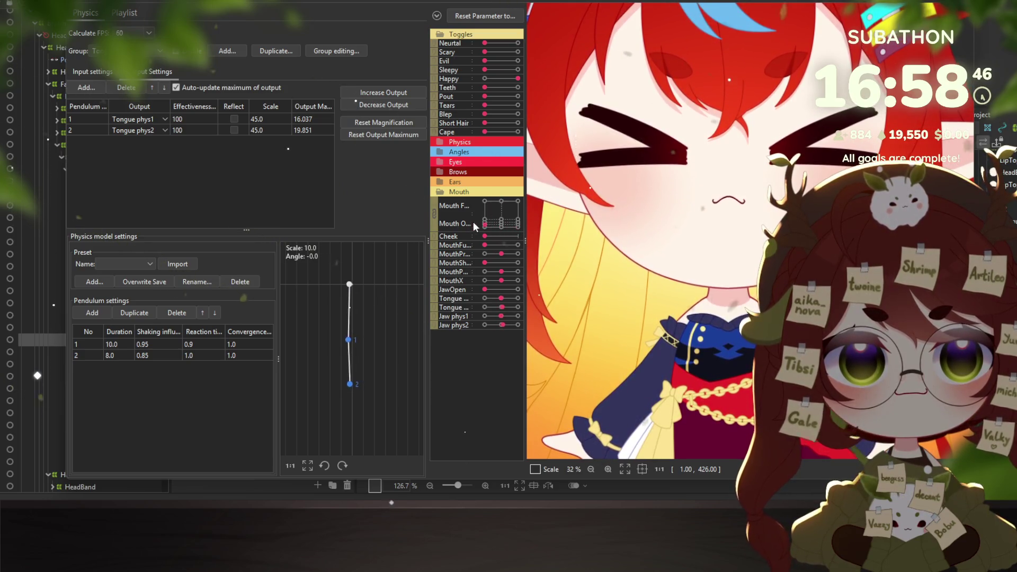
left_click(480, 213)
left_click(509, 206)
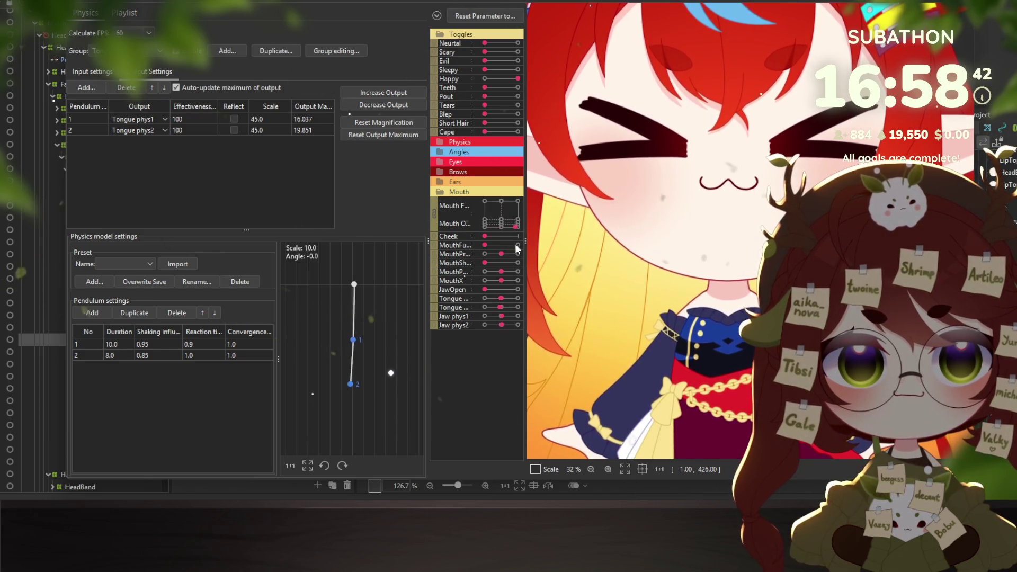
left_click(519, 202)
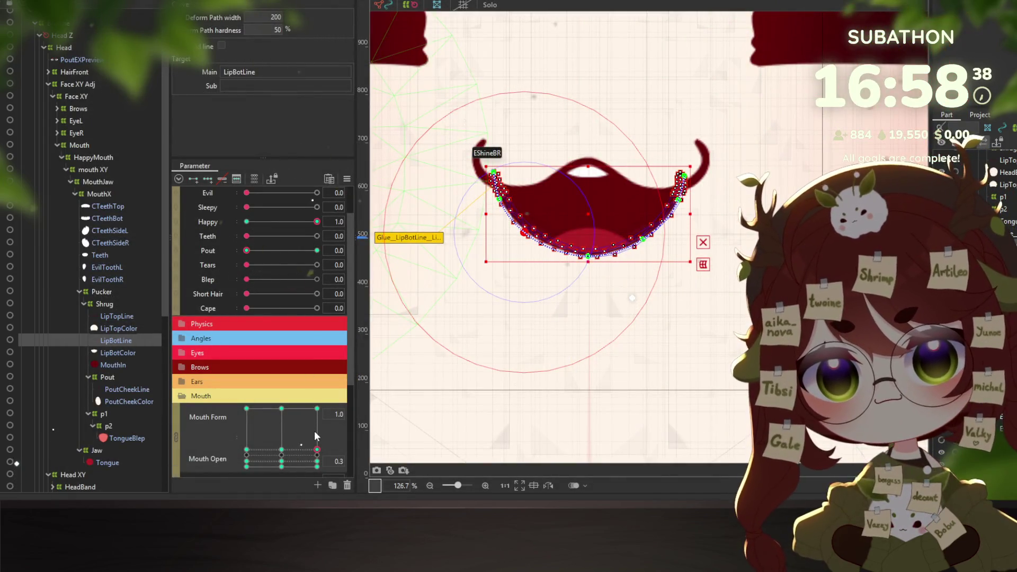
Scrub the Mouth Form/Open pad through the keyforms and settle on the centre Mouth Form key
left_click_drag(314, 431, 282, 408)
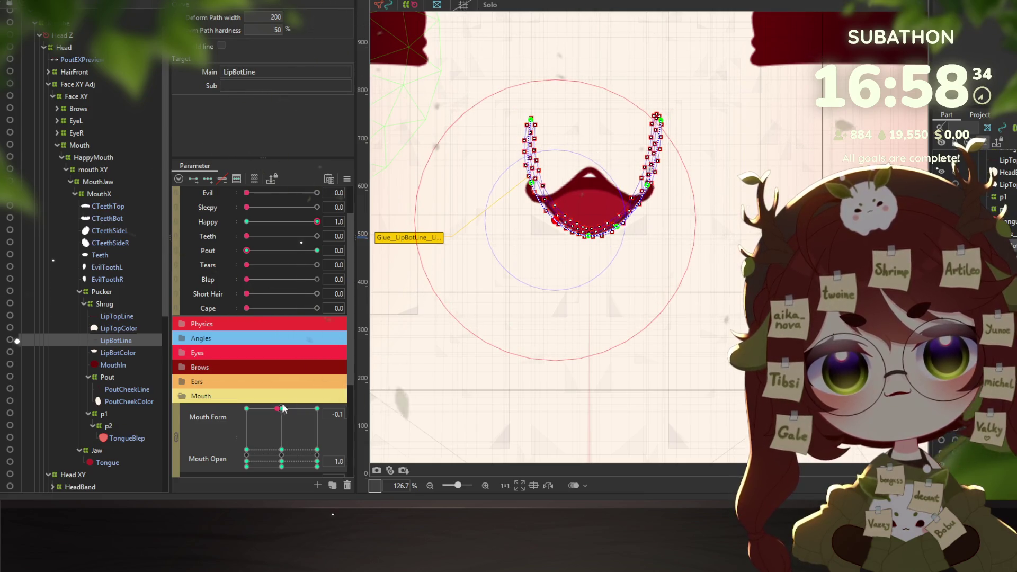
left_click(554, 122)
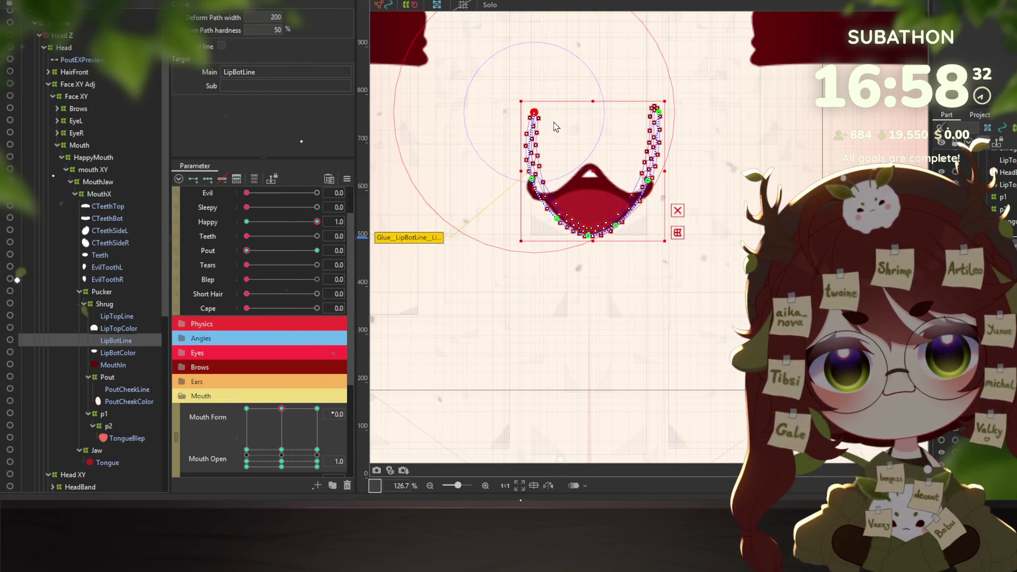
right_click(317, 408)
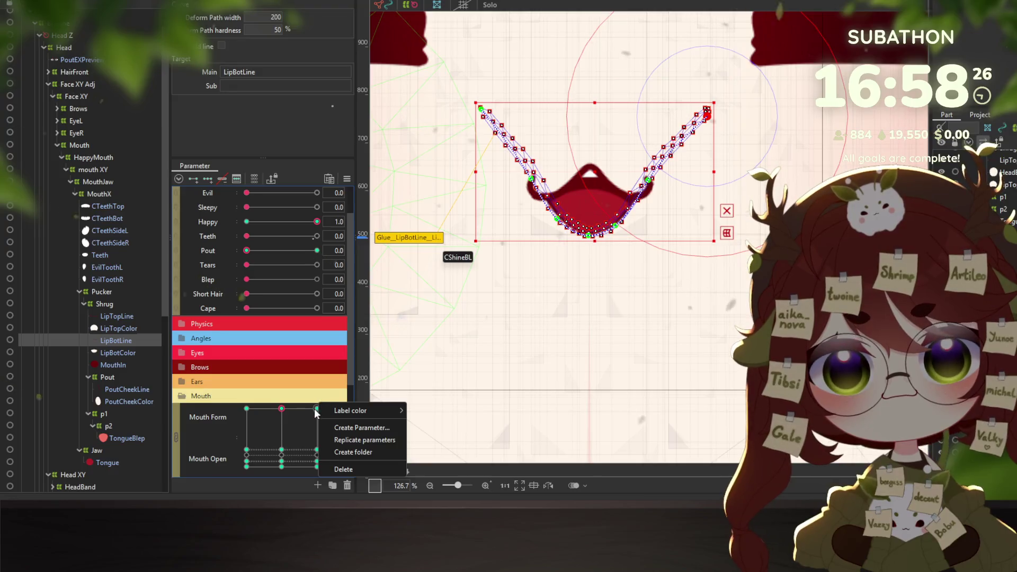
left_click(316, 415)
mouse_move(300, 422)
left_mouse_down()
mouse_move(289, 450)
mouse_move(274, 417)
mouse_move(265, 474)
left_mouse_up()
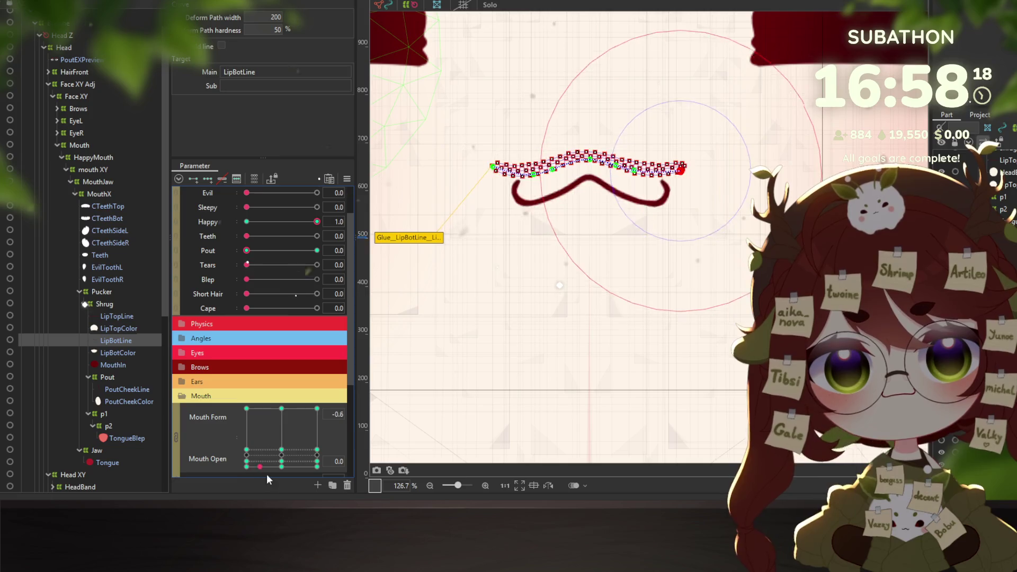
left_click_drag(265, 474, 253, 473)
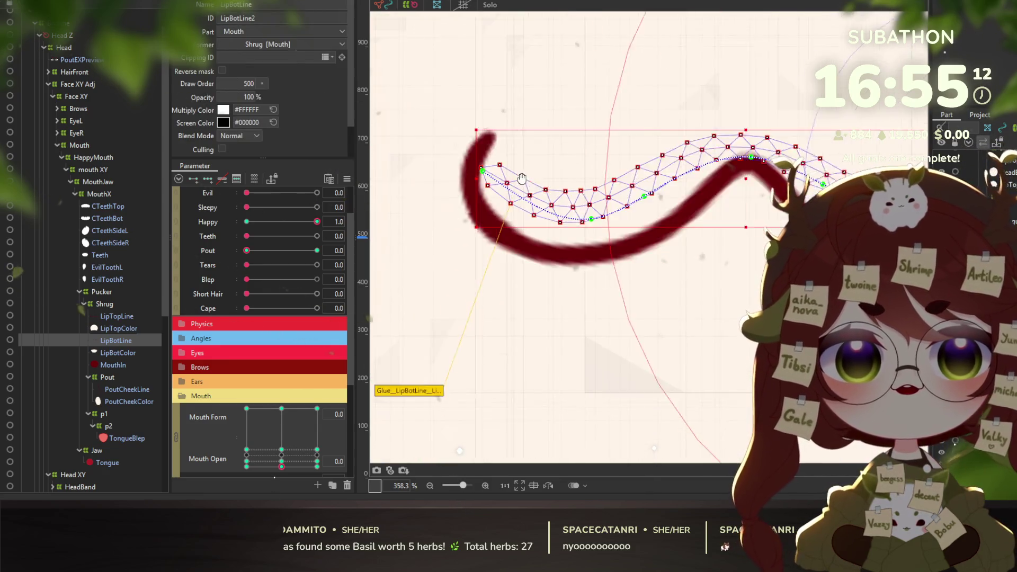
scroll(501, 170, "right", 1)
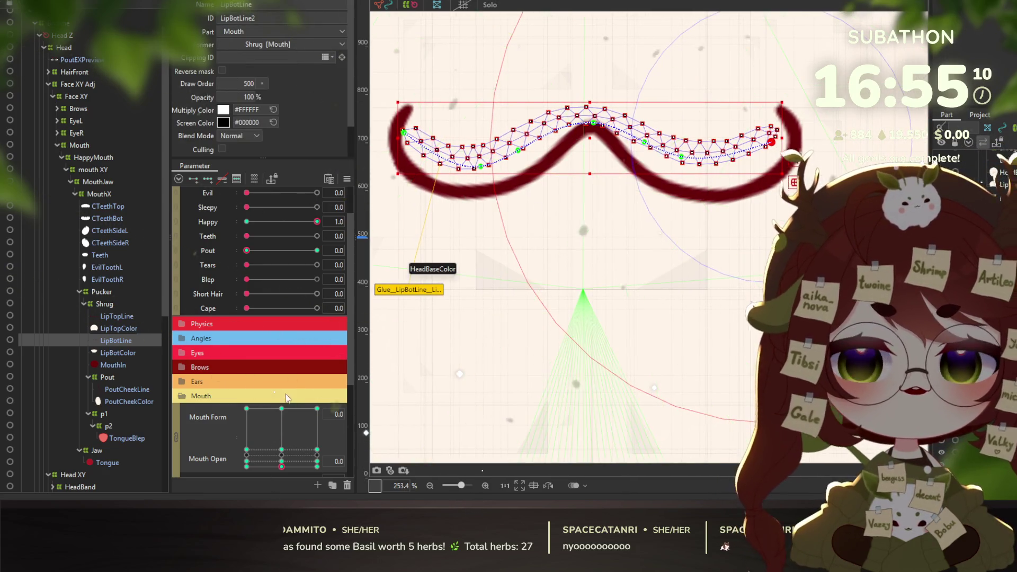
left_click_drag(249, 470, 248, 467)
left_click(275, 462)
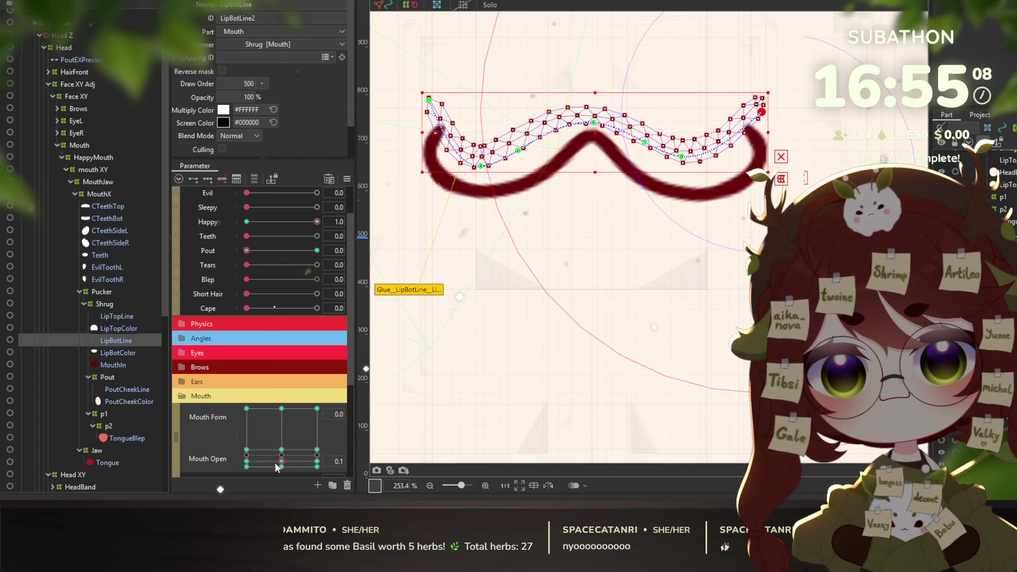
Shape the lip line into a wavy closed-mouth curve with upturned ends, then check open poses
mouse_move(534, 181)
left_mouse_down()
mouse_move(562, 111)
mouse_move(461, 120)
mouse_move(621, 381)
mouse_move(448, 204)
mouse_move(554, 159)
left_mouse_up()
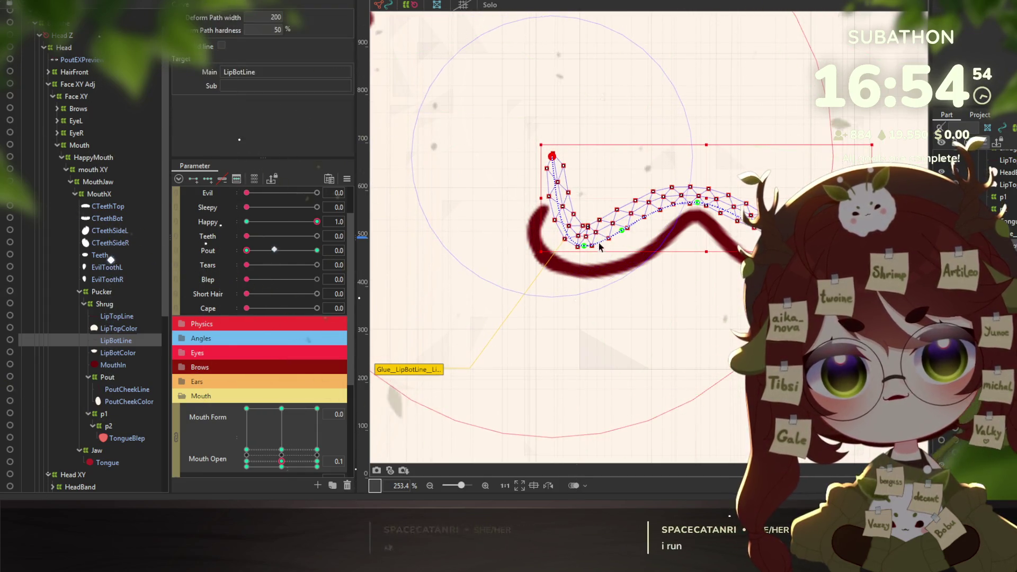
left_click_drag(582, 244, 589, 222)
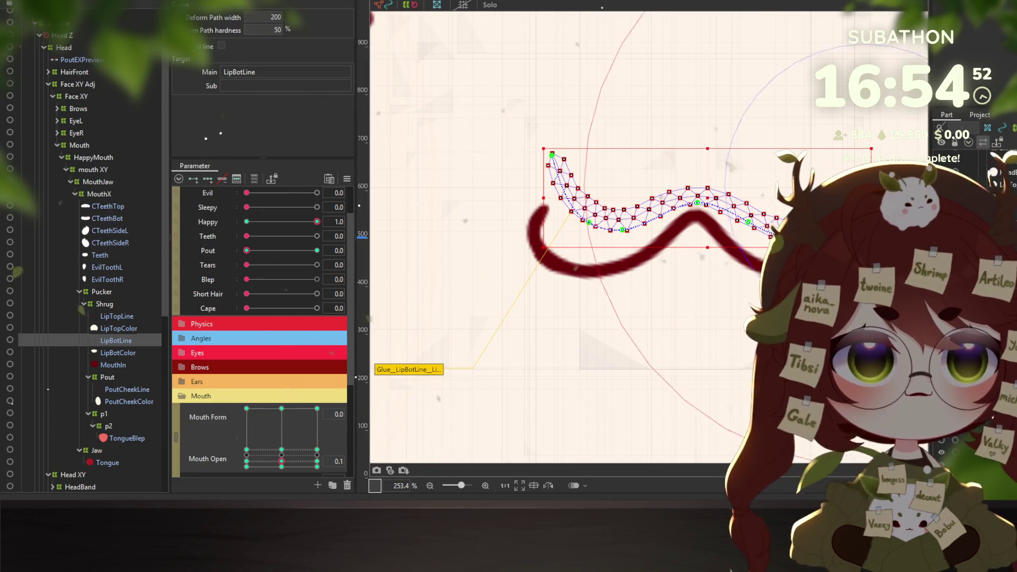
left_click_drag(768, 228, 863, 150)
left_click_drag(787, 239, 800, 222)
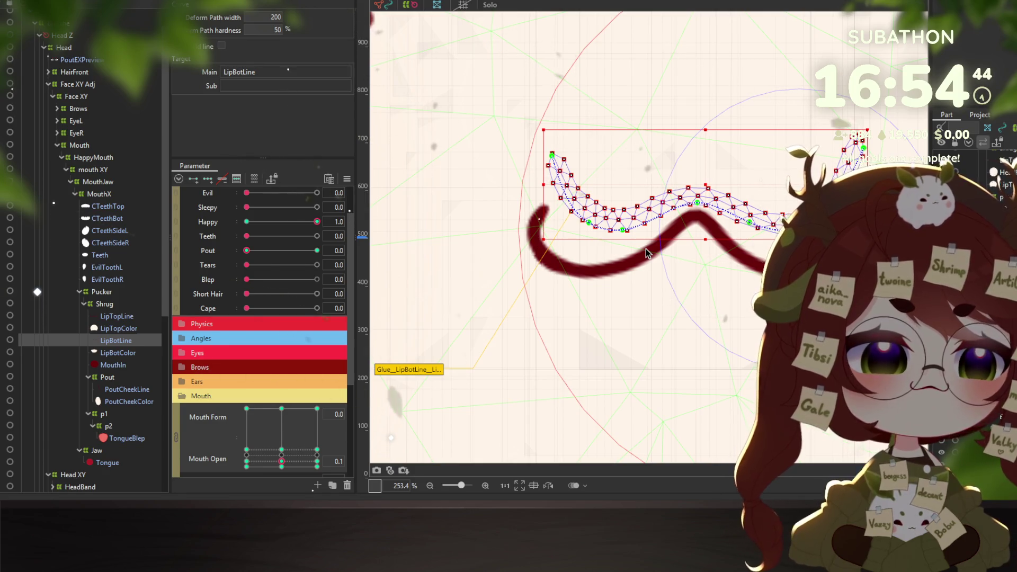
mouse_move(274, 466)
left_mouse_down()
mouse_move(298, 449)
mouse_move(247, 409)
left_mouse_up()
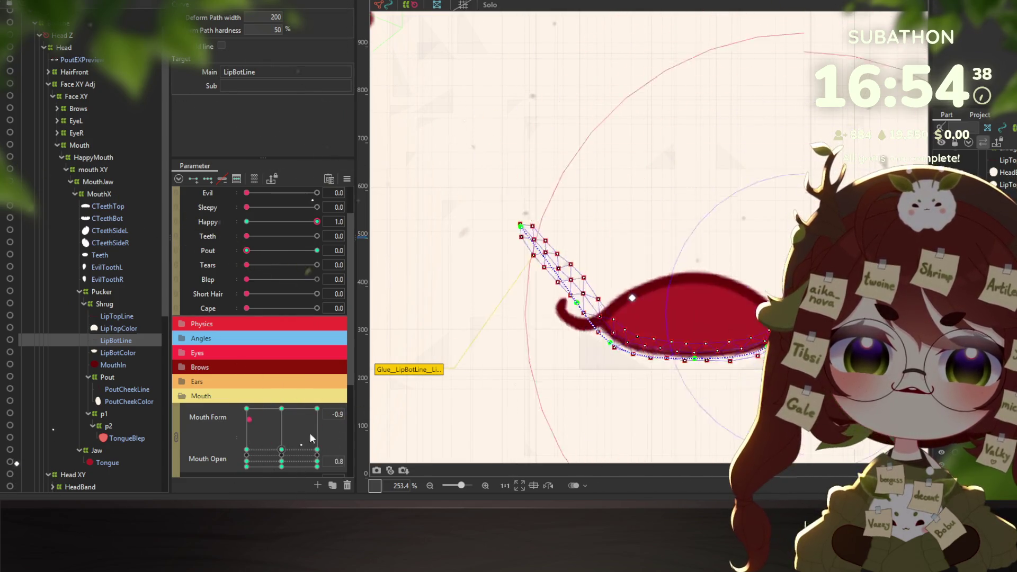
left_click_drag(298, 439, 281, 449)
left_click(74, 0)
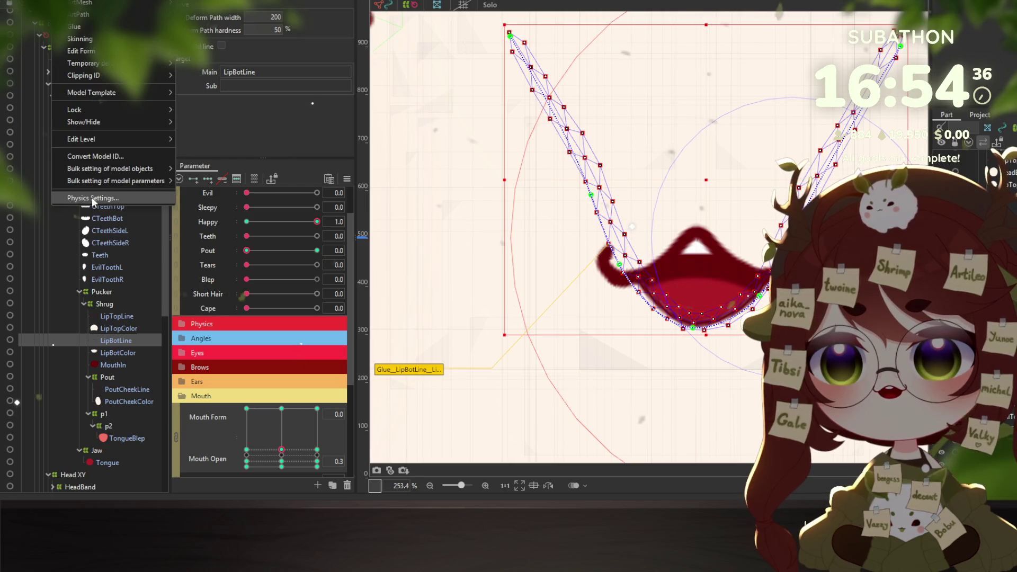
In Physics Settings, switch to the Jaw group and preview it with a pouting mouth
left_click(93, 199)
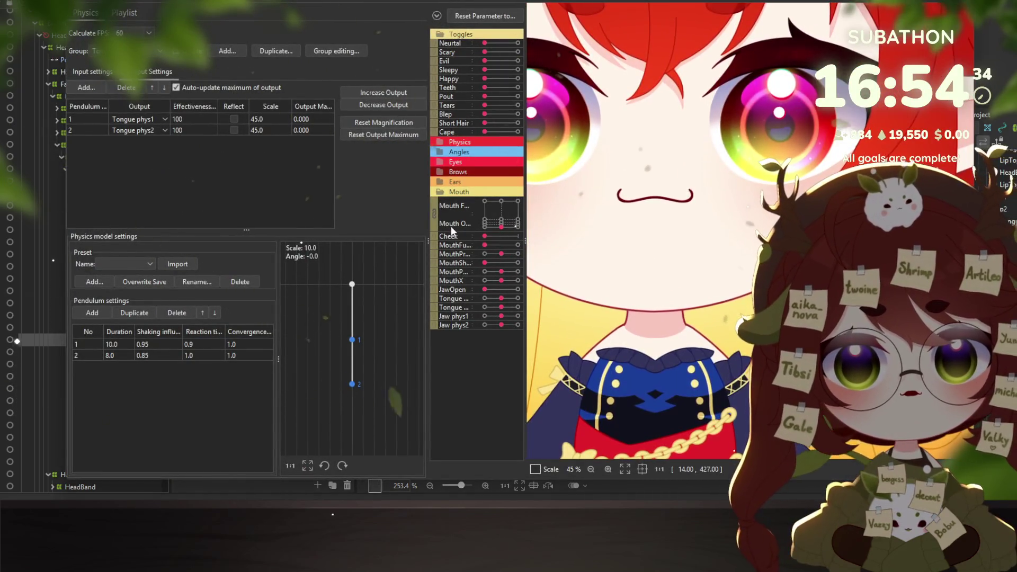
mouse_move(495, 201)
left_mouse_down()
mouse_move(527, 214)
mouse_move(452, 208)
left_mouse_up()
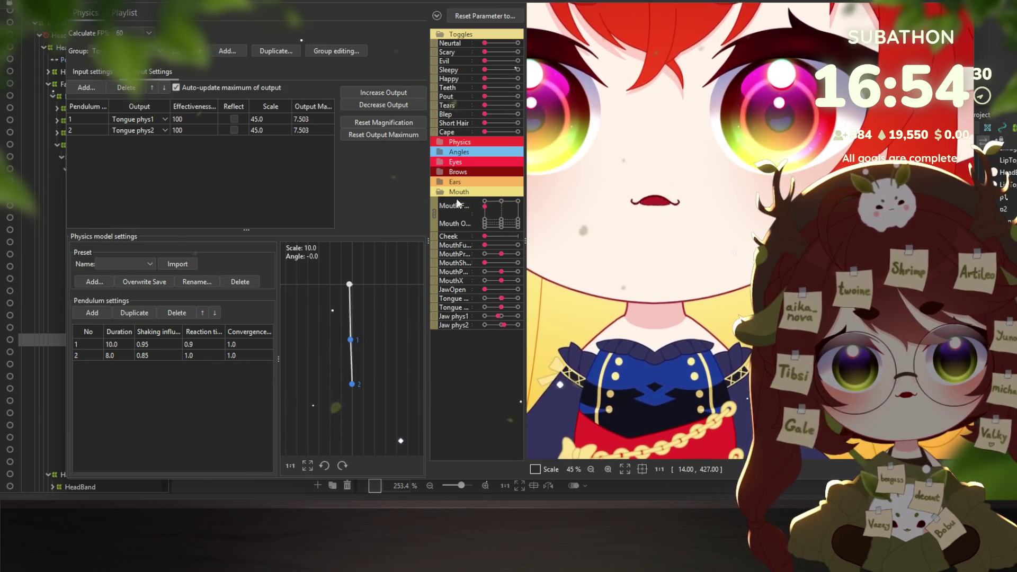
left_click(165, 119)
left_click(115, 222)
left_click(127, 51)
left_click(109, 189)
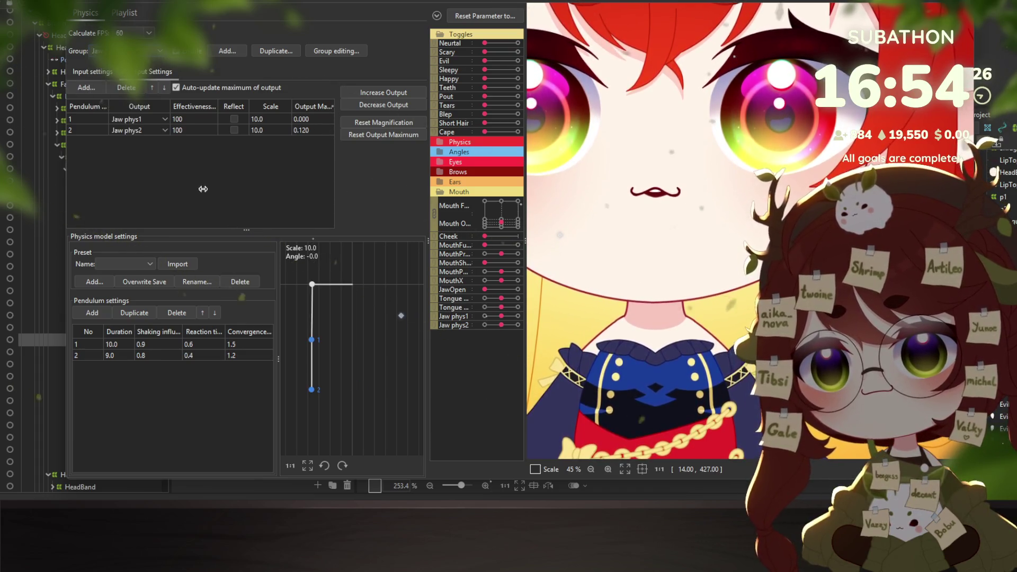
left_click(276, 115)
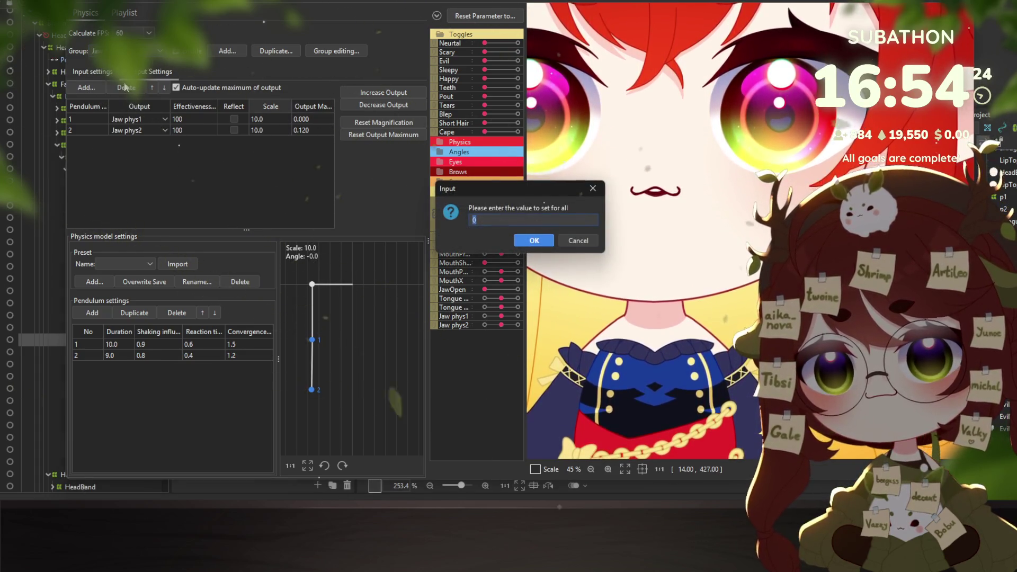
key("Return")
left_click(97, 71)
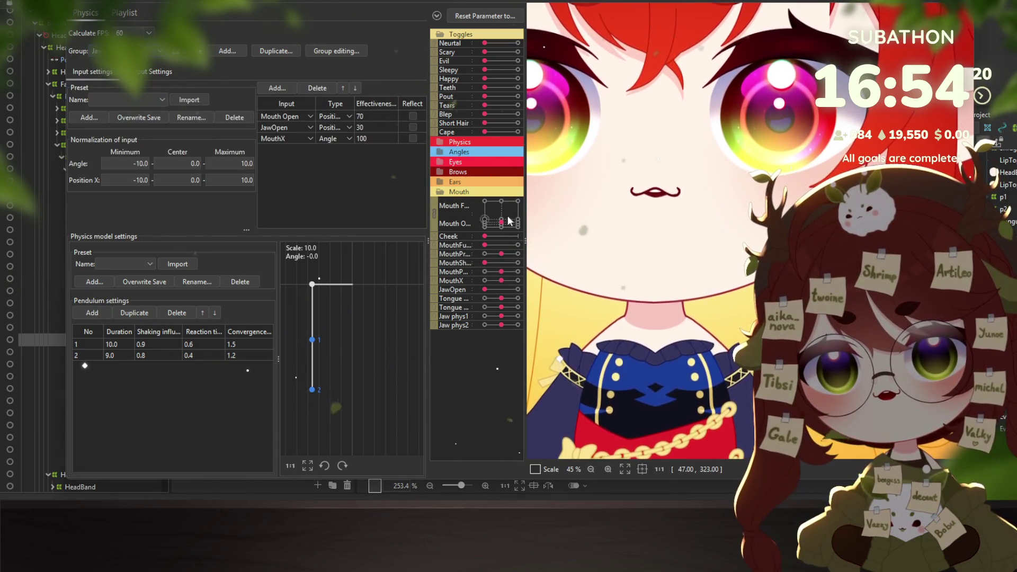
left_click_drag(510, 208, 462, 236)
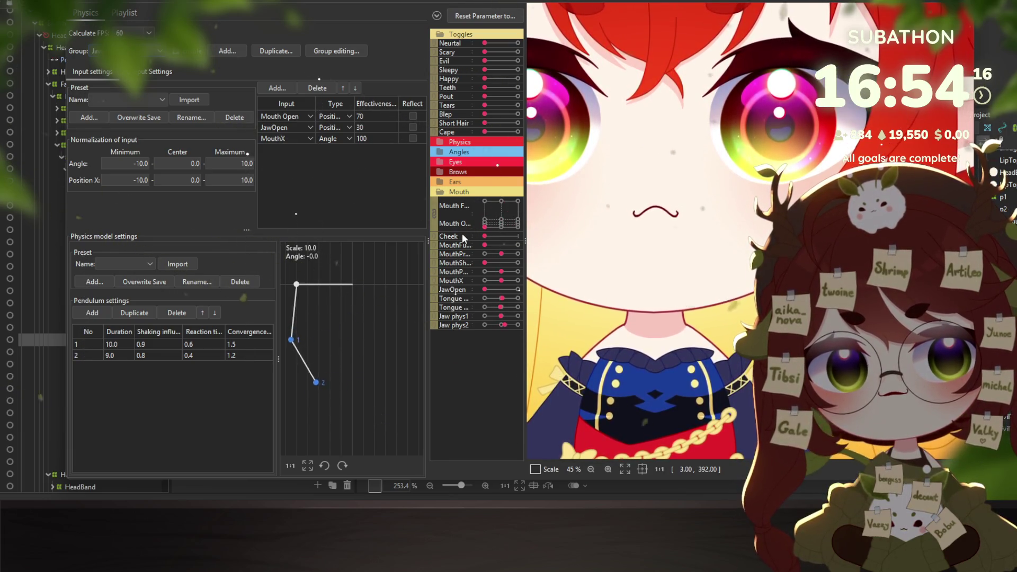
Change the Jaw group's first pendulum Duration from 10.0 to 20.0
left_click(501, 221)
double_click(123, 344)
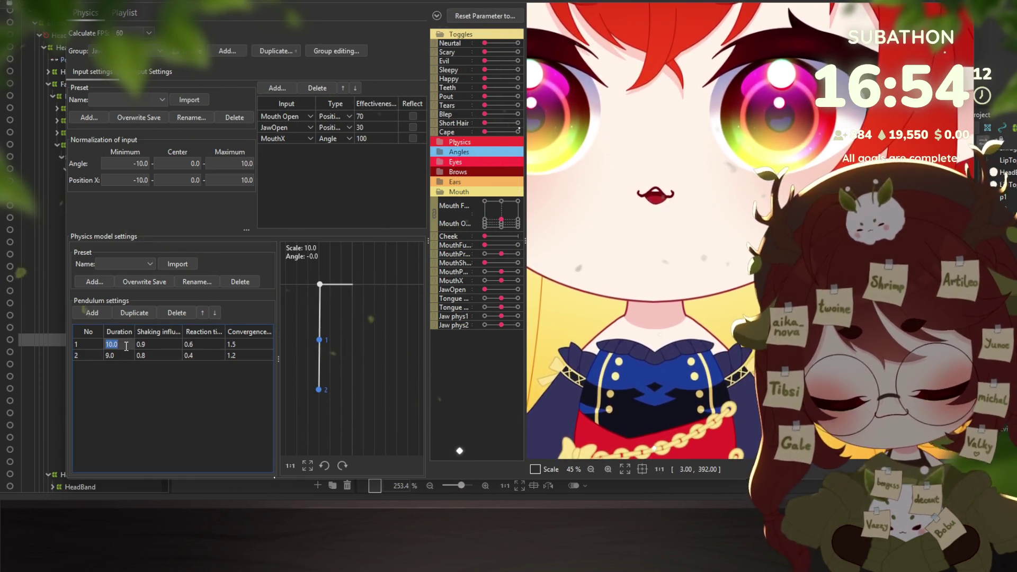
type("20")
key("Return")
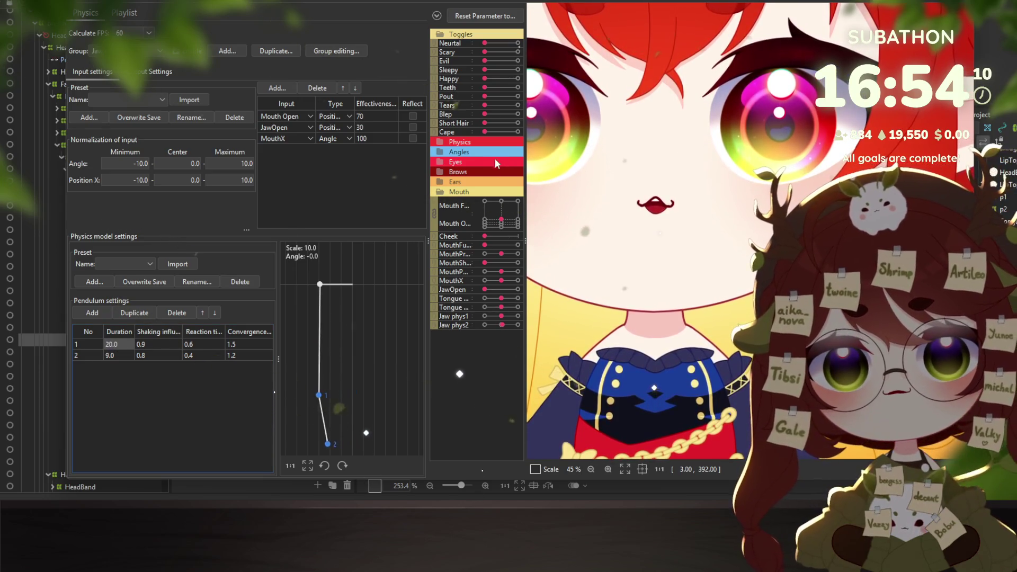
Test the jaw sway by opening, closing and swinging the mouth side to side
left_click(486, 225)
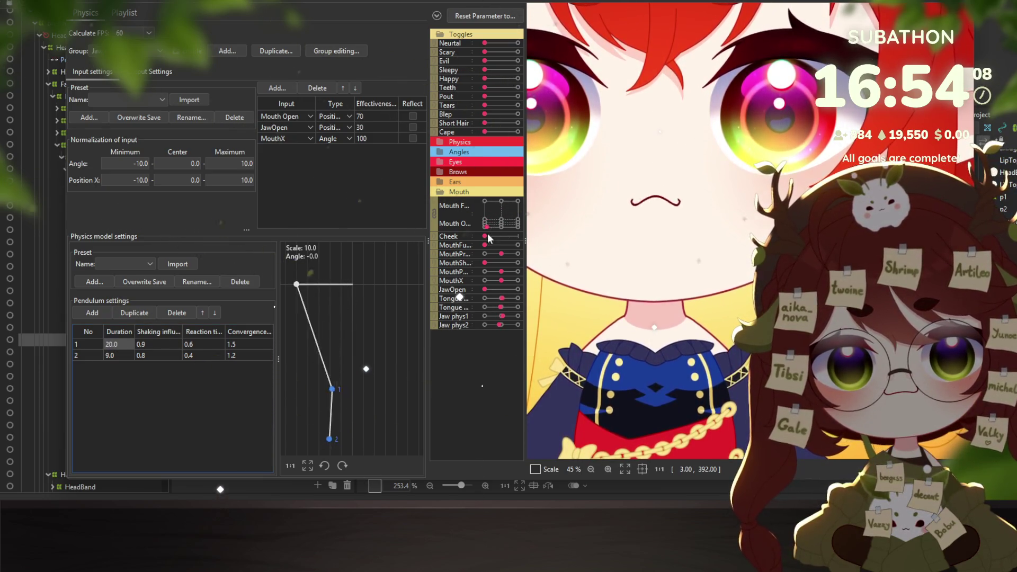
left_click(509, 212)
left_click(502, 226)
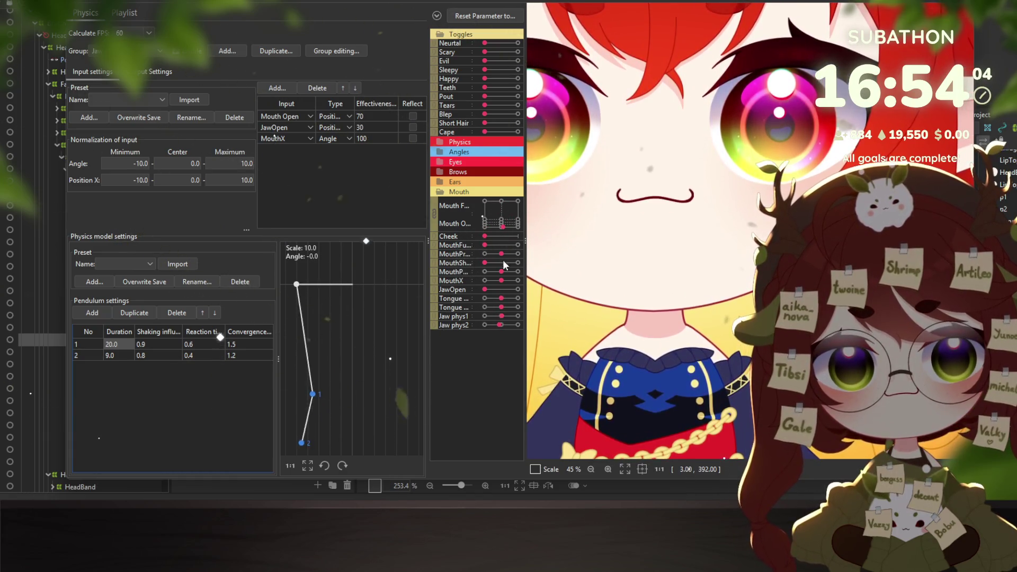
left_click(493, 201)
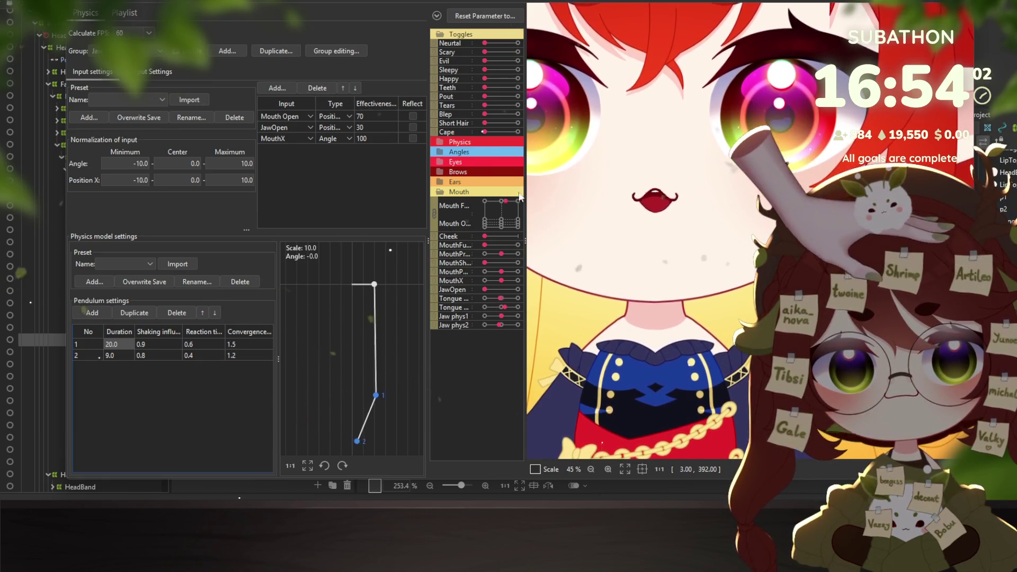
left_click(517, 202)
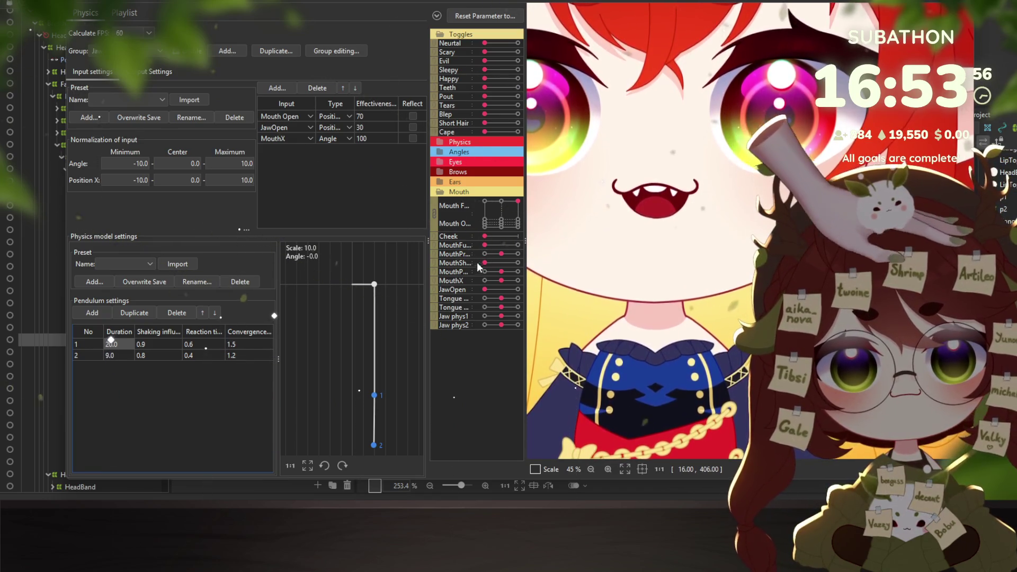
left_click_drag(501, 280, 489, 278)
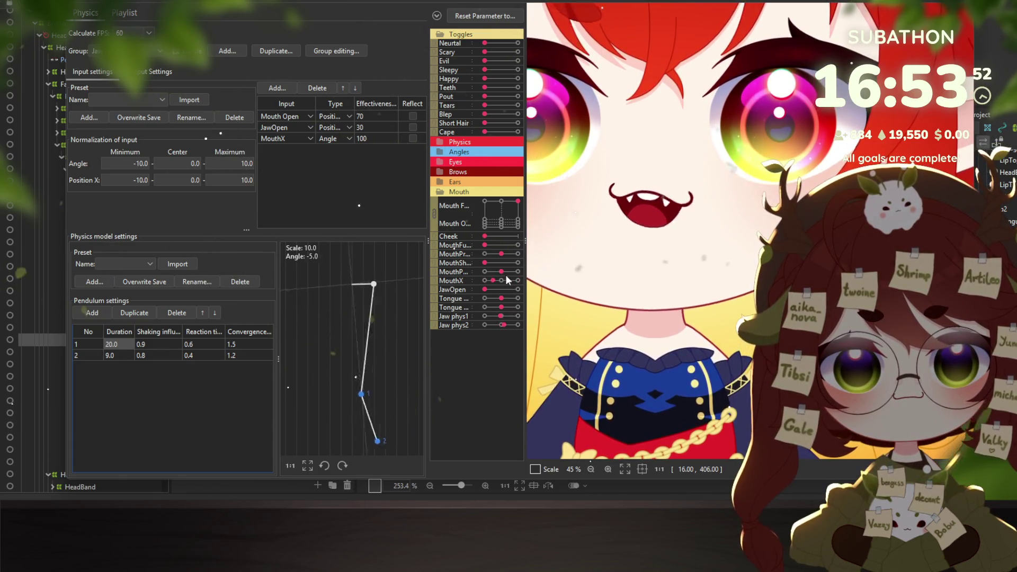
left_click(501, 280)
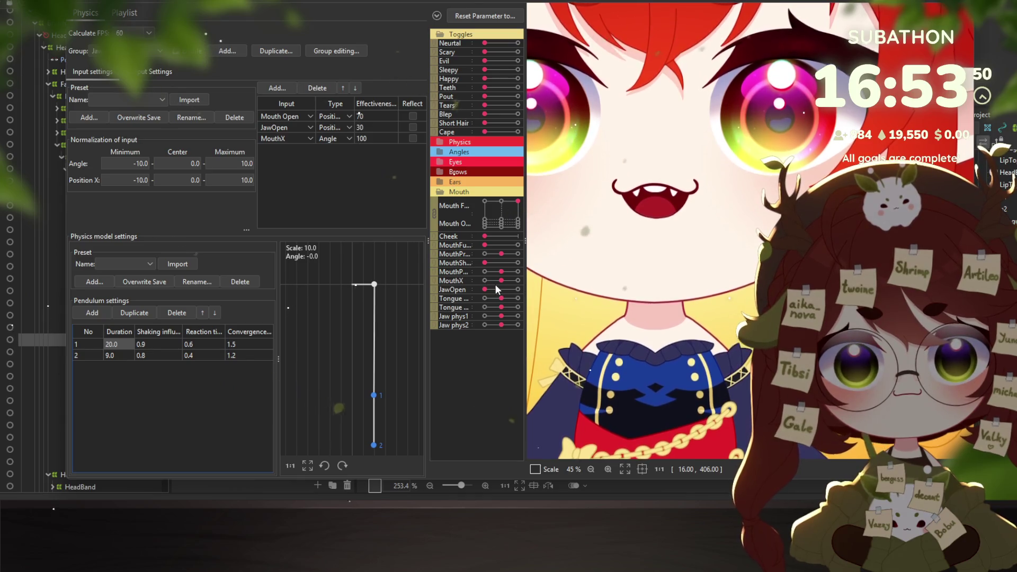
mouse_move(495, 285)
left_mouse_down()
mouse_move(479, 282)
mouse_move(536, 282)
mouse_move(469, 281)
left_mouse_up()
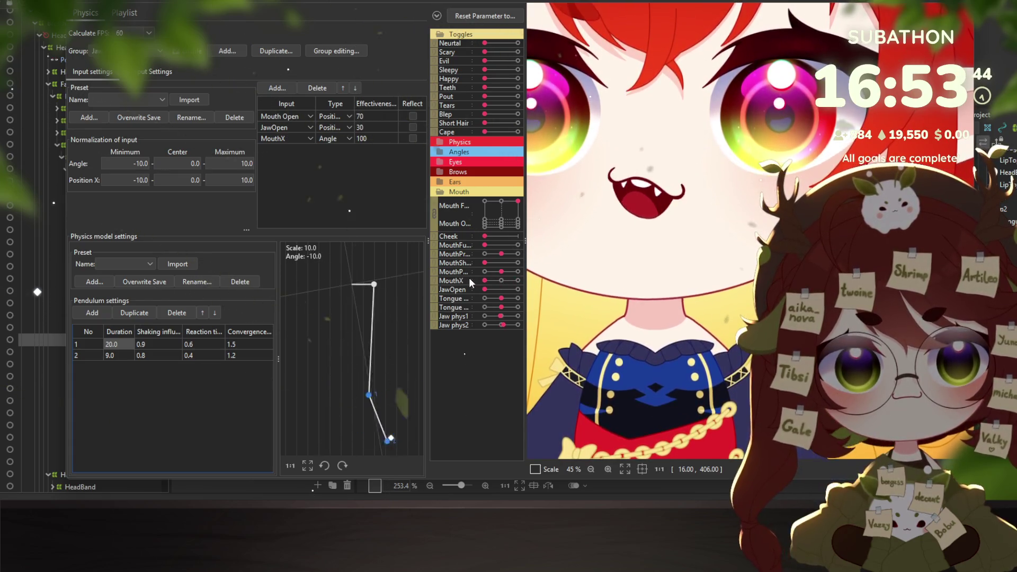
left_click_drag(470, 281, 541, 281)
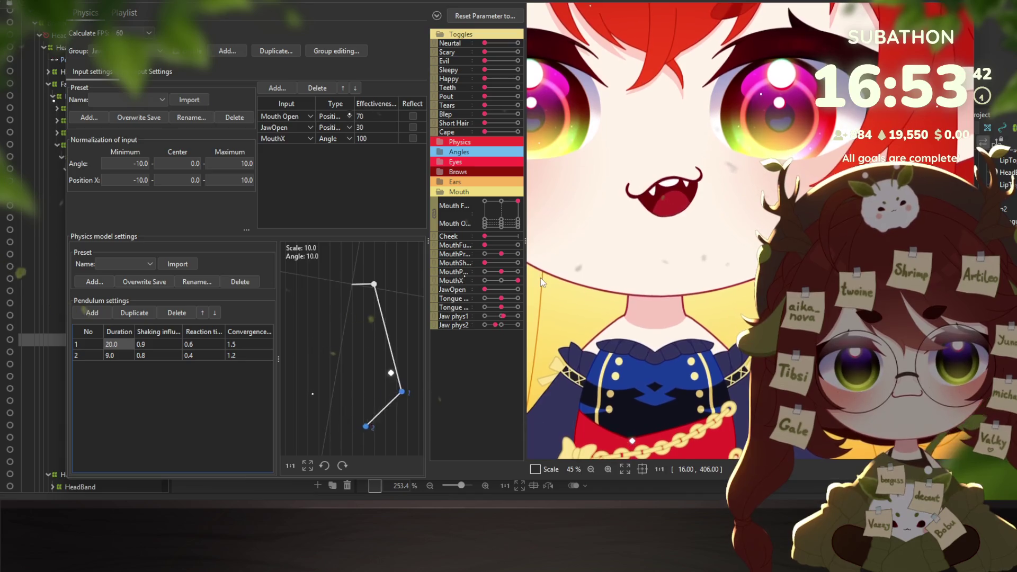
key("Escape")
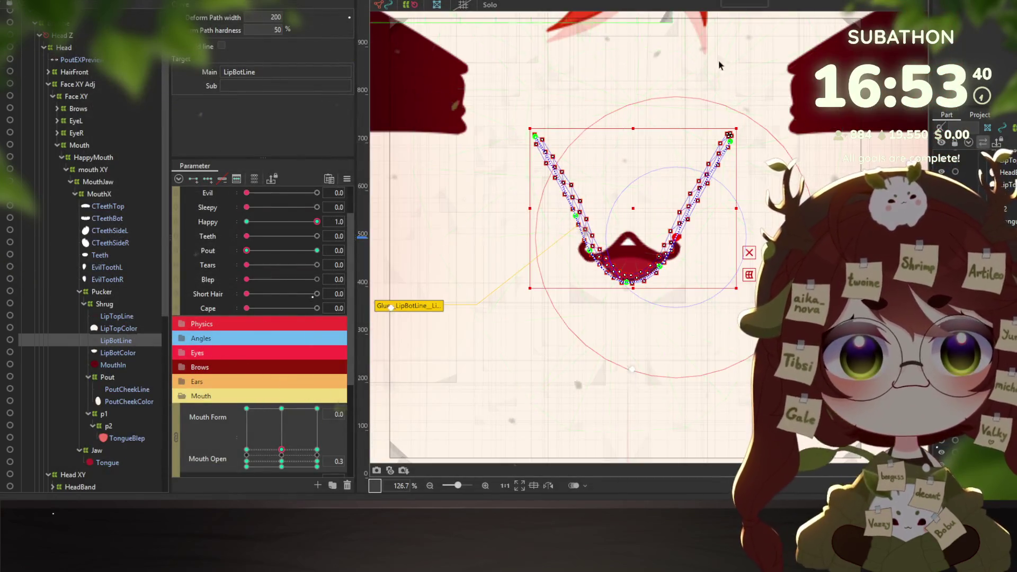
Turn off Happy, reset all parameters to 0.0, and collapse the HappyMouth group
scroll(707, 50, "down", 5)
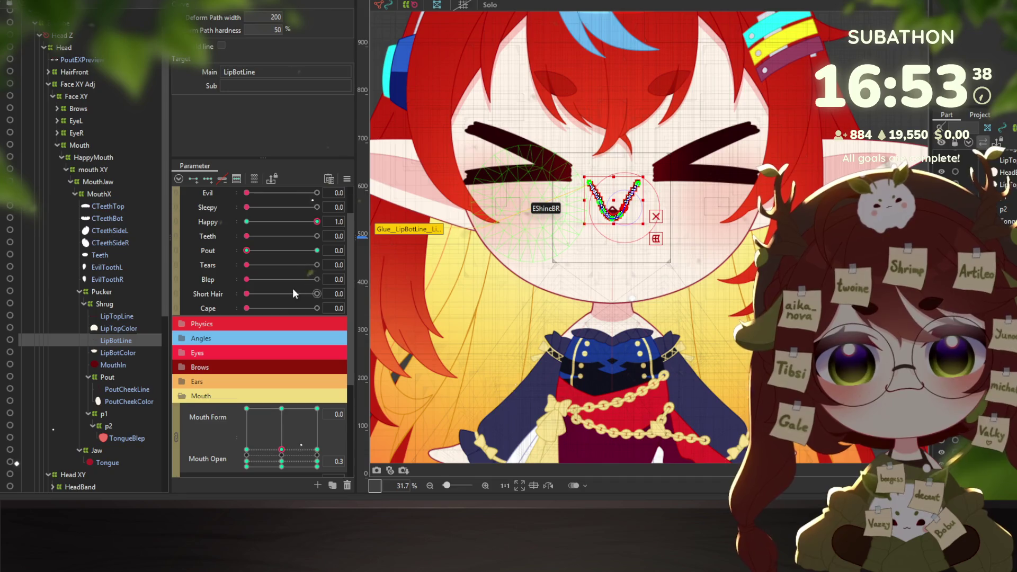
left_click(274, 227)
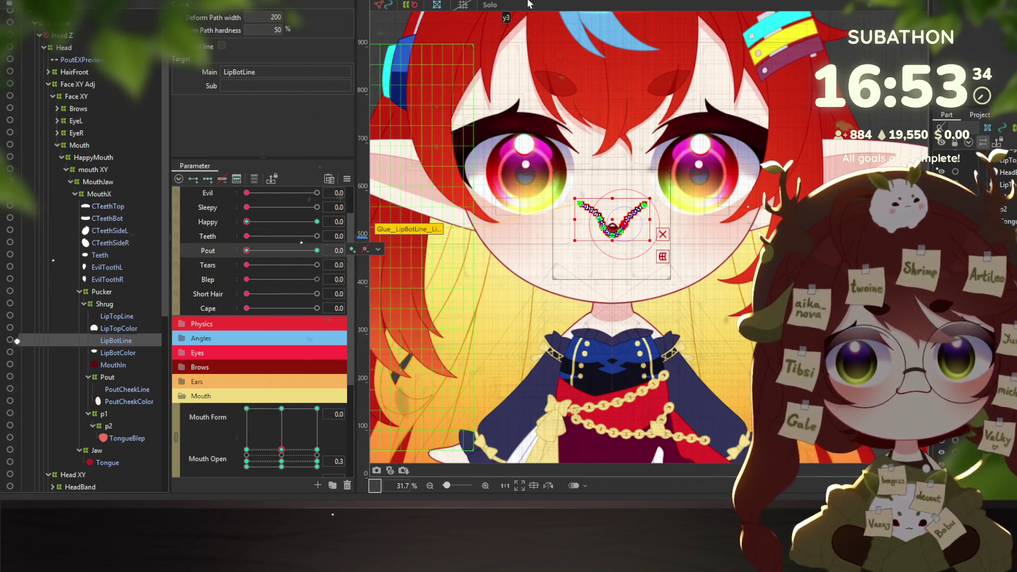
left_click(346, 179)
left_click(370, 183)
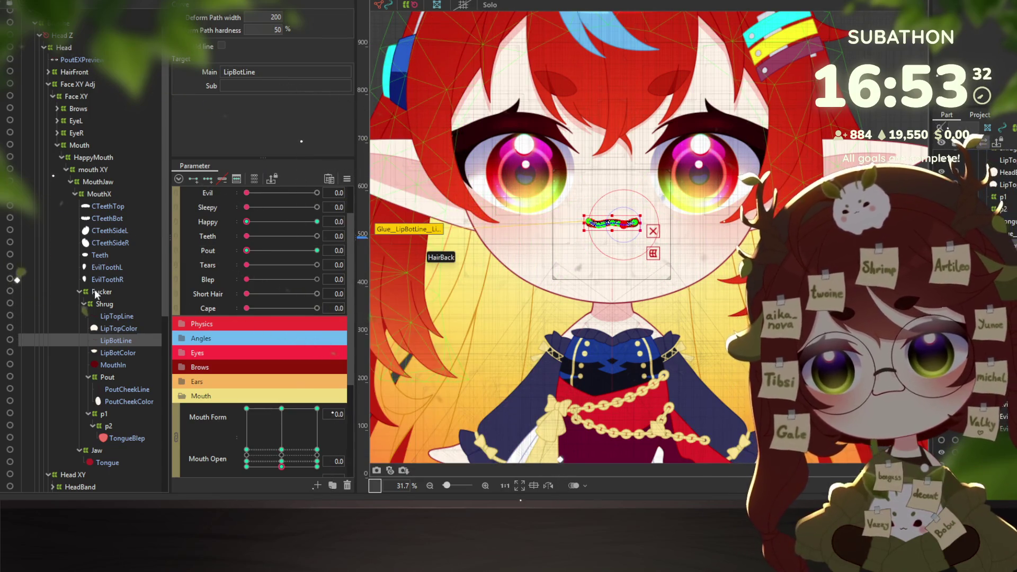
left_click(59, 158)
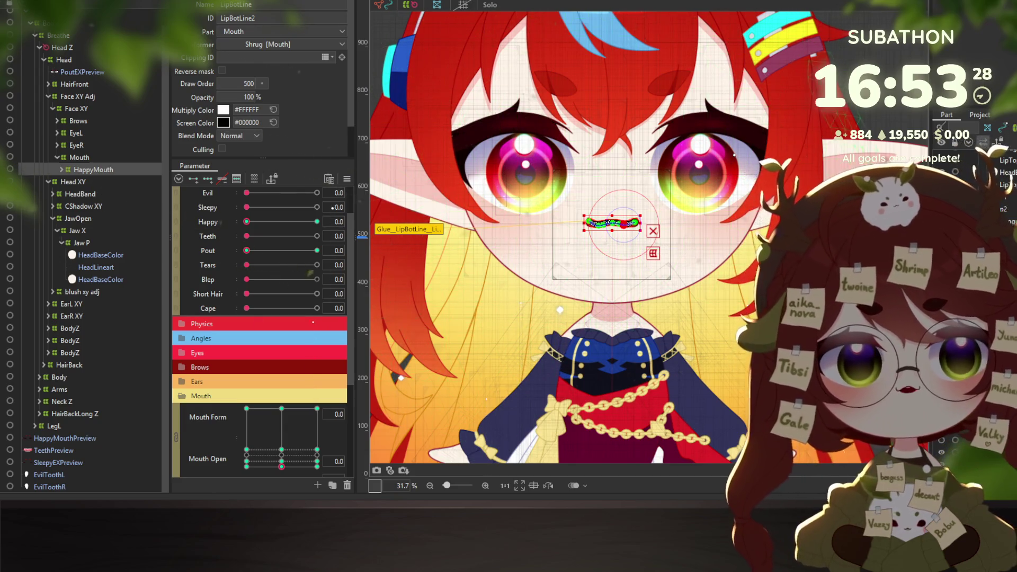
scroll(372, 363, "down", 2)
left_click(1001, 184)
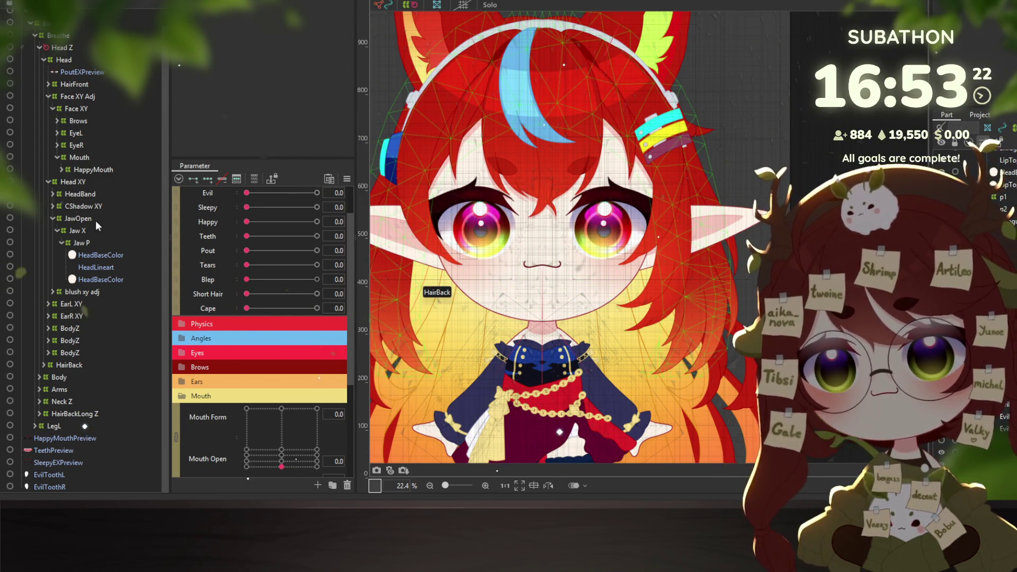
Collapse the Head XY deformer and fully expand the EyeL deformer tree
left_click(50, 182)
left_click(48, 181)
left_click(76, 150)
right_click(83, 150)
left_click(91, 154)
left_click(91, 162)
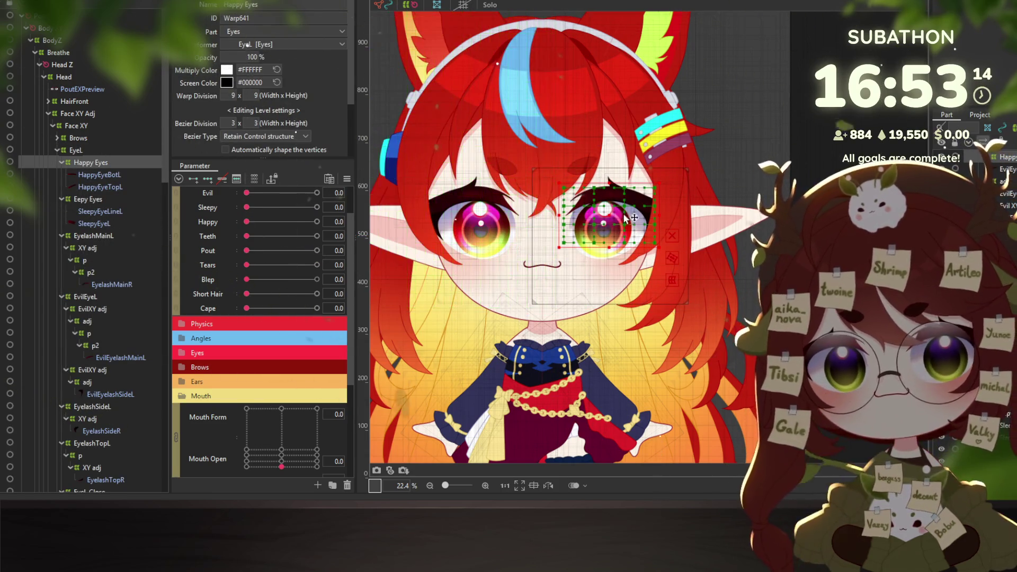
Collapse the Mouth parameter group and show the eye parameters
scroll(459, 256, "up", 5)
scroll(215, 295, "down", 3)
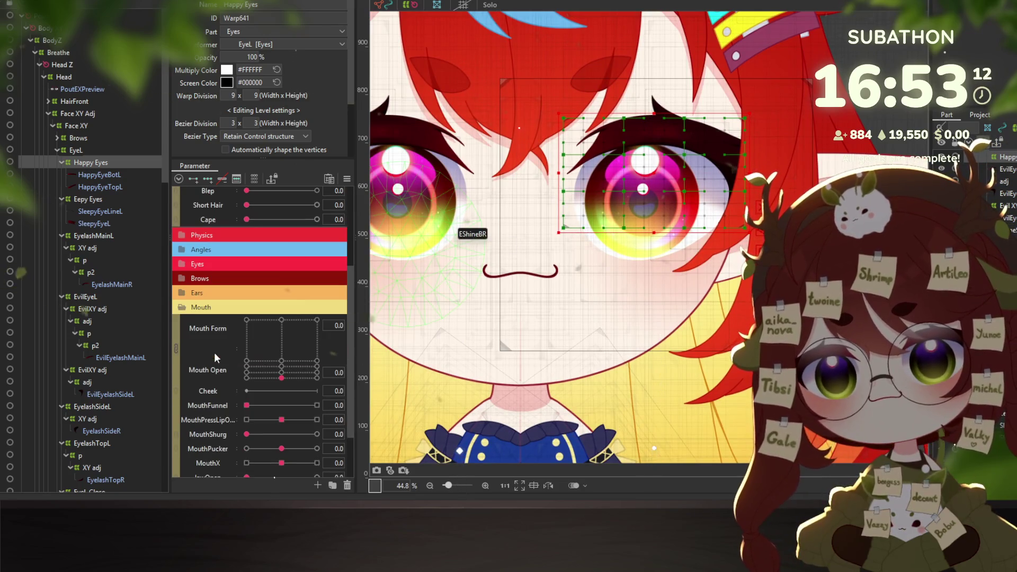
left_click(182, 308)
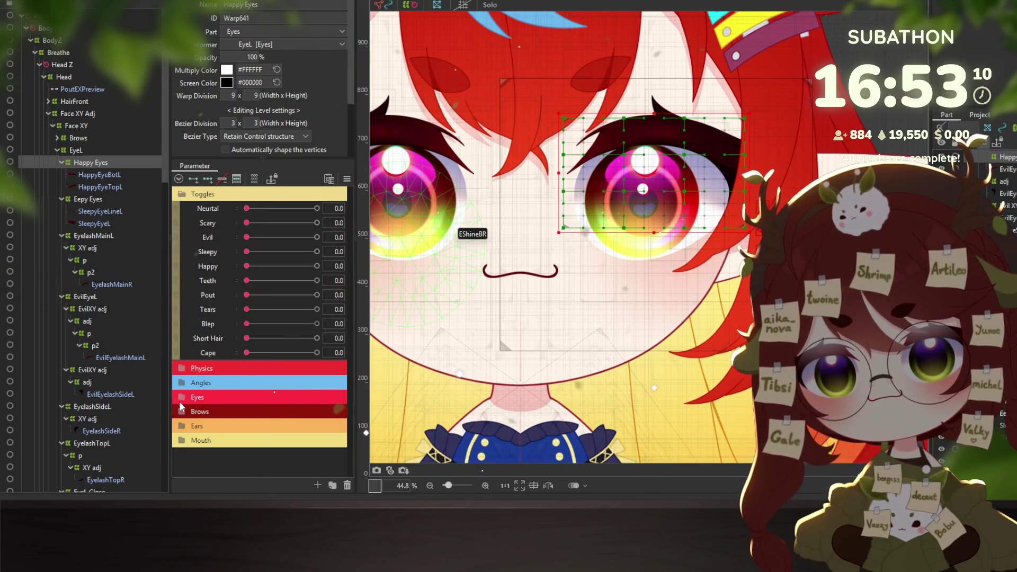
left_click(178, 383)
left_click(179, 377)
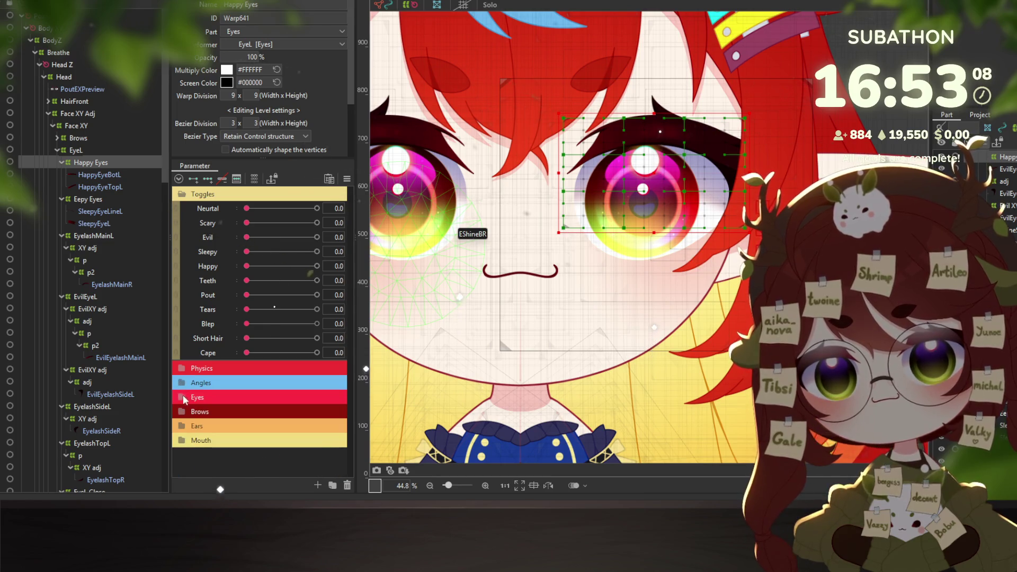
left_click(183, 396)
scroll(206, 410, "down", 4)
Inspect the Happy Eyes, Eepy Eyes and EyelashMainL deformers and preview the eyes' smile pose
left_click(100, 186)
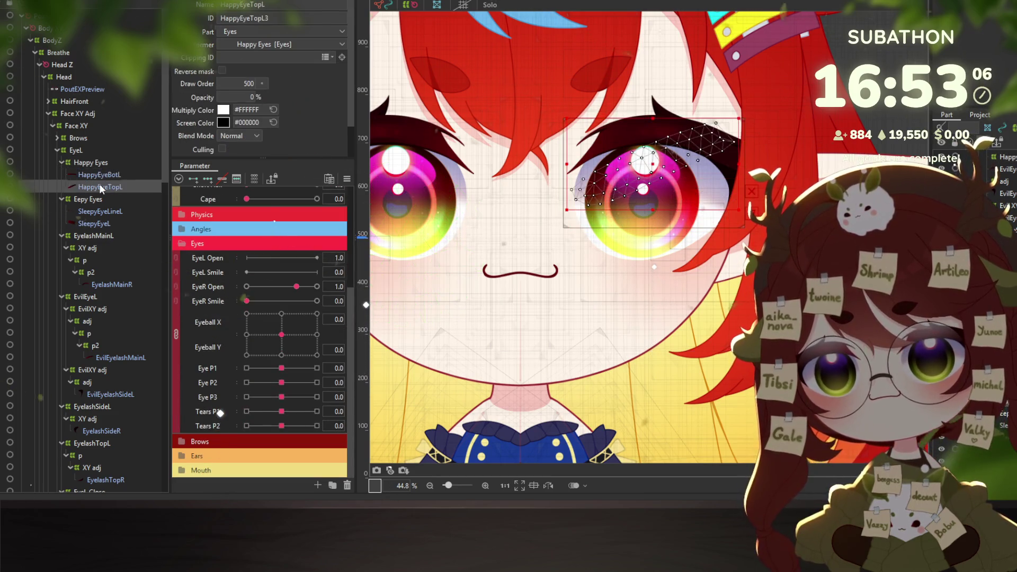
left_click(88, 199)
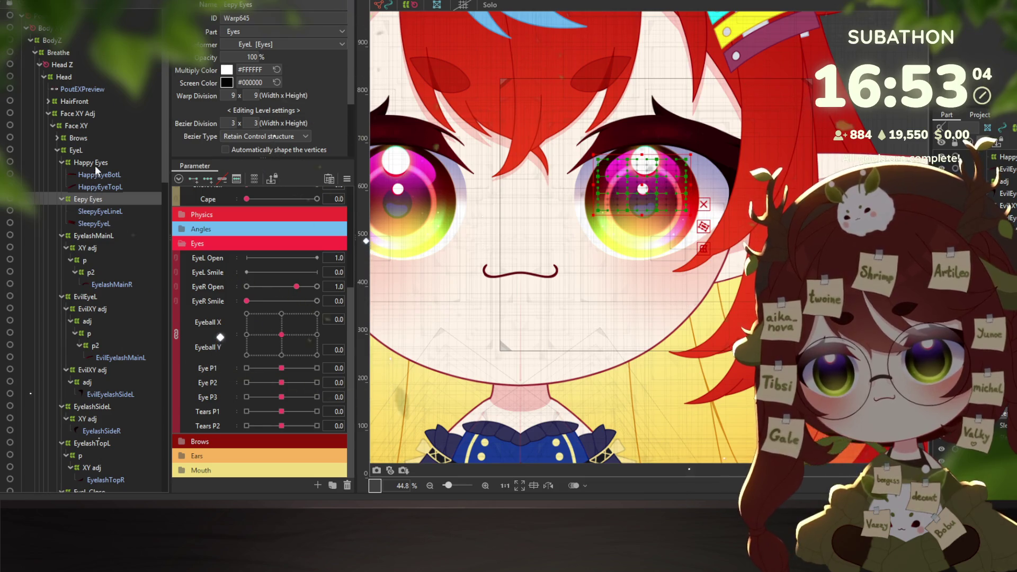
left_click(71, 163)
left_click(61, 163)
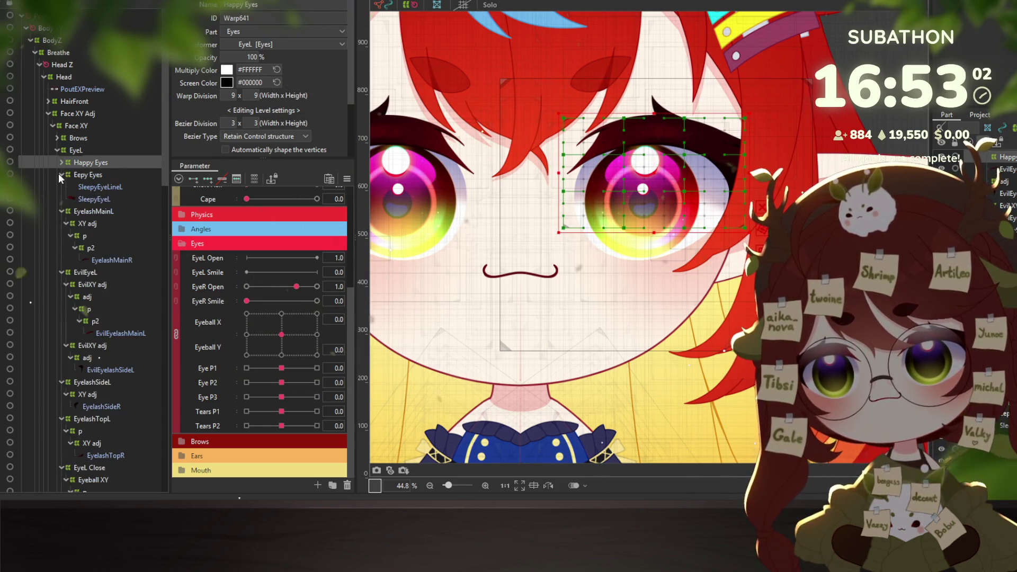
left_click(63, 175)
left_click(60, 175)
left_click(79, 186)
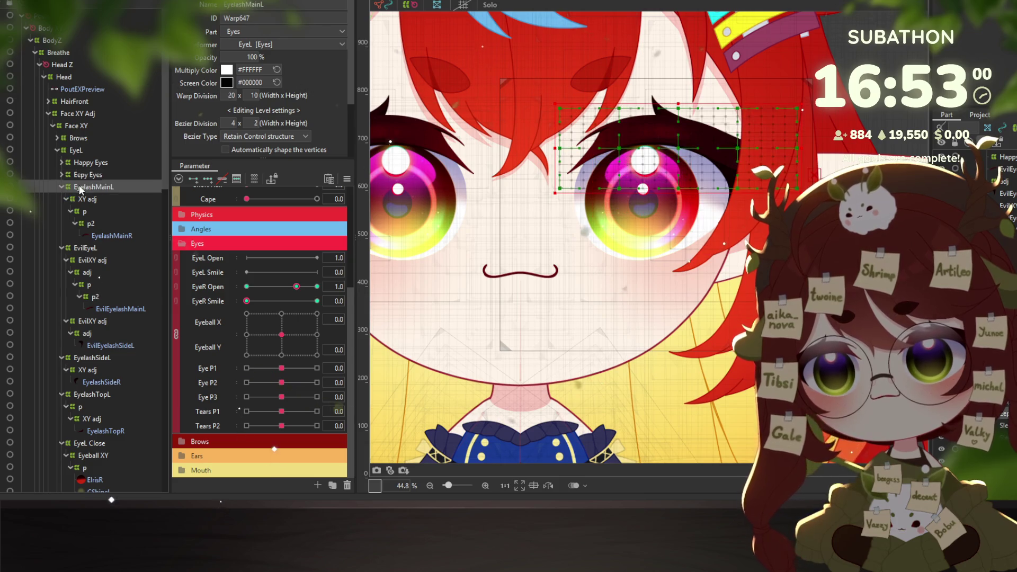
mouse_move(247, 301)
left_mouse_down()
mouse_move(233, 306)
mouse_move(318, 300)
mouse_move(193, 307)
left_mouse_up()
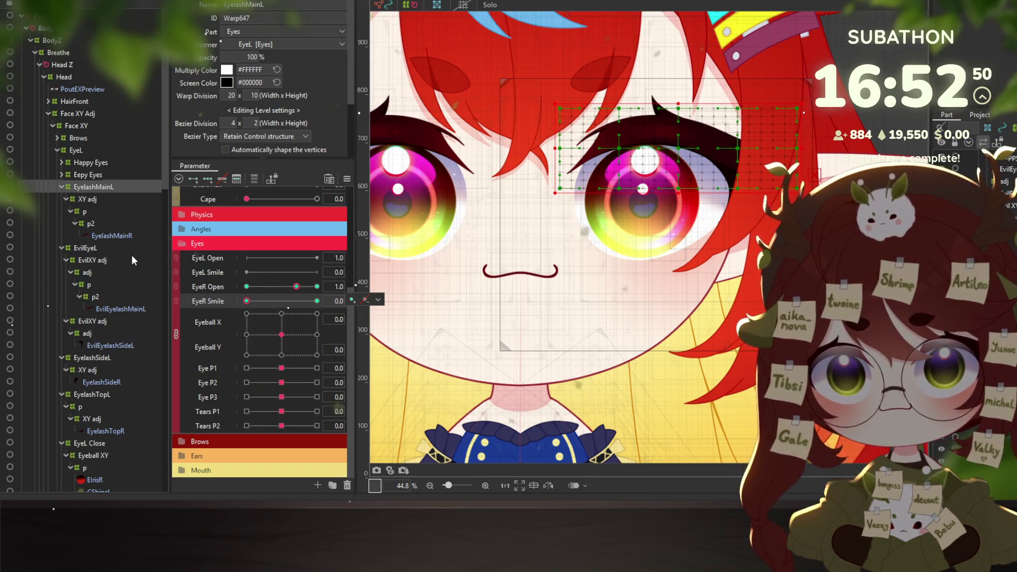
Select both EvilXY adj deformers, their inner adj deformers, and EyelashSideL's XY adj
left_click(103, 261)
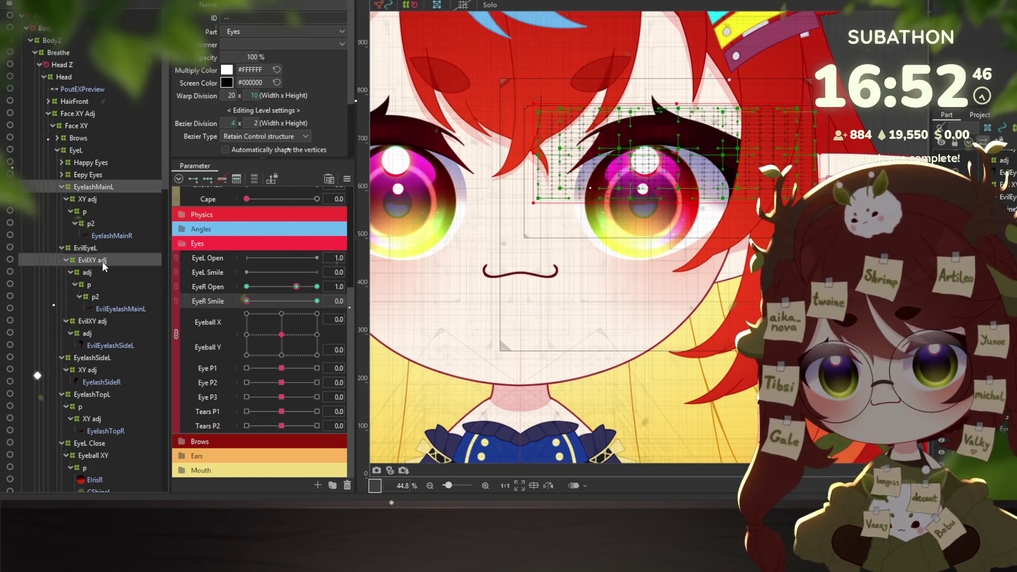
scroll(103, 262, "down", 2)
left_click(91, 230, "ctrl")
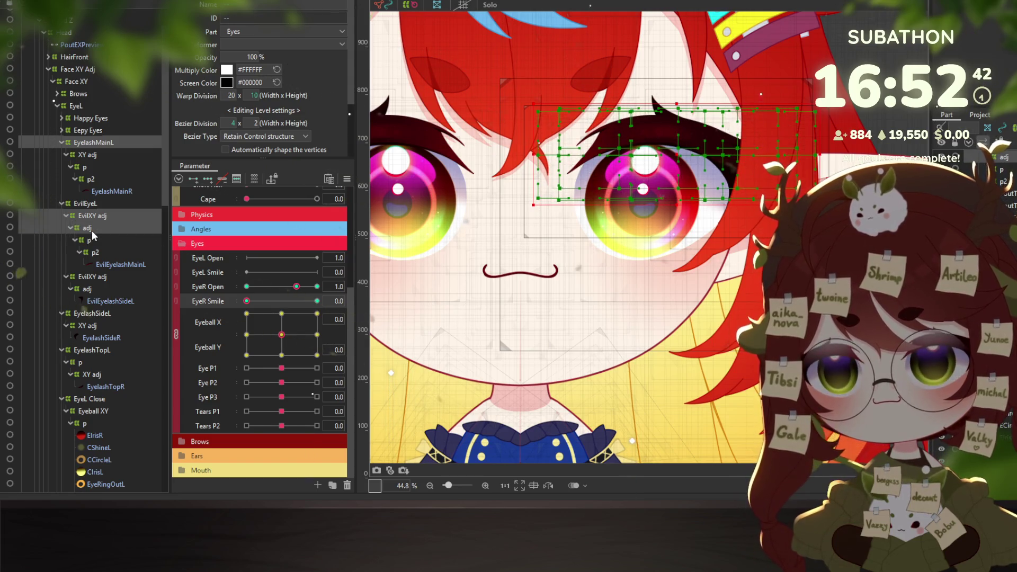
left_click(91, 275, "ctrl")
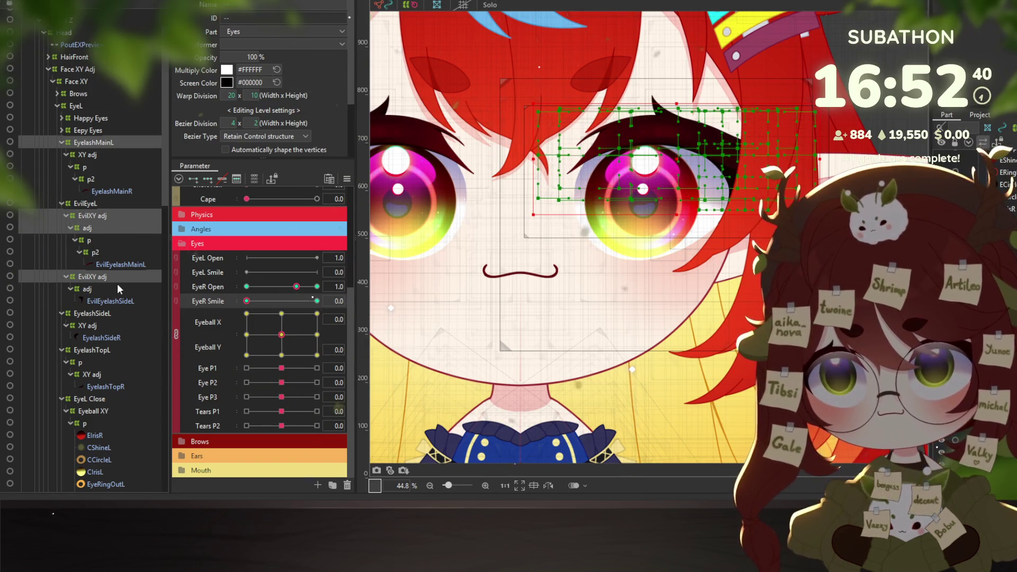
scroll(114, 286, "down", 2)
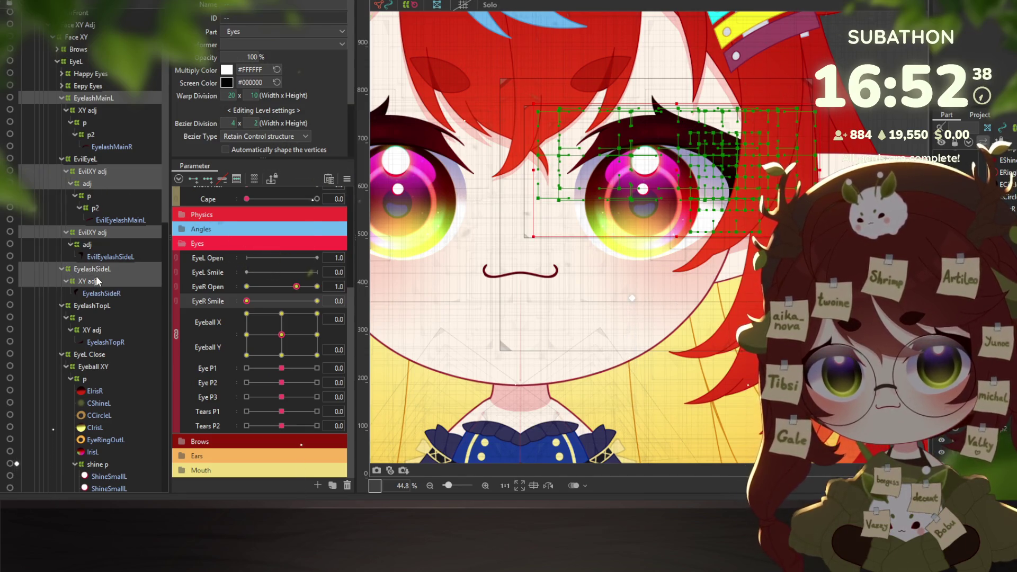
left_click(90, 246, "ctrl")
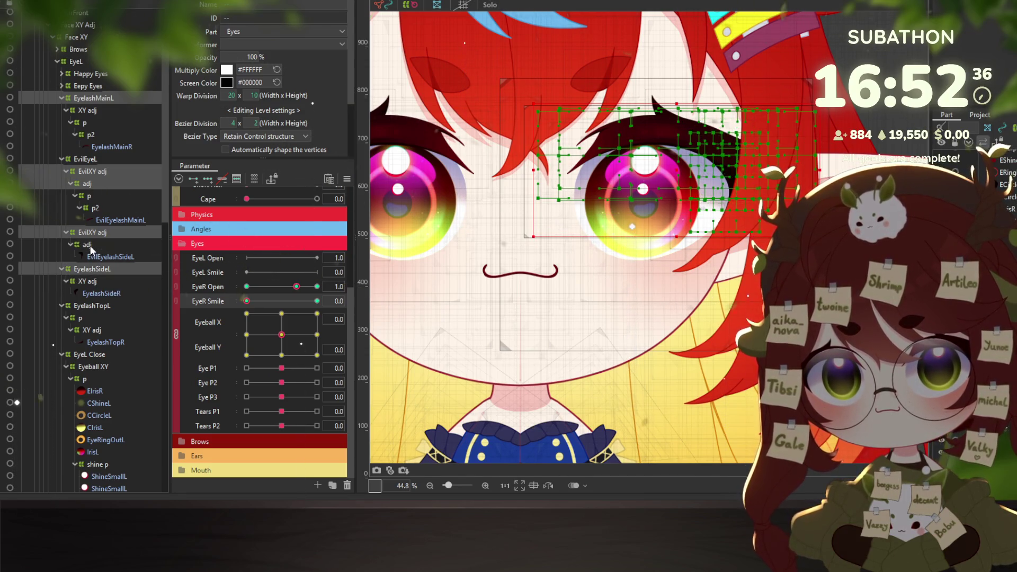
left_click(90, 280, "ctrl")
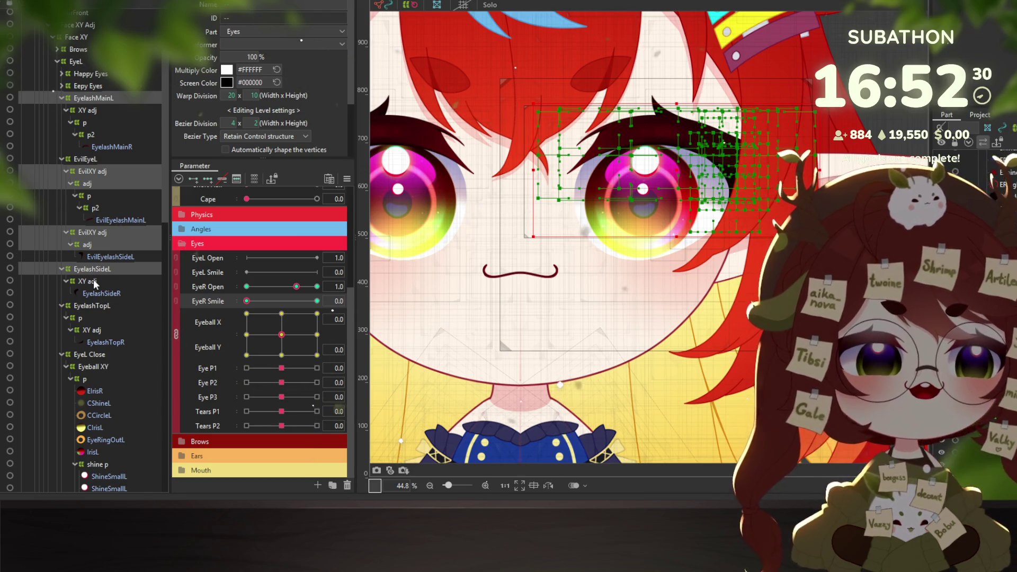
Add EyelashTopL, its XY adj, EyeL Close and EyeWhiteL's Evil XY adj, then check EyeR Open keyforms
left_click(104, 306, "ctrl")
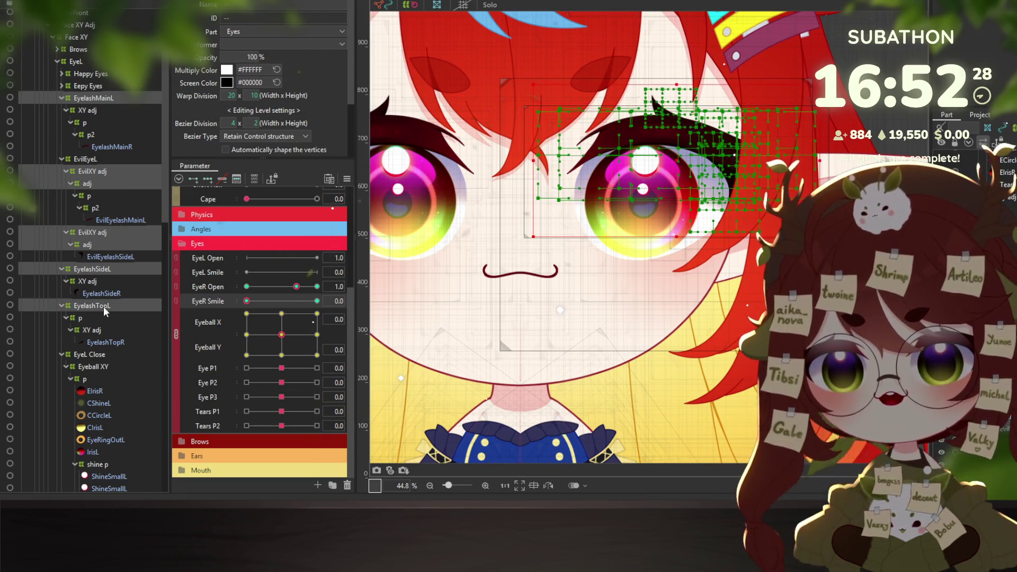
left_click(97, 330, "ctrl")
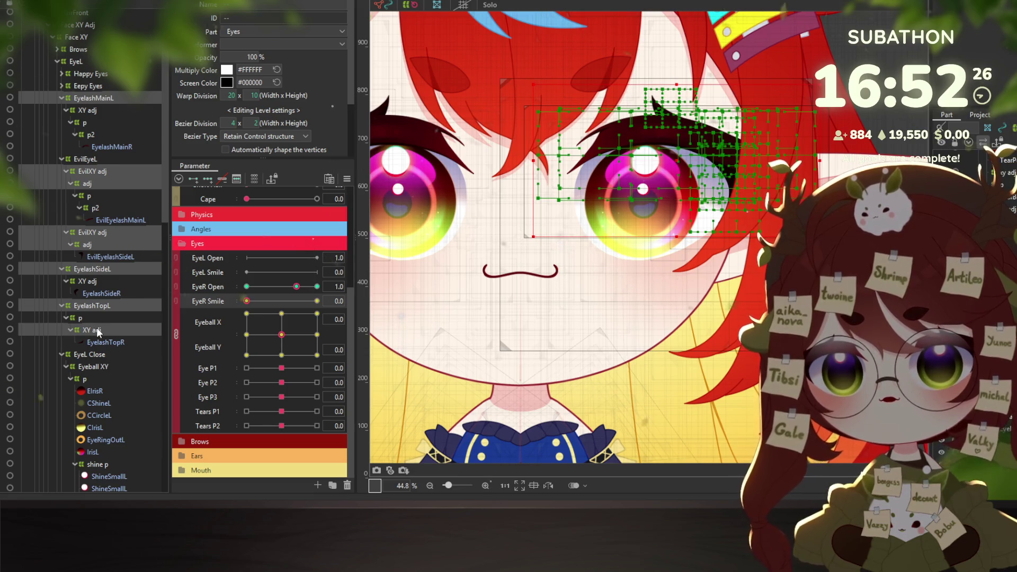
scroll(128, 329, "down", 3)
left_click(103, 266, "ctrl")
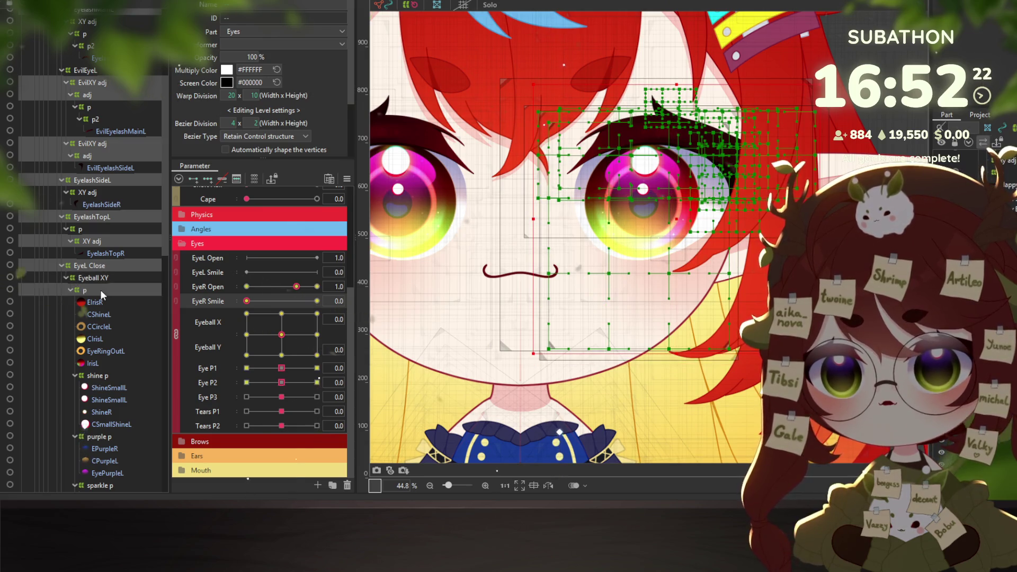
scroll(110, 316, "down", 2)
left_click(100, 330, "ctrl")
scroll(102, 331, "down", 2)
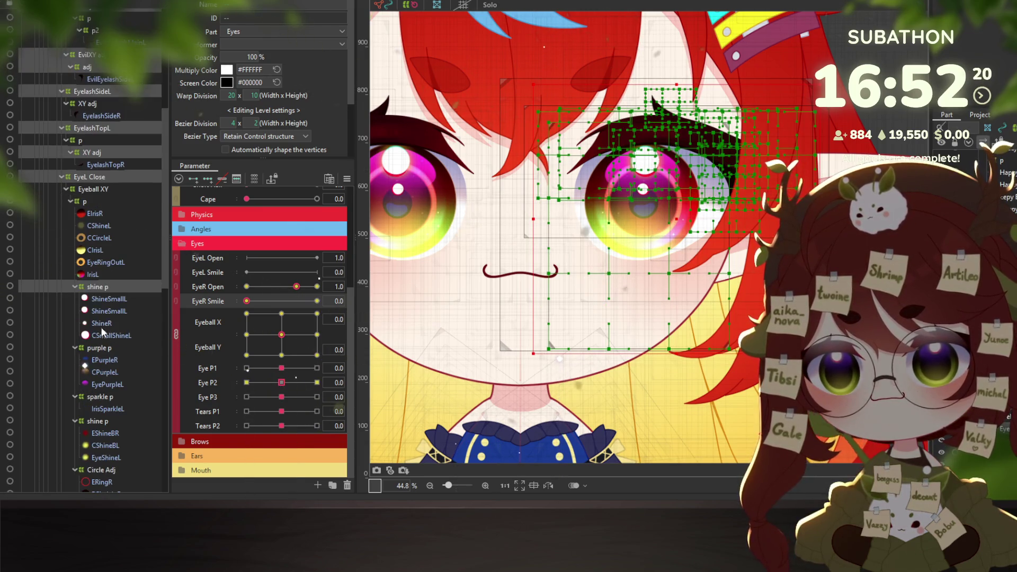
scroll(110, 299, "down", 1)
scroll(112, 319, "down", 2)
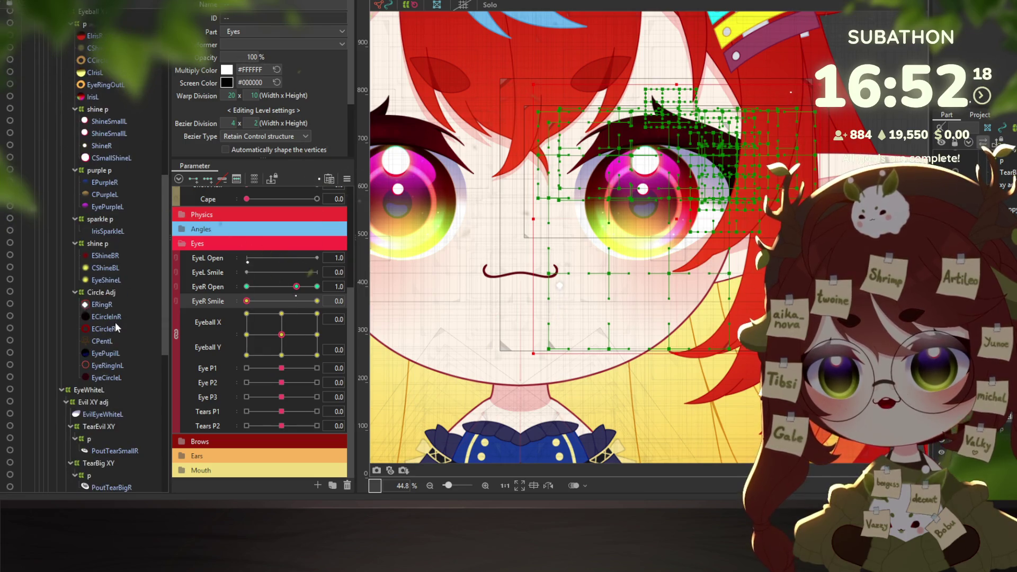
scroll(115, 322, "down", 2)
left_click(94, 358)
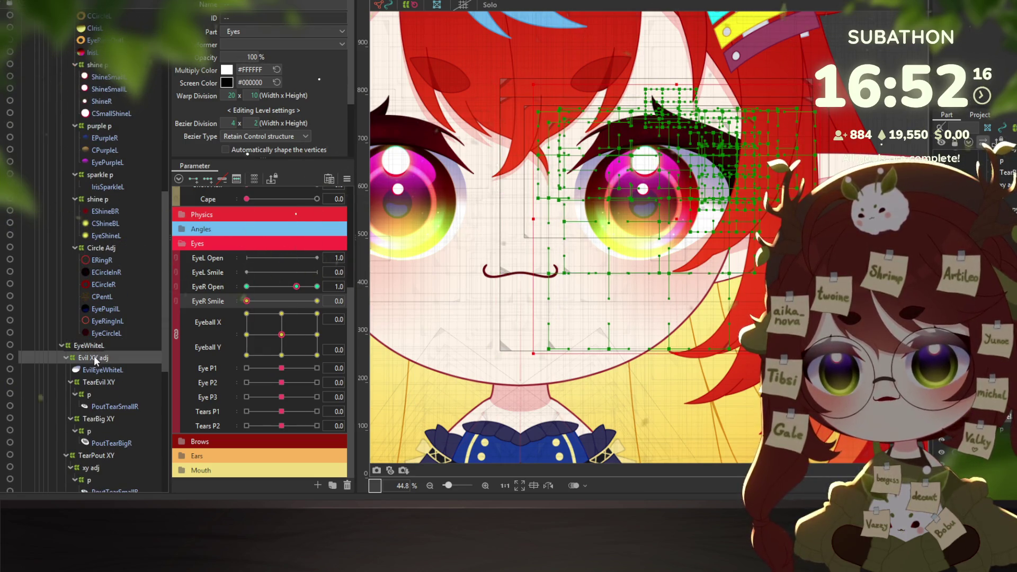
scroll(113, 358, "down", 2)
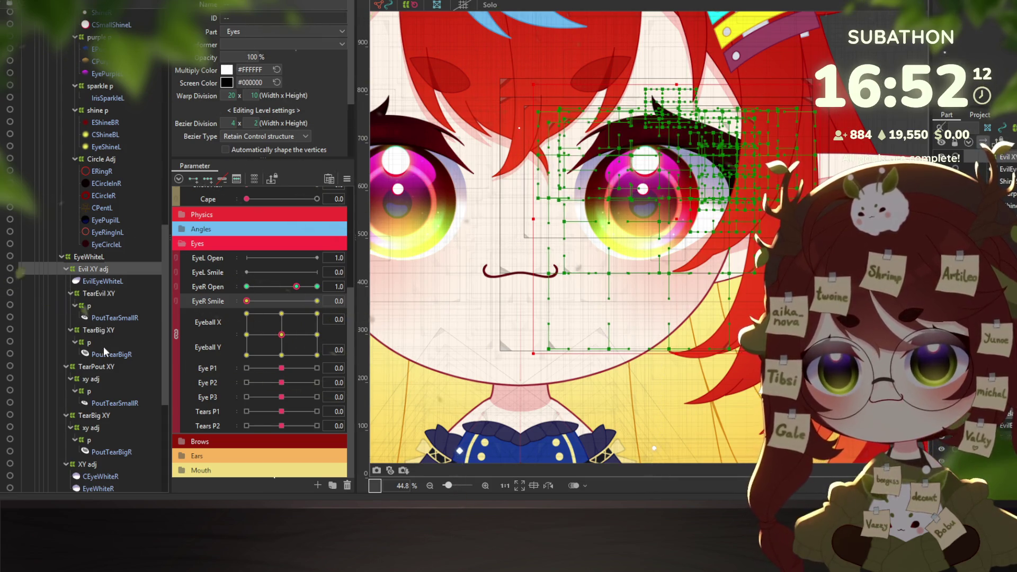
scroll(103, 370, "down", 1)
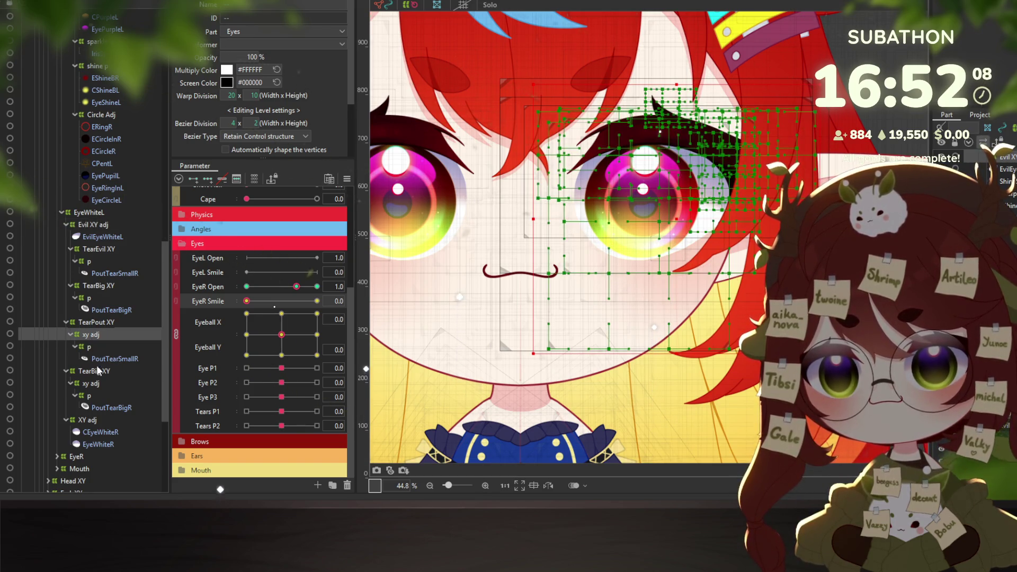
scroll(97, 386, "down", 1)
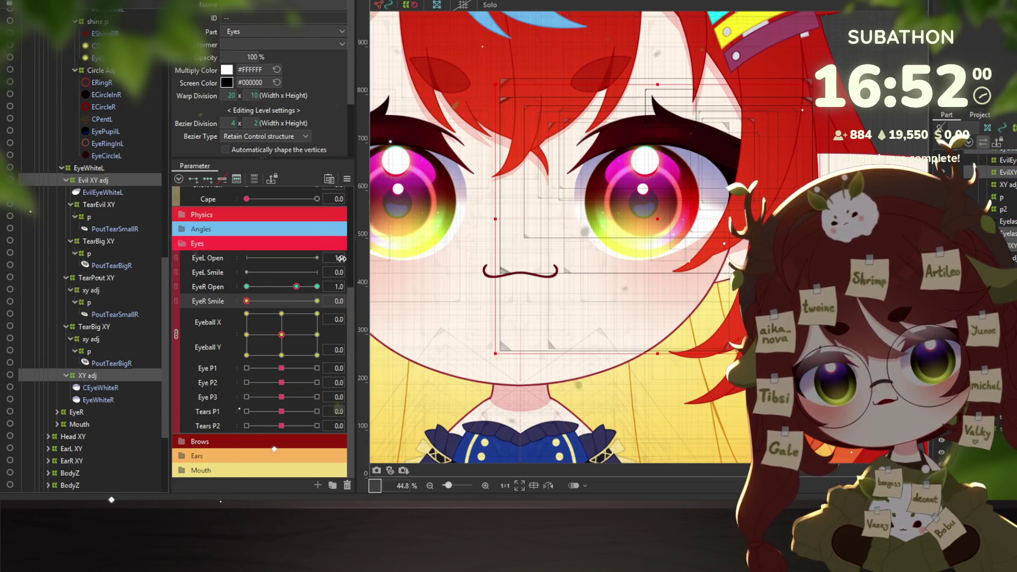
left_click(296, 289)
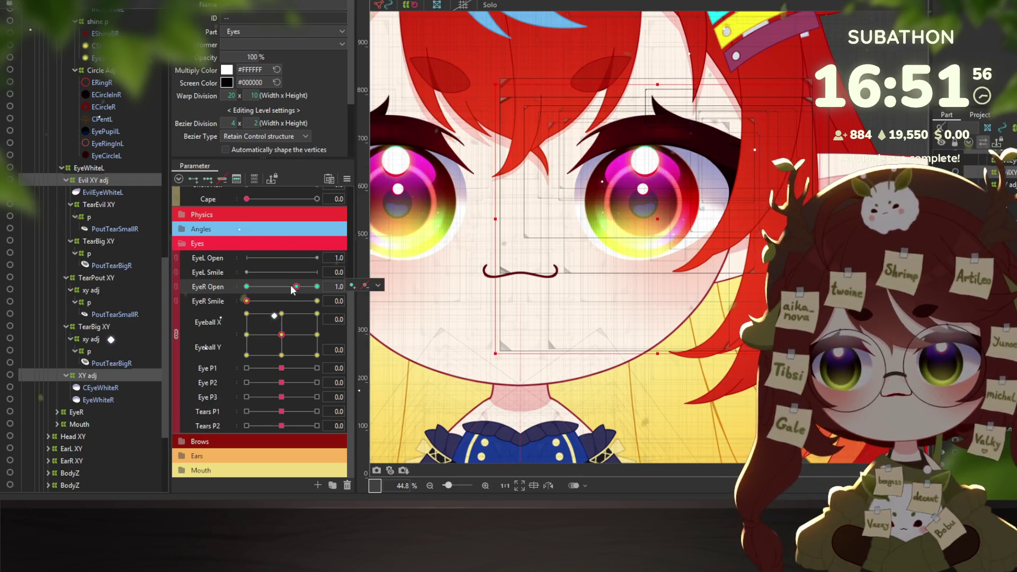
Edit the EyeL Open parameter's maximum range value and apply the settings
right_click(211, 258)
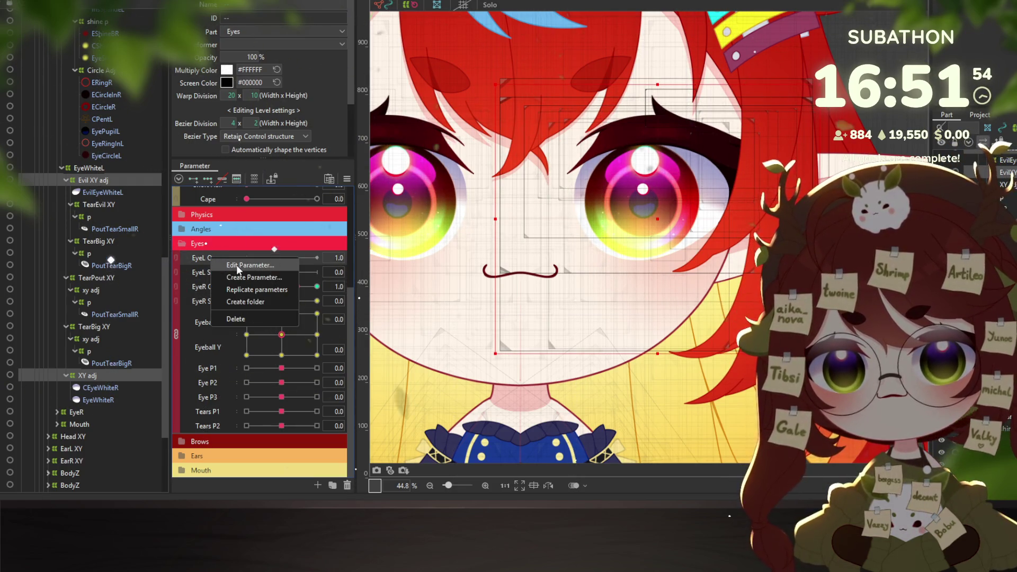
left_click(236, 265)
double_click(601, 201)
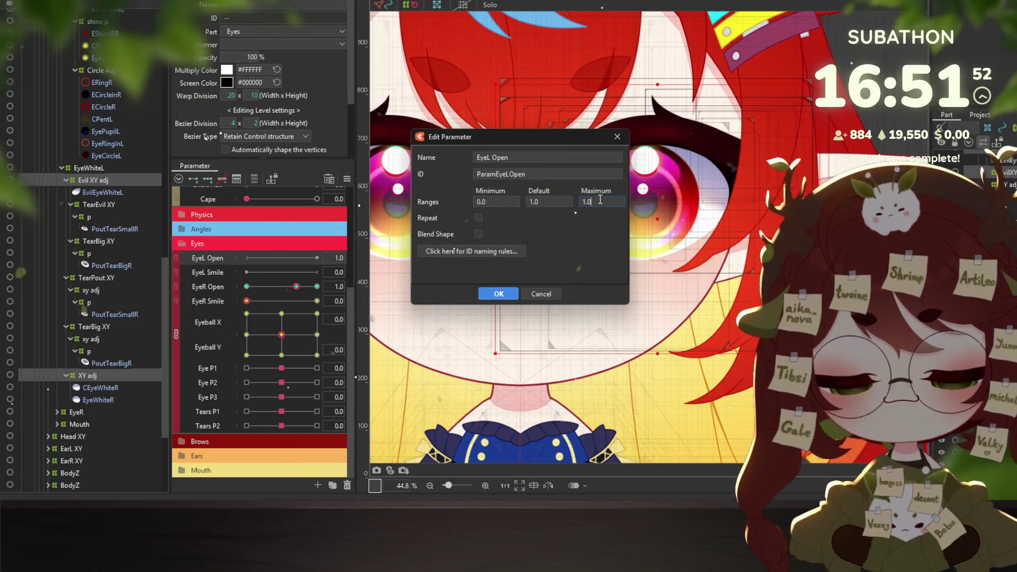
type("1")
key("Return")
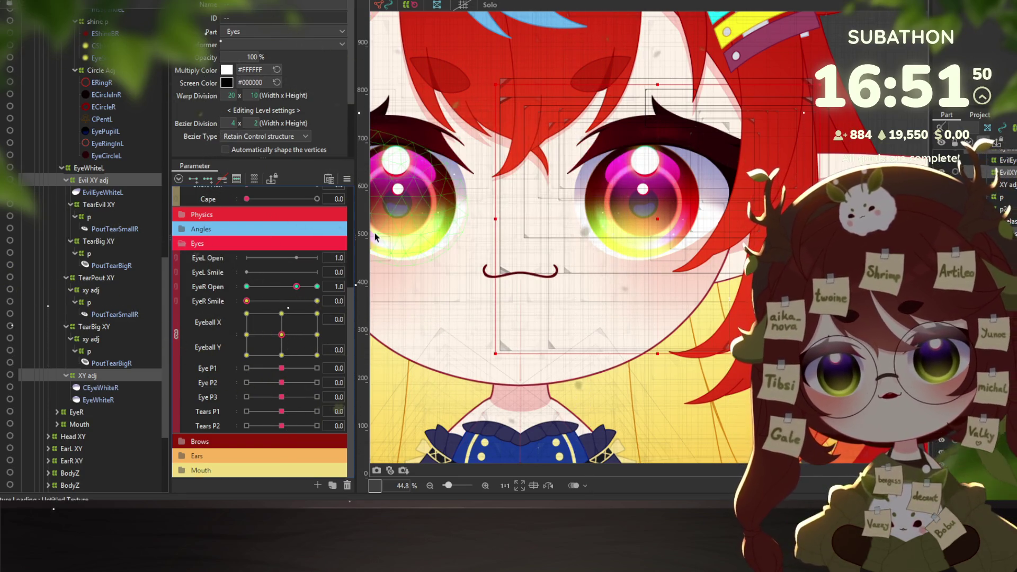
Reassign the EyeR Open keyforms to the EyeL Open parameter
left_click(376, 290)
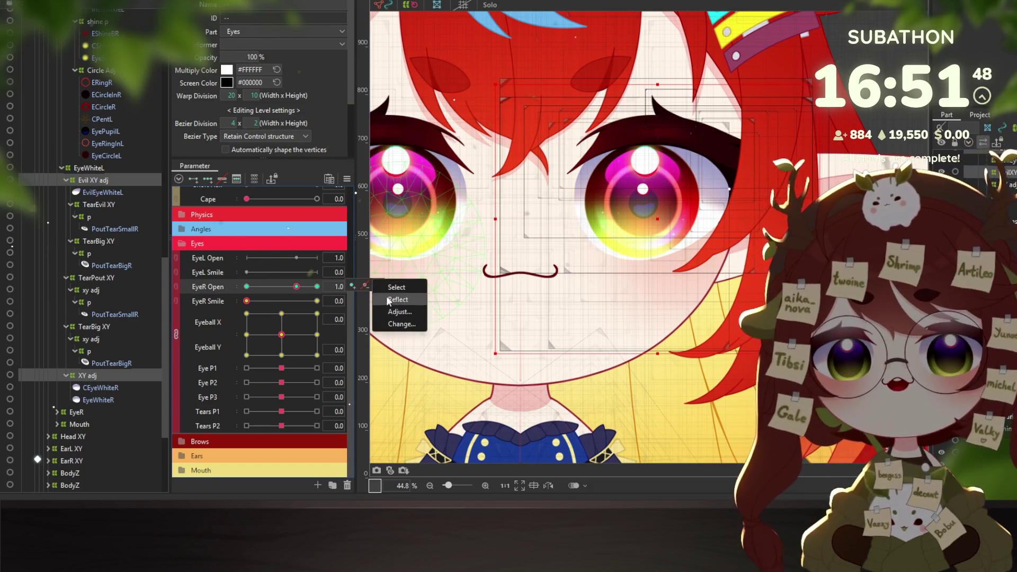
left_click(402, 324)
scroll(450, 217, "down", 3)
scroll(450, 219, "down", 3)
scroll(445, 223, "down", 3)
scroll(440, 220, "up", 2)
left_click(428, 224)
left_click(492, 295)
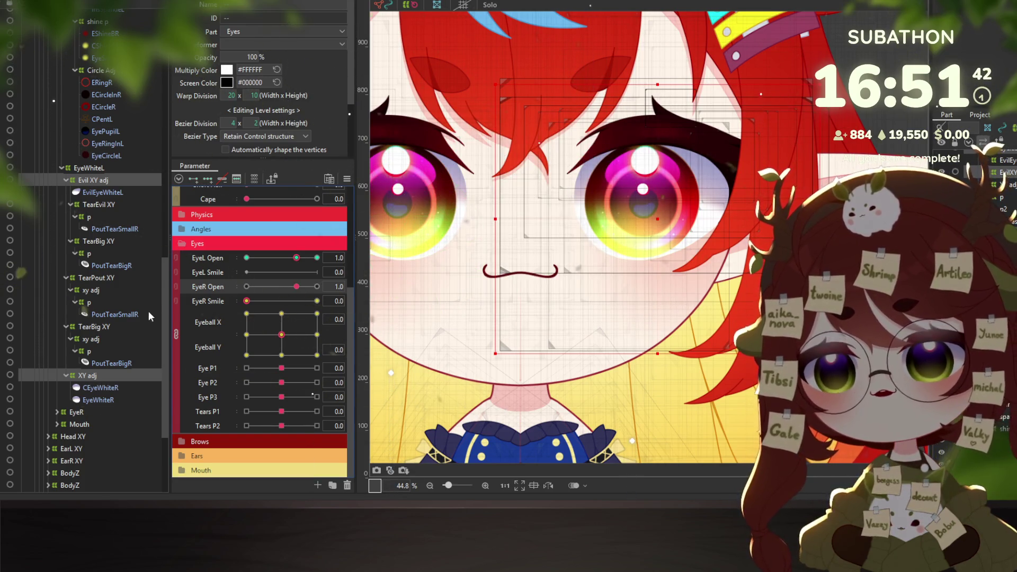
left_click(96, 376)
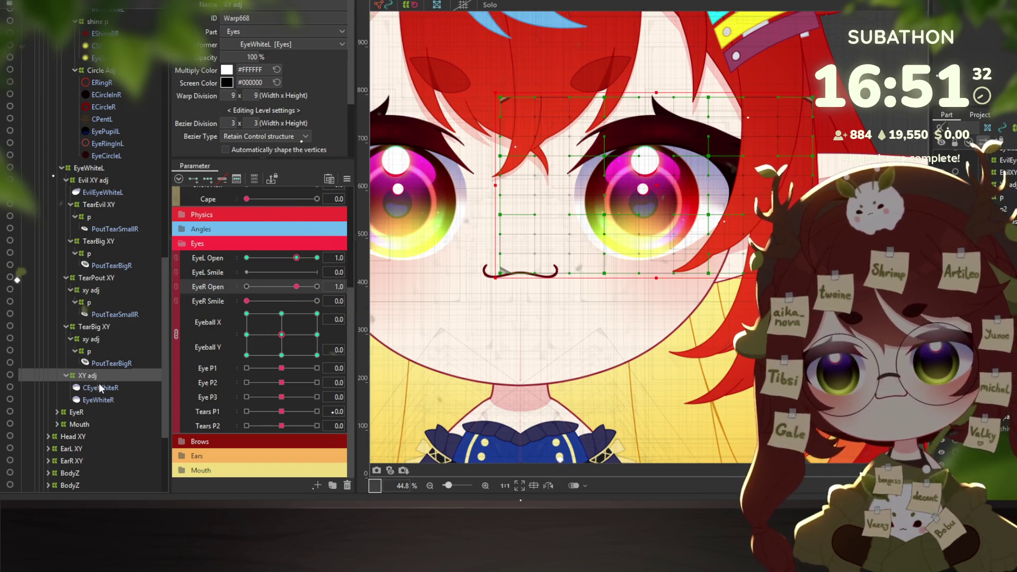
left_click(98, 399)
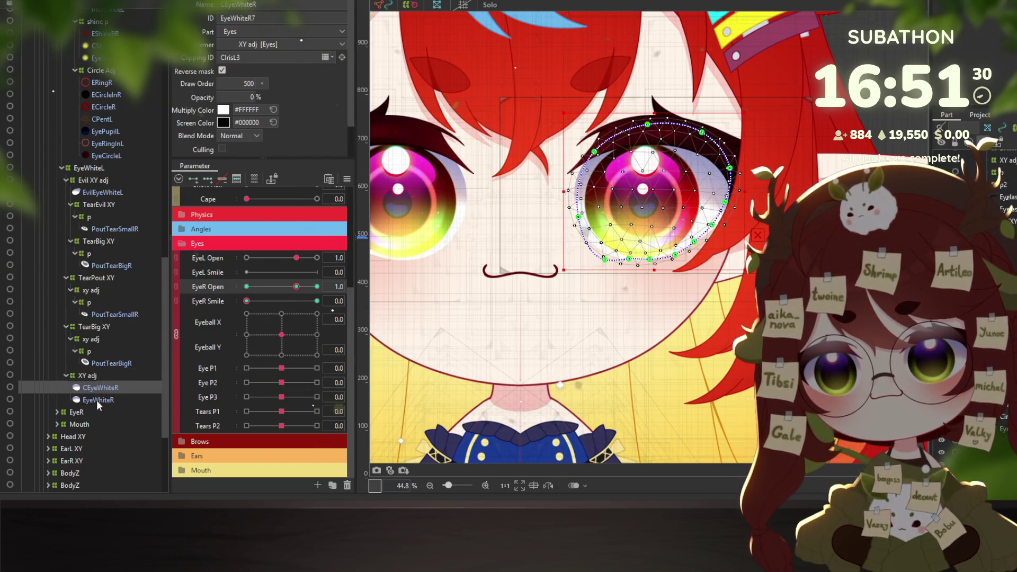
left_click(100, 388, "ctrl")
left_click(378, 286)
left_click(403, 321)
scroll(459, 241, "down", 3)
scroll(442, 238, "down", 3)
scroll(441, 237, "down", 3)
scroll(438, 231, "down", 3)
left_click(418, 218)
left_click(498, 293)
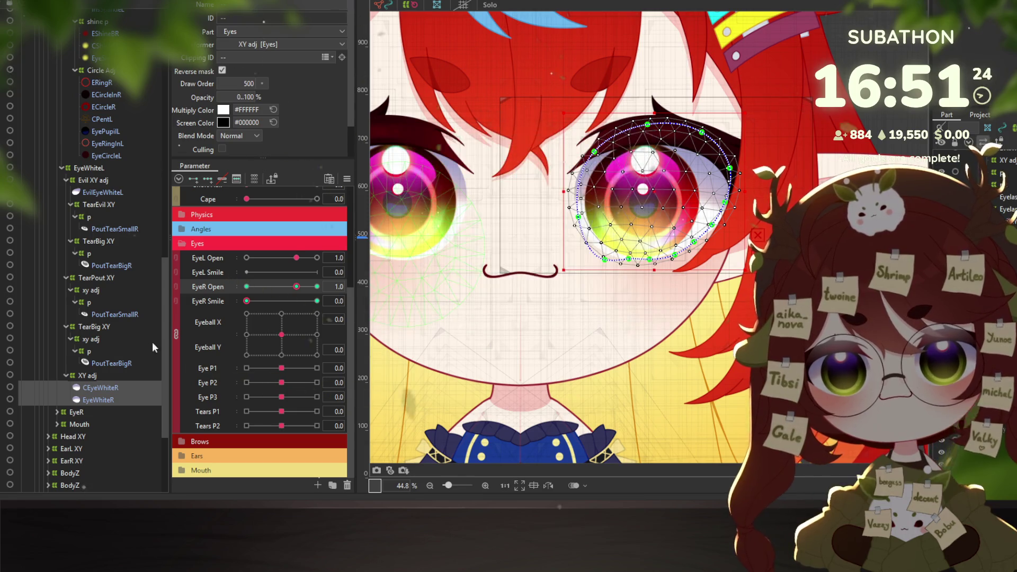
key("ctrl+z")
left_click(97, 376)
left_click(102, 363)
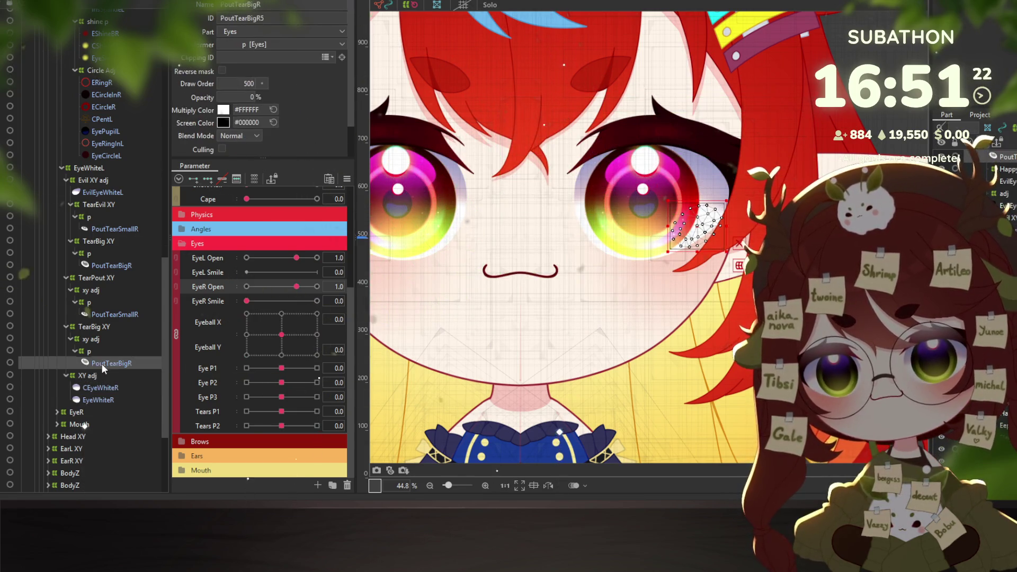
left_click(96, 376)
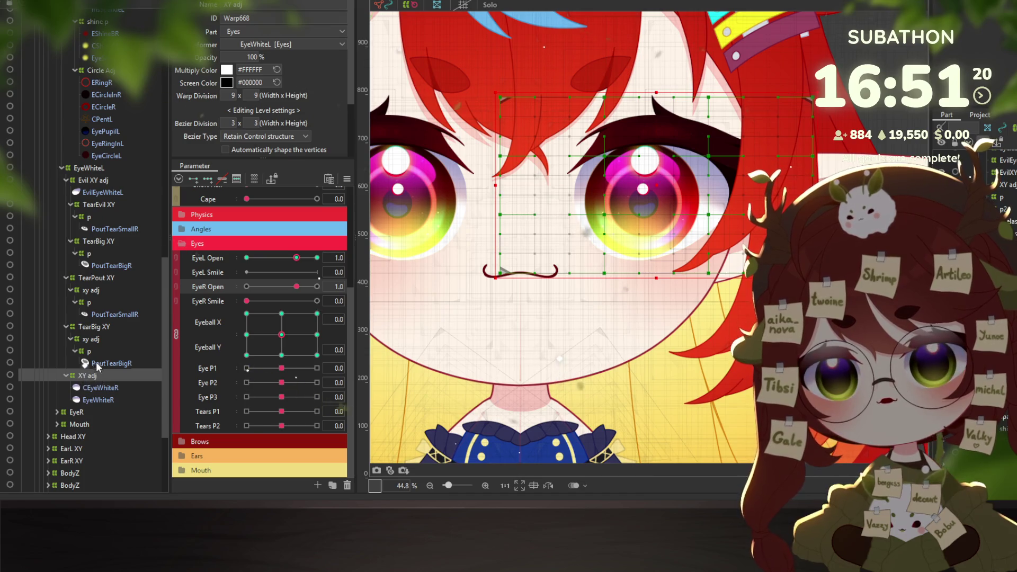
left_click(103, 388)
left_click(102, 398, "ctrl")
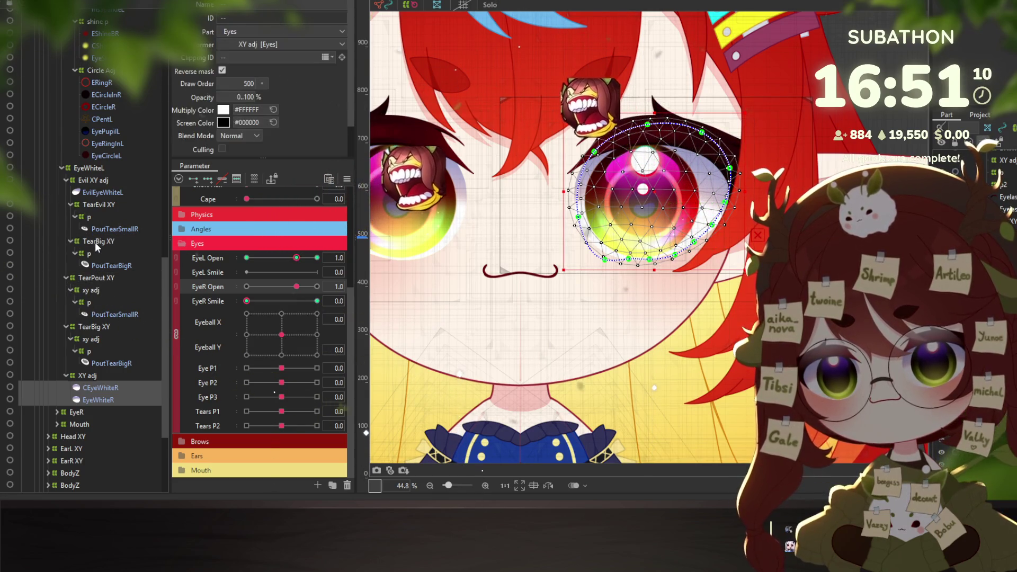
scroll(96, 244, "up", 2)
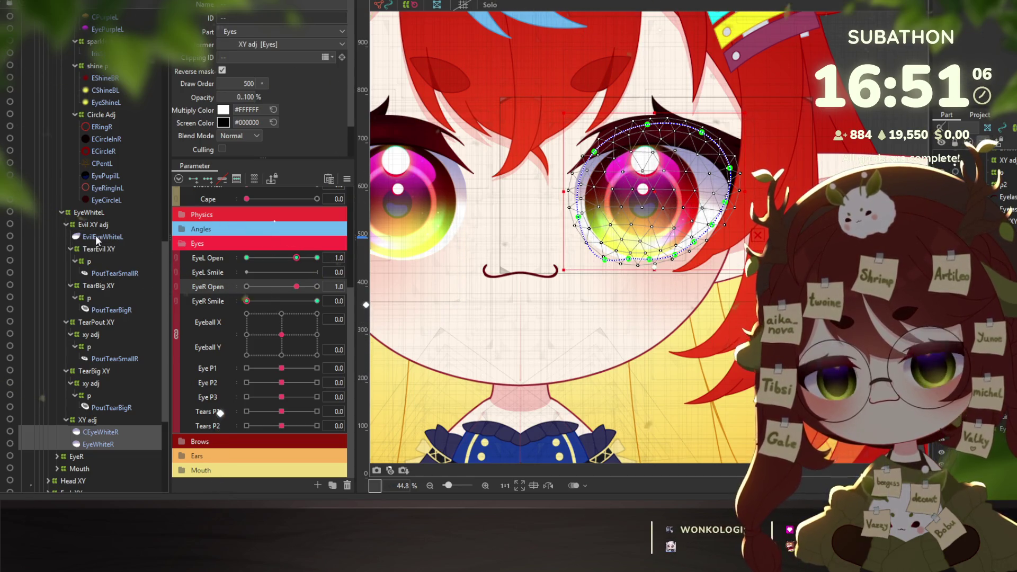
scroll(95, 237, "up", 2)
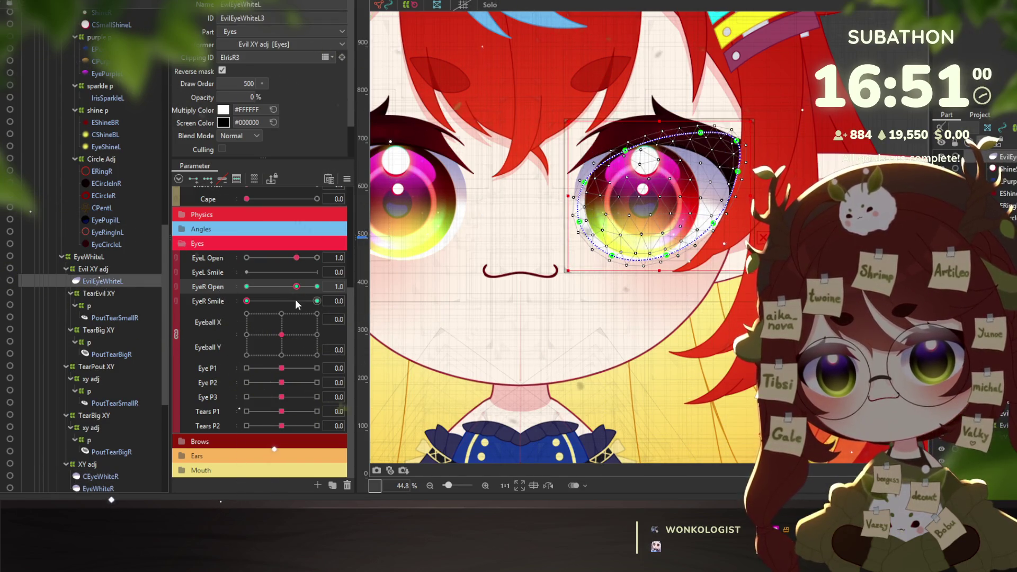
left_click(365, 286)
Move the current selection's keyforms onto a new target parameter
left_click(407, 324)
scroll(427, 252, "down", 3)
scroll(427, 252, "down", 3)
scroll(430, 245, "down", 3)
scroll(428, 245, "down", 3)
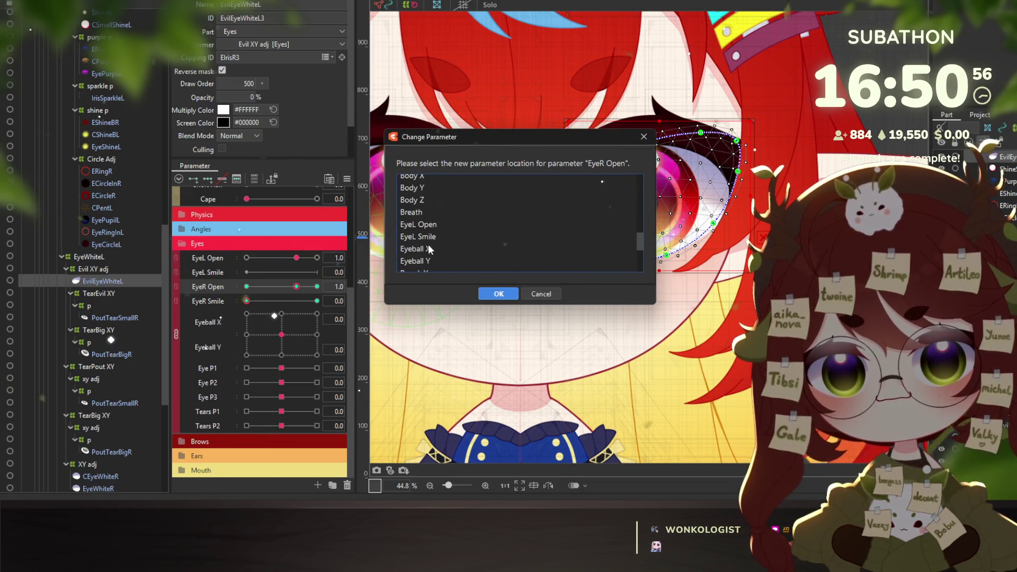
left_click(445, 224)
left_click(498, 293)
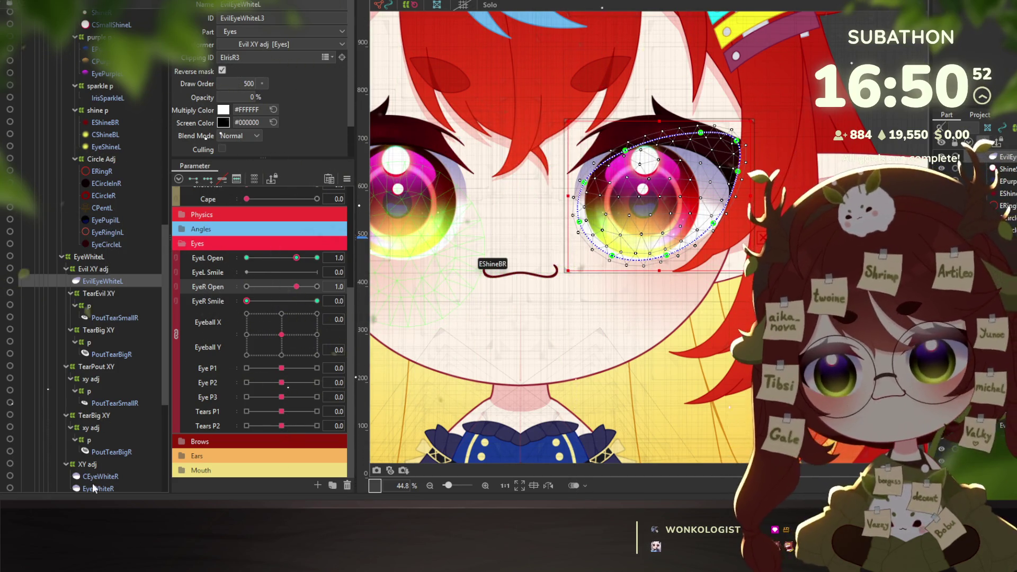
Select the eye-white layers, EvilEyeWhiteL and the Evil XY adj deformer
left_click(97, 477)
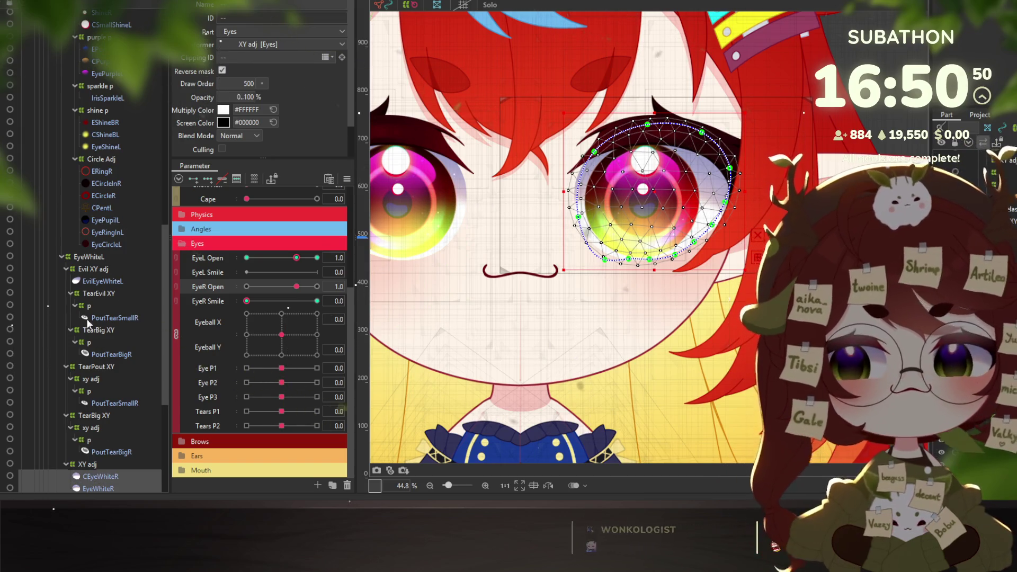
left_click(103, 281, "ctrl")
left_click(97, 272)
scroll(97, 271, "up", 1)
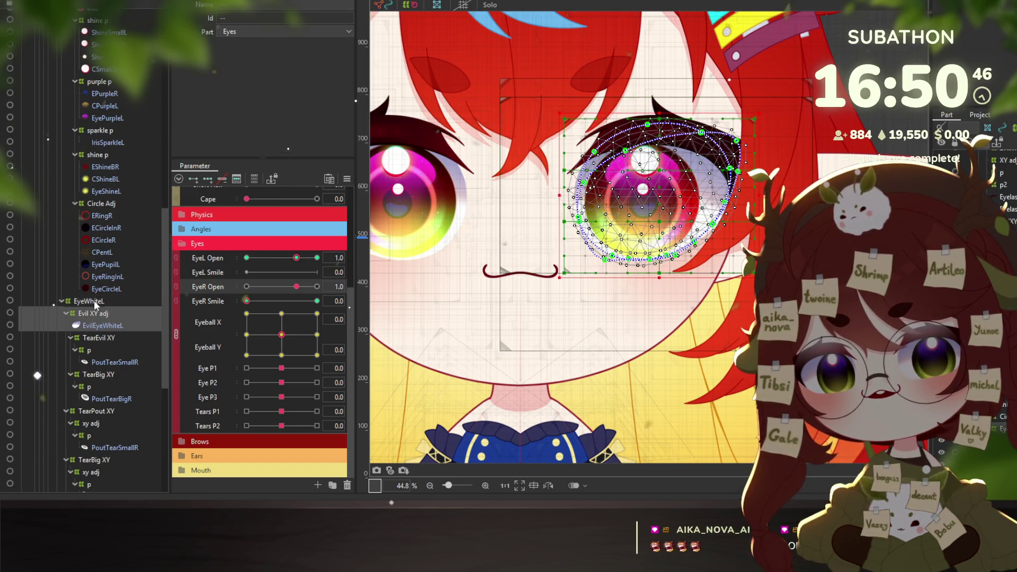
scroll(108, 221, "up", 1)
scroll(110, 228, "up", 1)
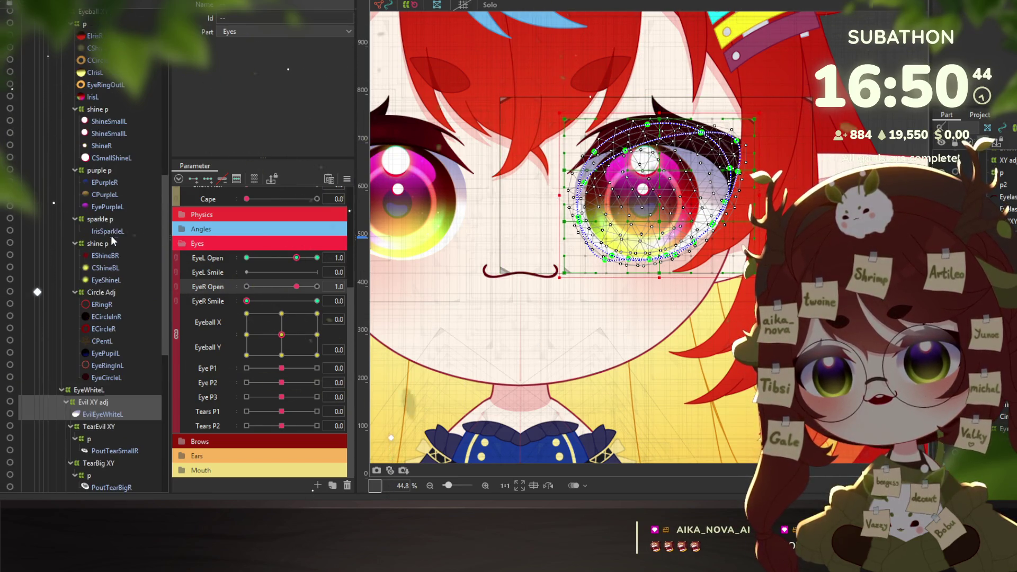
scroll(103, 281, "up", 2)
scroll(81, 261, "up", 2)
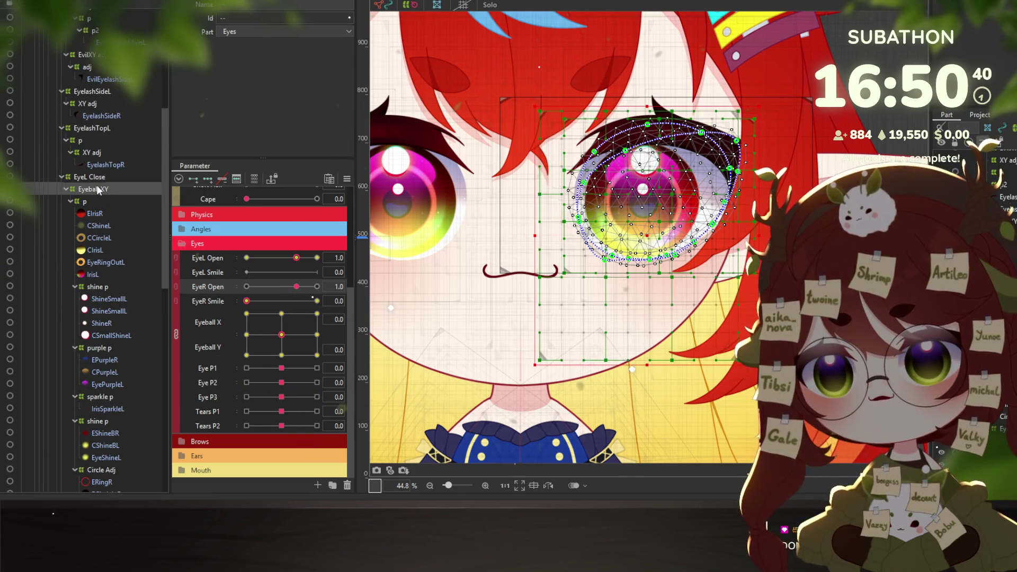
scroll(101, 191, "up", 2)
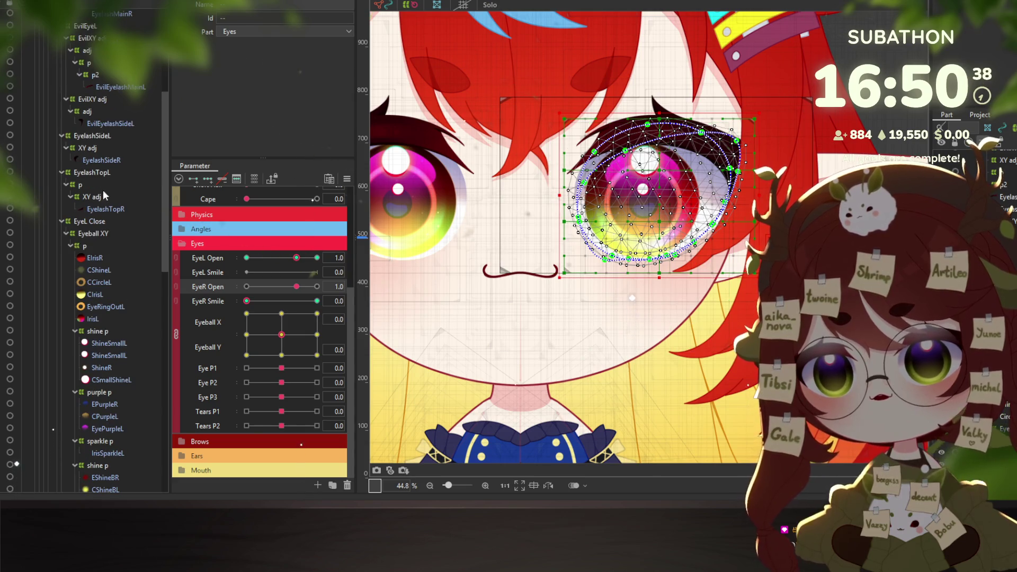
Multi-select EyelashTopL, EyelashSideL, both EvilXY adj deformers, EyelashMainL and Eepy Eyes
left_click(97, 198)
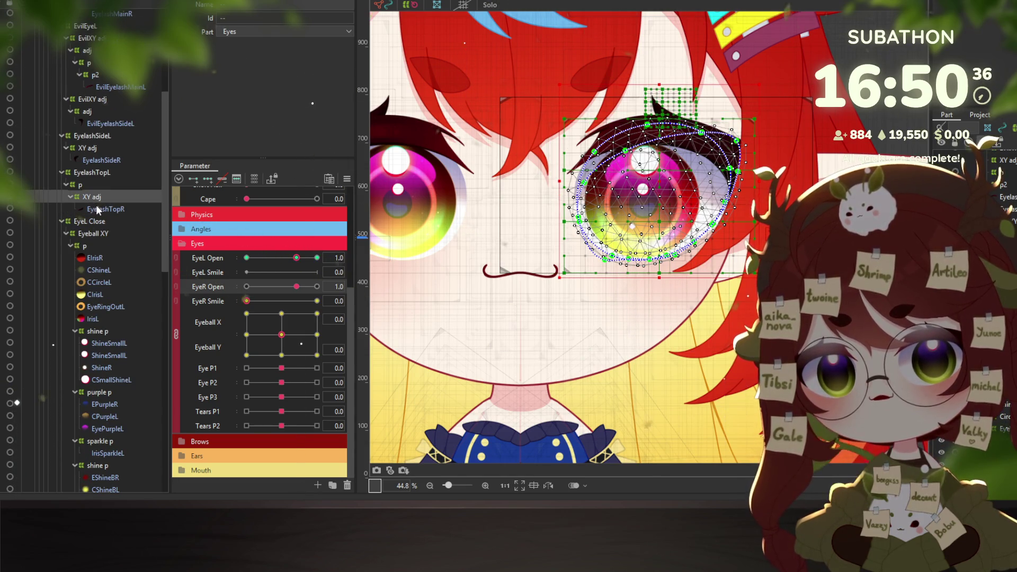
left_click(77, 173)
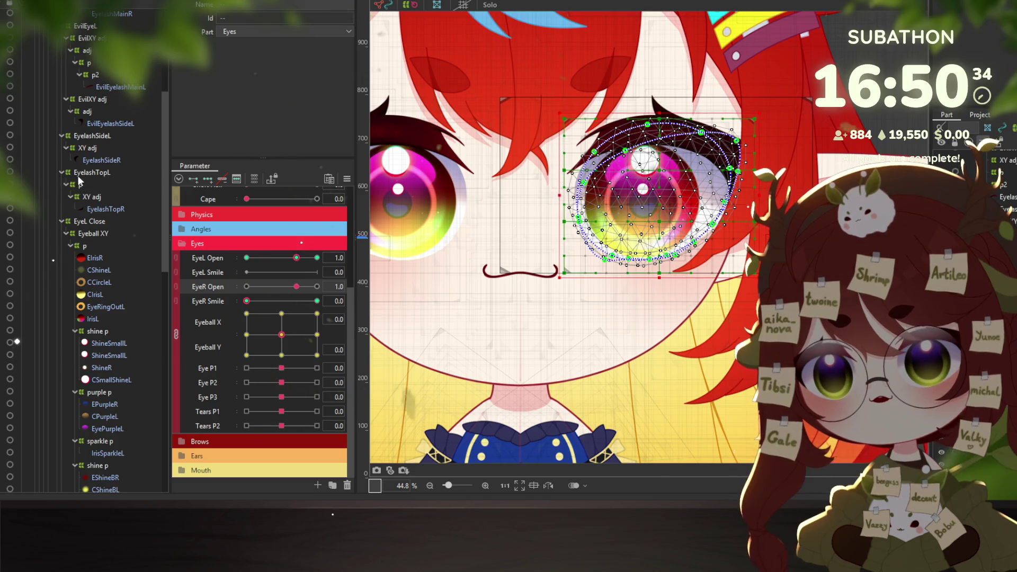
scroll(86, 176, "up", 4)
left_click(92, 223, "ctrl")
scroll(93, 223, "up", 2)
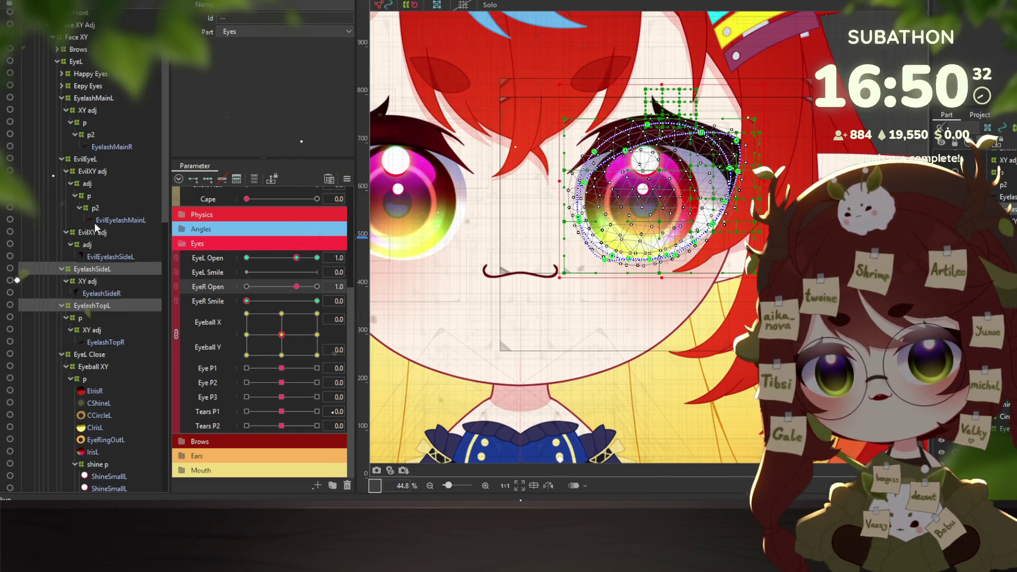
left_click(92, 232, "ctrl")
scroll(91, 225, "up", 2)
left_click(91, 214, "ctrl")
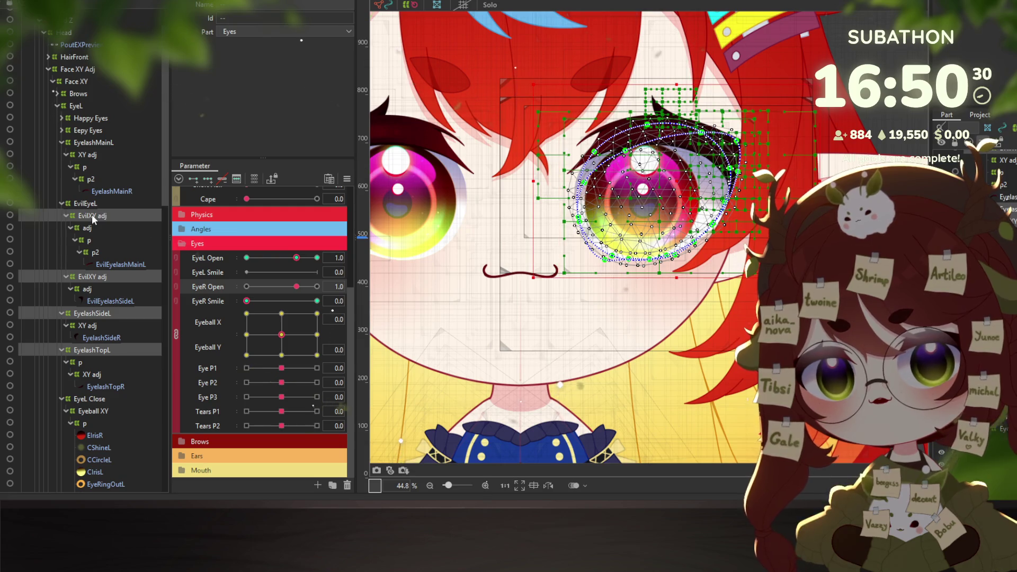
scroll(93, 205, "up", 2)
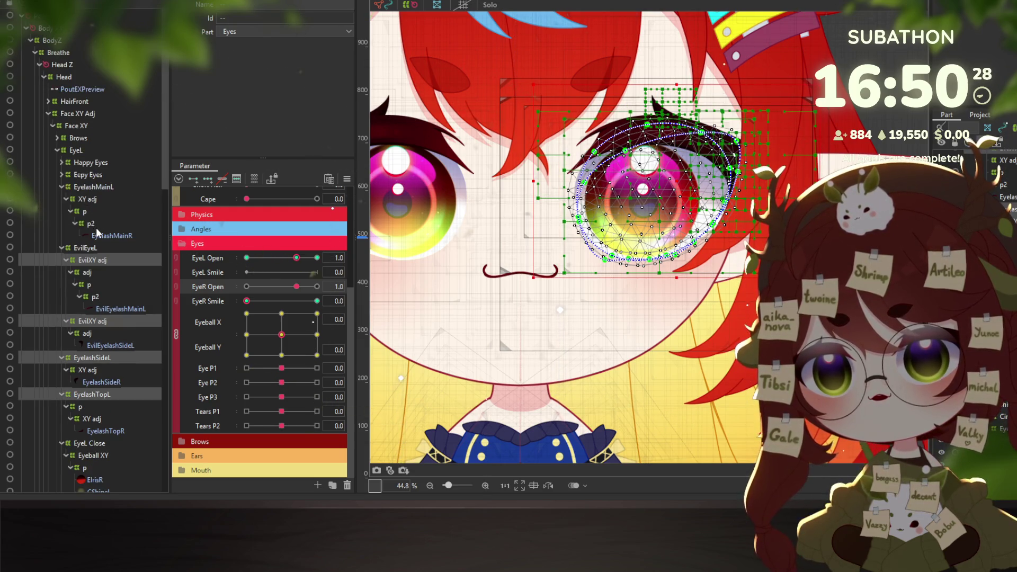
left_click(86, 187, "ctrl")
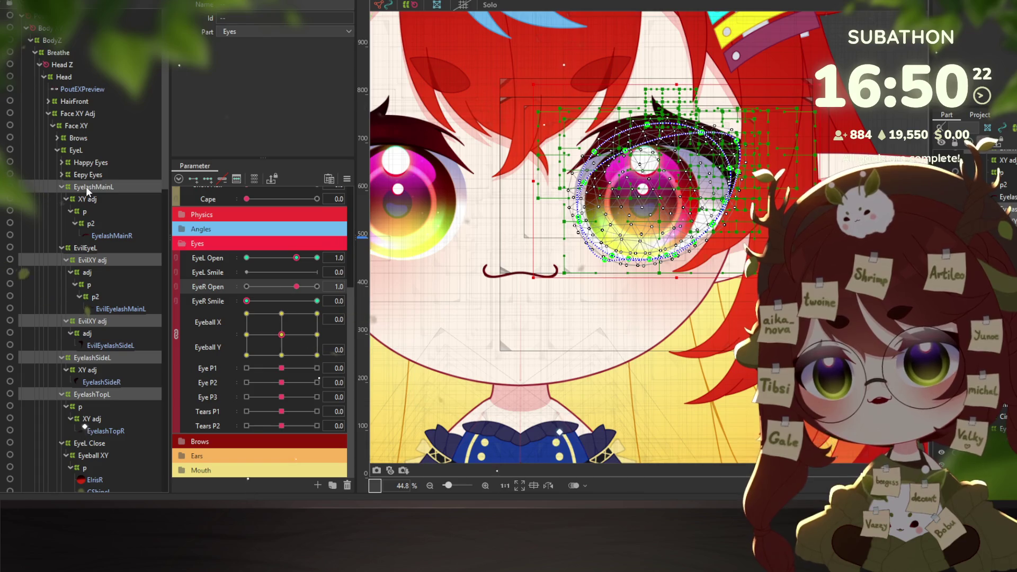
left_click(84, 176, "ctrl")
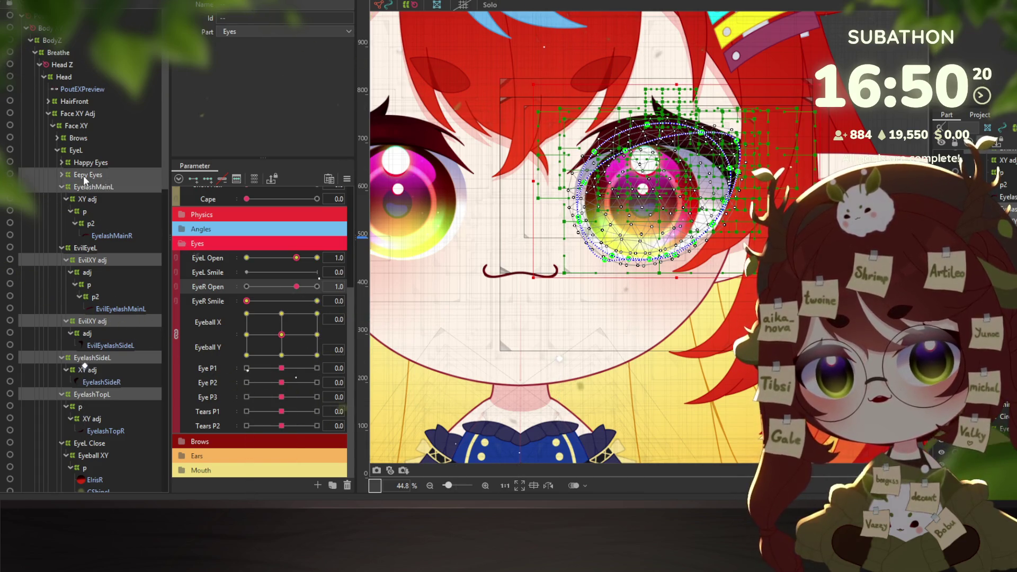
Set EyeR Smile to 1.0 and move its keys to EyeL Smile
left_click(317, 301)
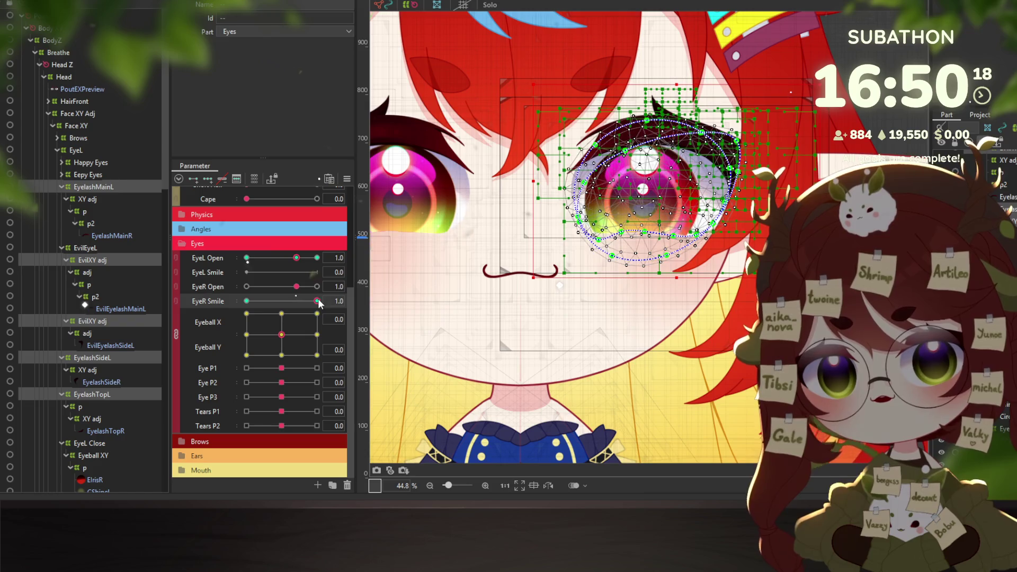
right_click(370, 294)
left_click(421, 325)
scroll(434, 239, "down", 3)
scroll(434, 239, "down", 3)
left_click(418, 188)
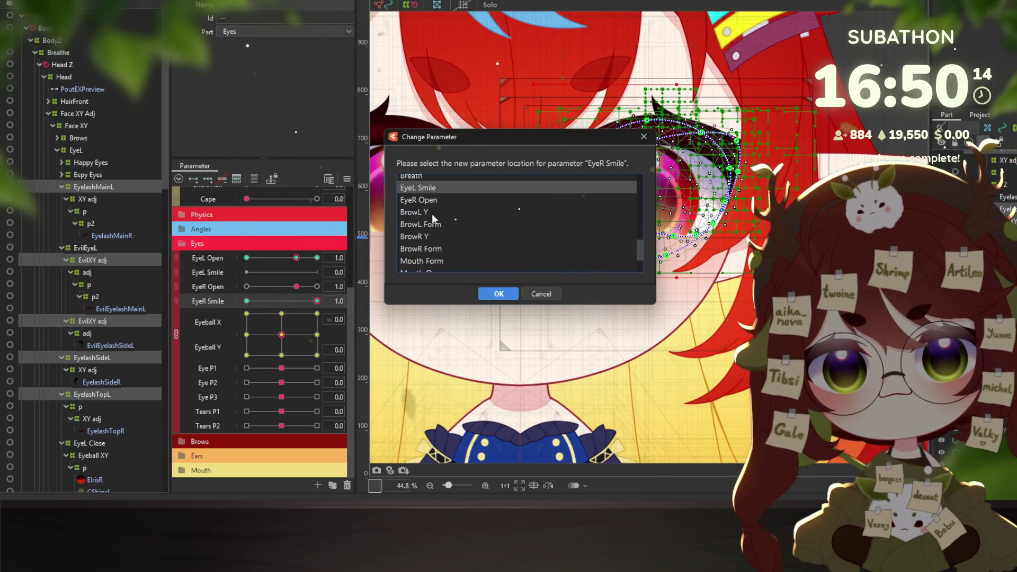
left_click(498, 294)
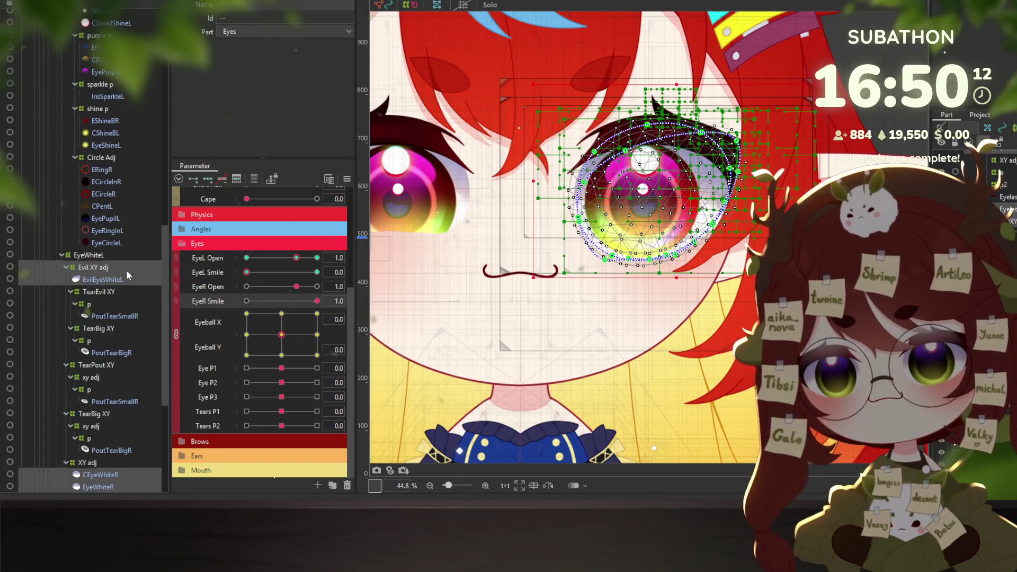
Select EyeWhiteR, then the EyeL folder down to EyelashMainL's XY adj deformer
scroll(120, 313, "down", 3)
left_click(102, 442)
scroll(96, 328, "up", 12)
scroll(85, 223, "up", 9)
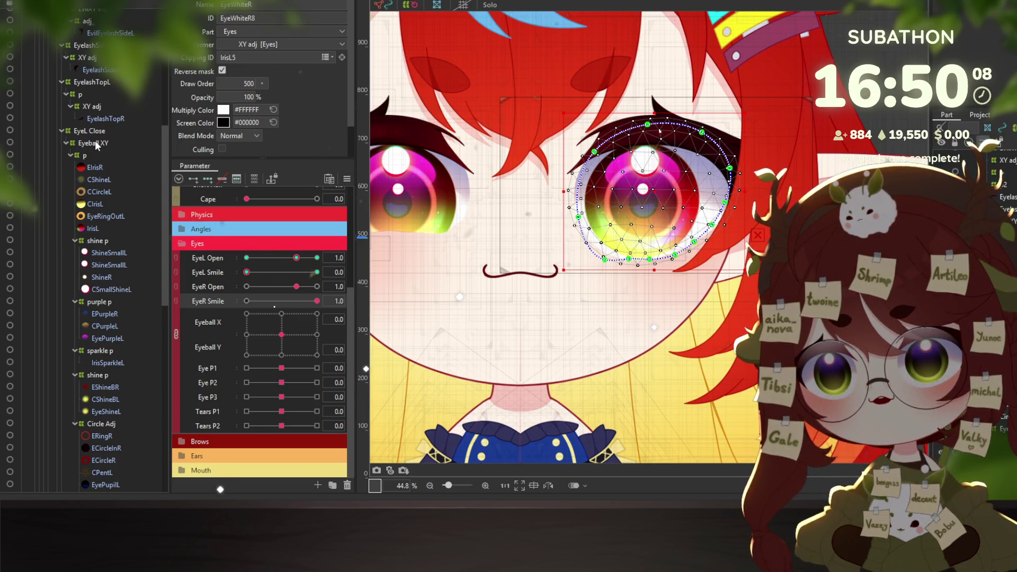
scroll(94, 141, "up", 9)
scroll(90, 127, "up", 9)
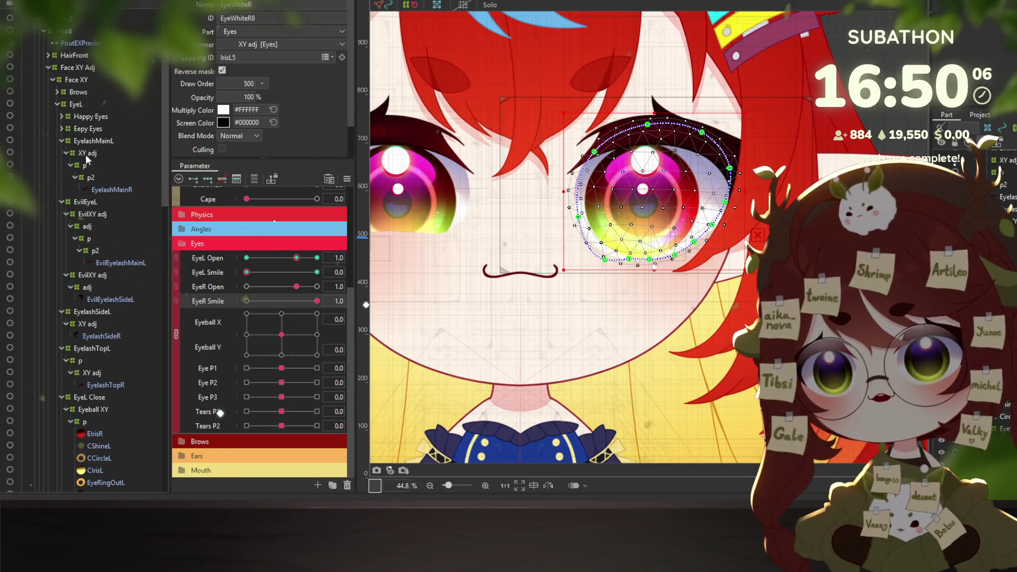
left_click(78, 105)
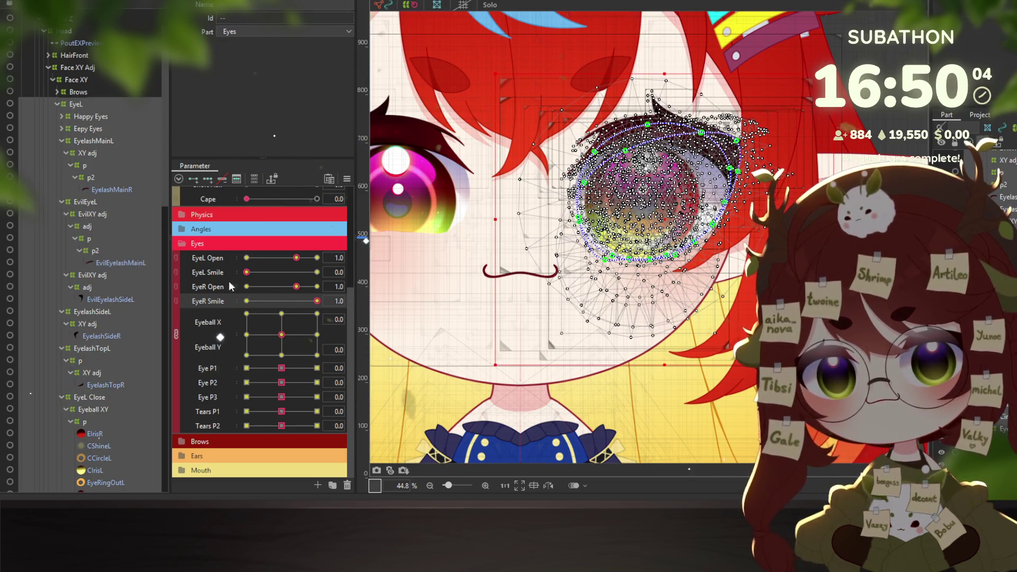
left_click(88, 128)
left_click(87, 141)
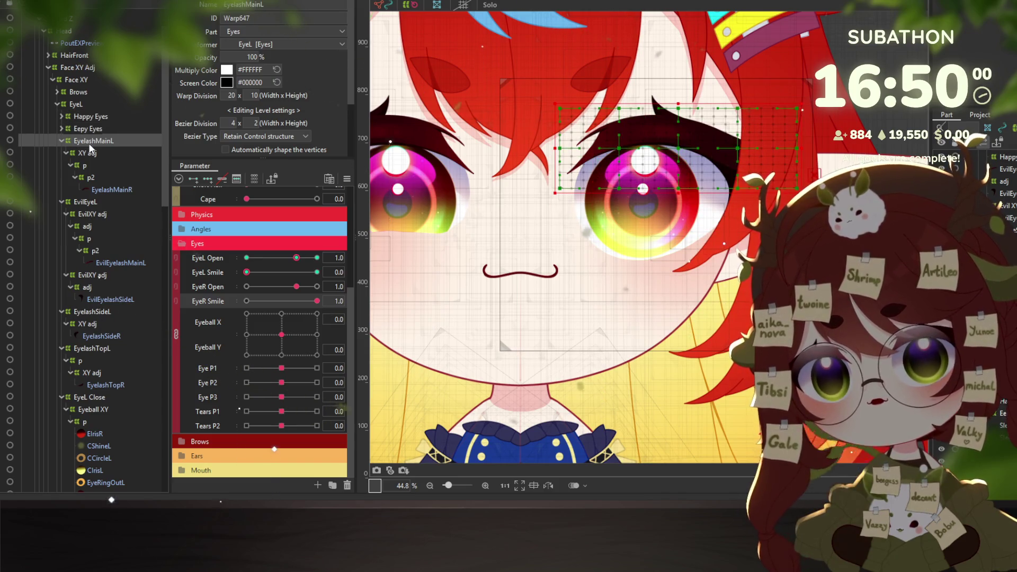
left_click(91, 154)
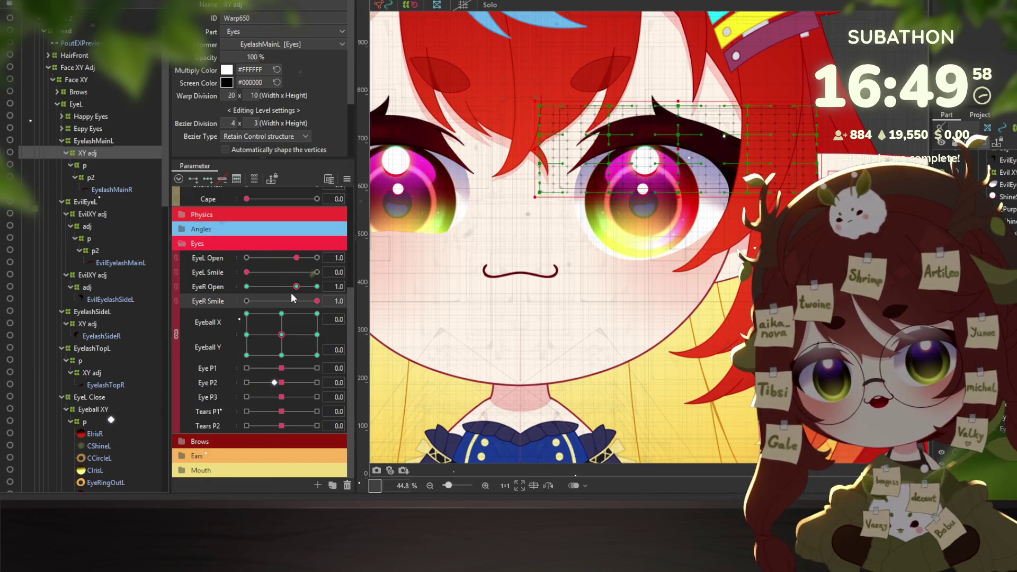
Move the XY adj's keys from EyeR Open to EyeL Open, then select its p2 deformer
mouse_move(296, 291)
left_click(378, 285)
left_click(402, 316)
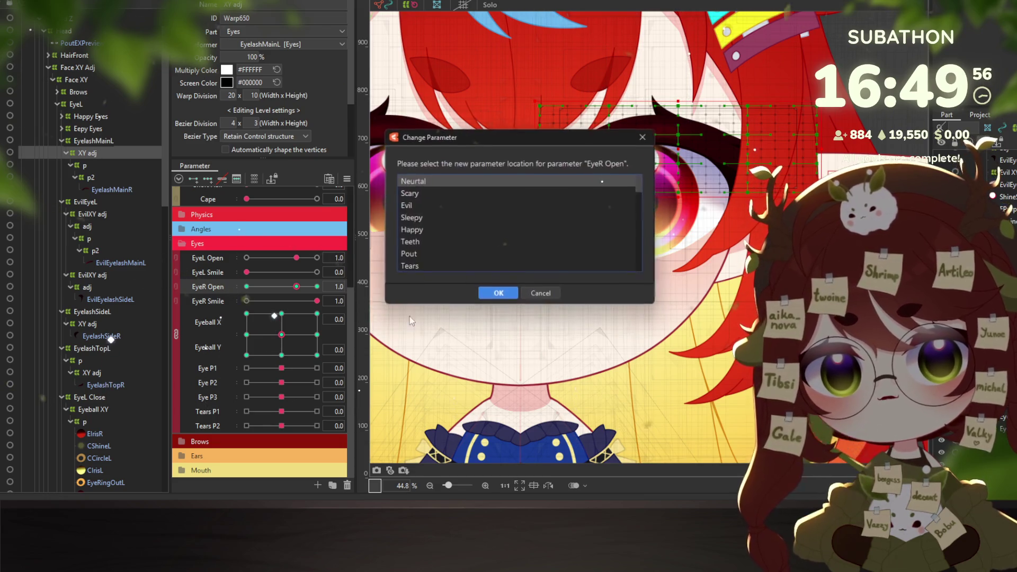
scroll(469, 215, "down", 5)
scroll(434, 230, "down", 2)
scroll(434, 230, "down", 2)
scroll(429, 233, "down", 2)
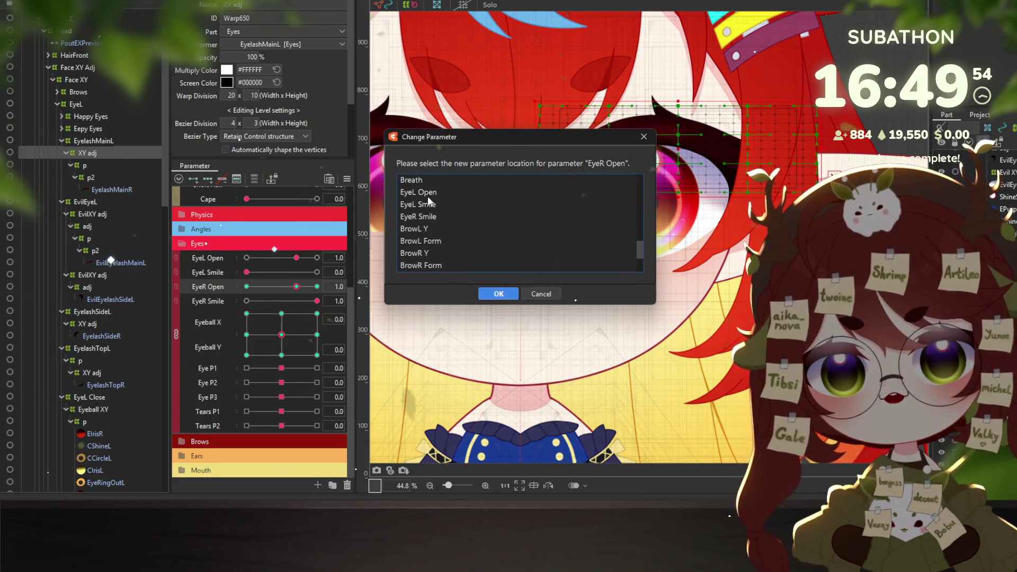
left_click(428, 193)
left_click(490, 297)
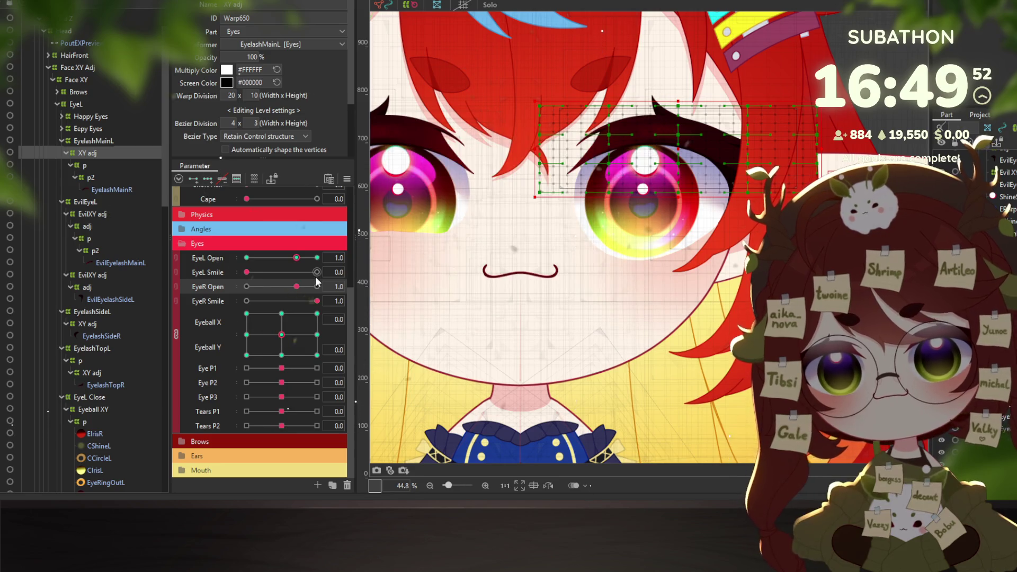
left_click(88, 166)
left_click(93, 178)
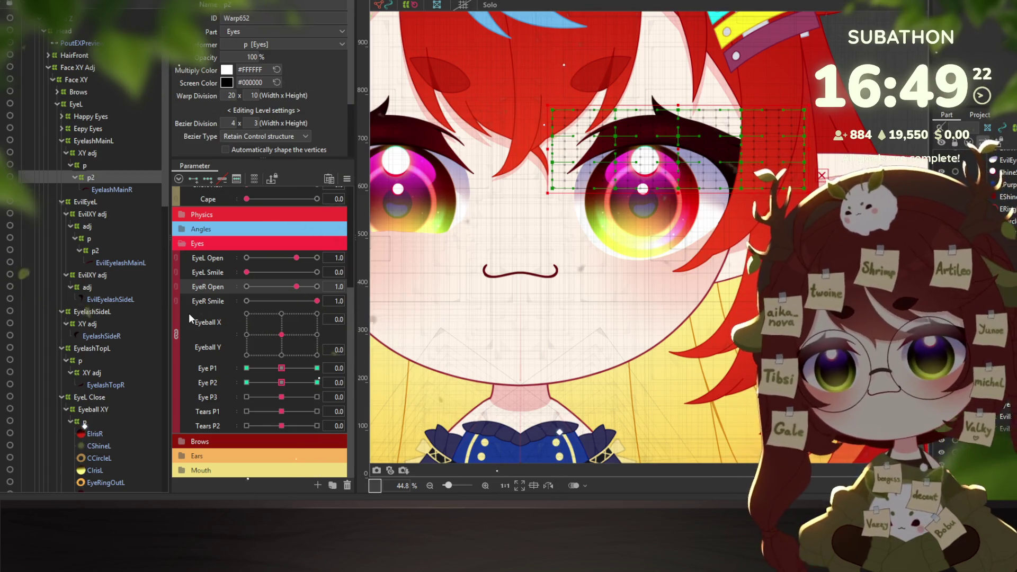
Move the first EvilXY adj's adj deformer keys from EyeR Smile to EyeL Smile
left_click(83, 202)
left_click(89, 226)
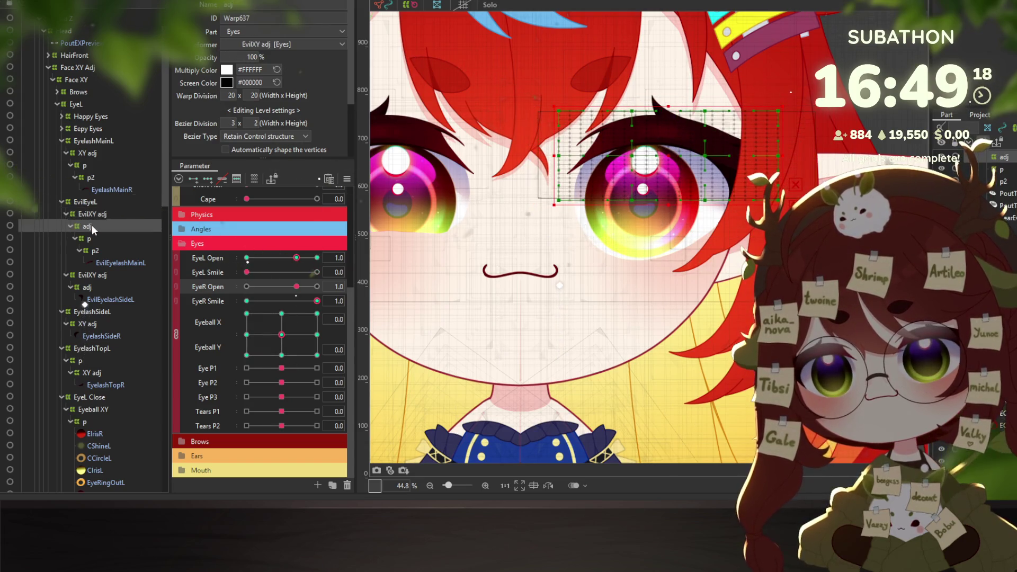
right_click(342, 301)
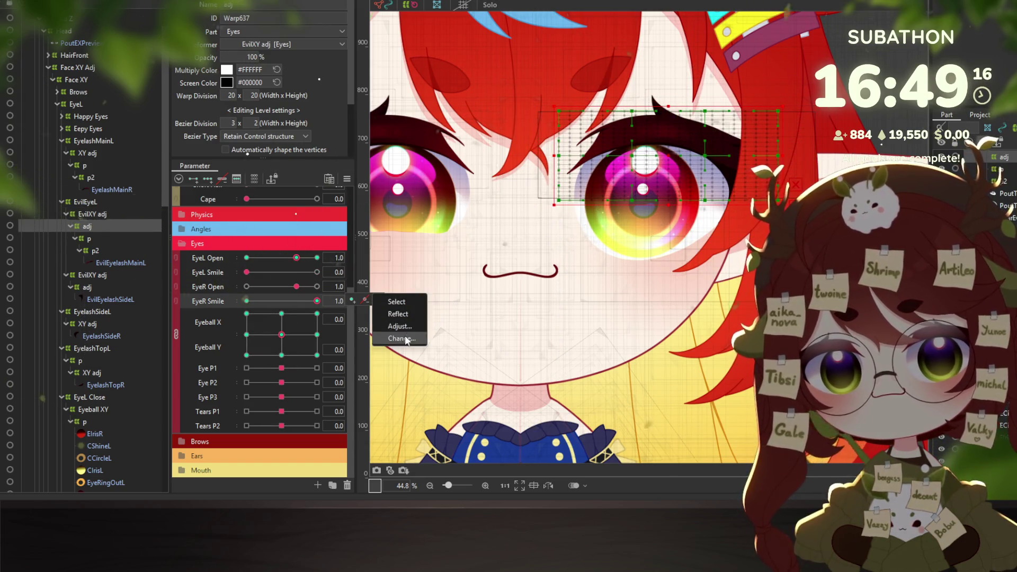
left_click(402, 341)
scroll(443, 240, "down", 2)
scroll(437, 240, "down", 2)
scroll(431, 240, "down", 2)
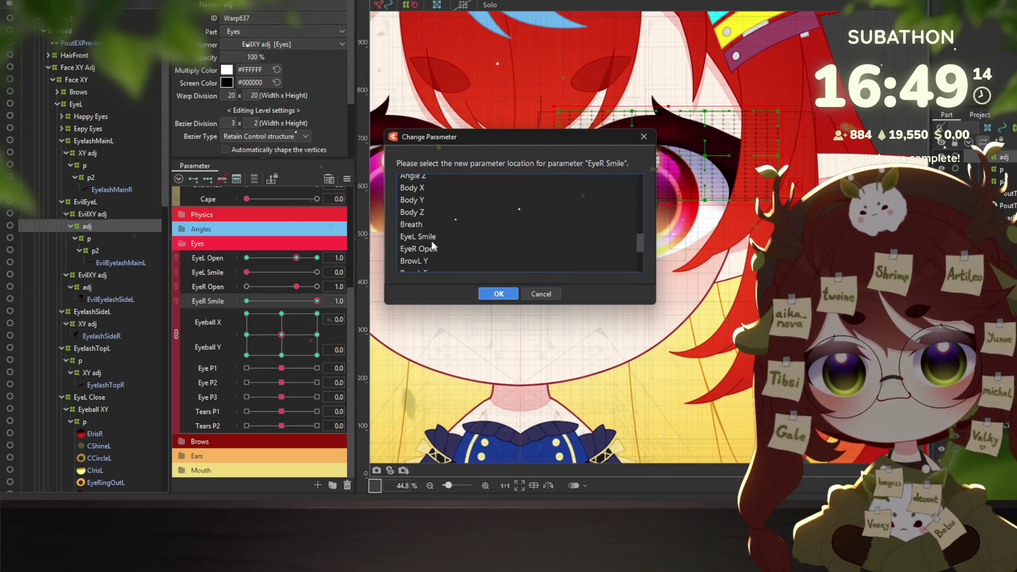
left_click(424, 237)
left_click(499, 293)
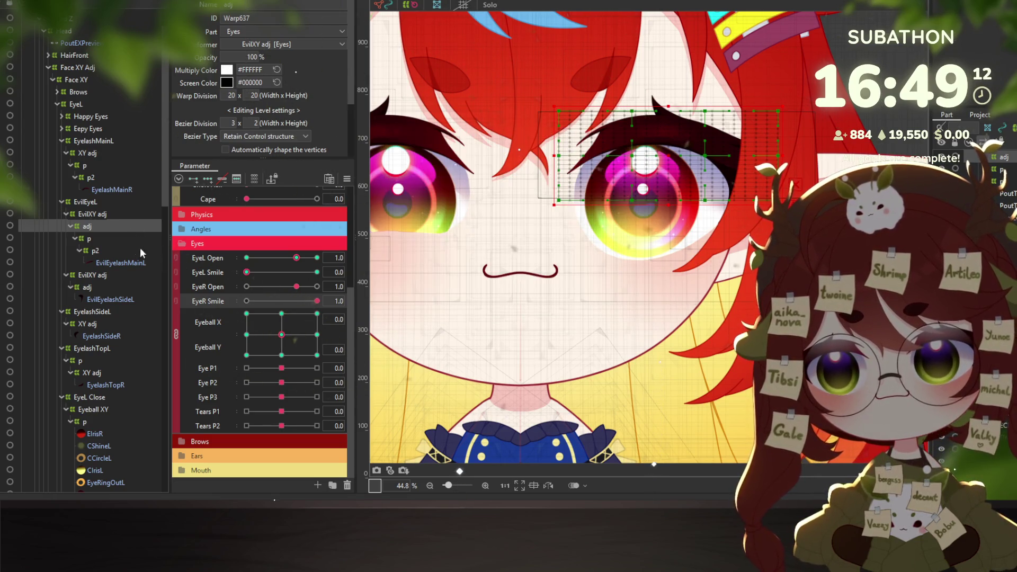
Move the second EvilXY adj's adj deformer keys from EyeR Smile to EyeL Smile as well
left_click(94, 272)
left_click(90, 284)
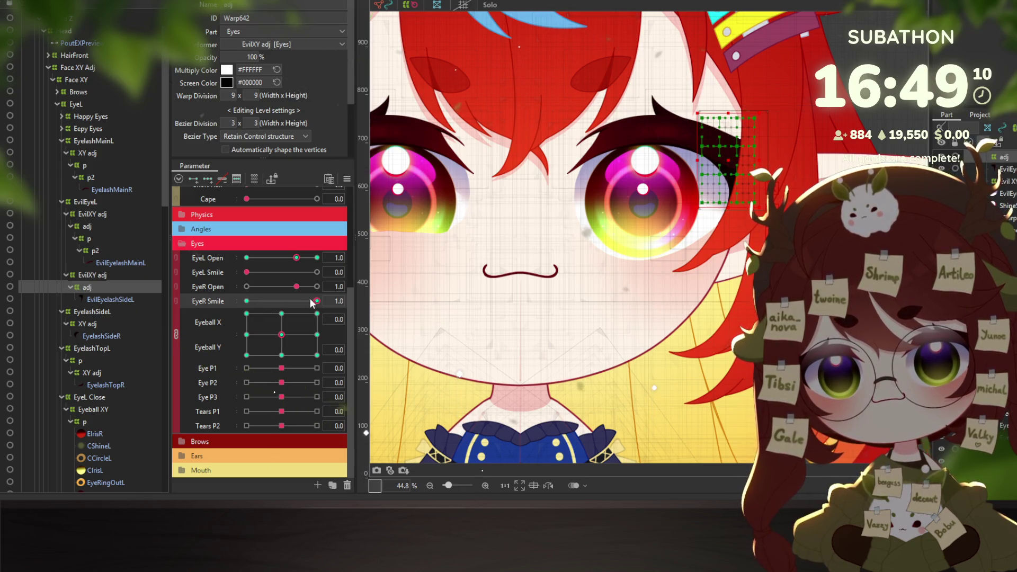
right_click(374, 296)
left_click(411, 339)
scroll(434, 237, "down", 5)
scroll(431, 238, "down", 5)
scroll(428, 233, "down", 5)
left_click(427, 193)
left_click(499, 293)
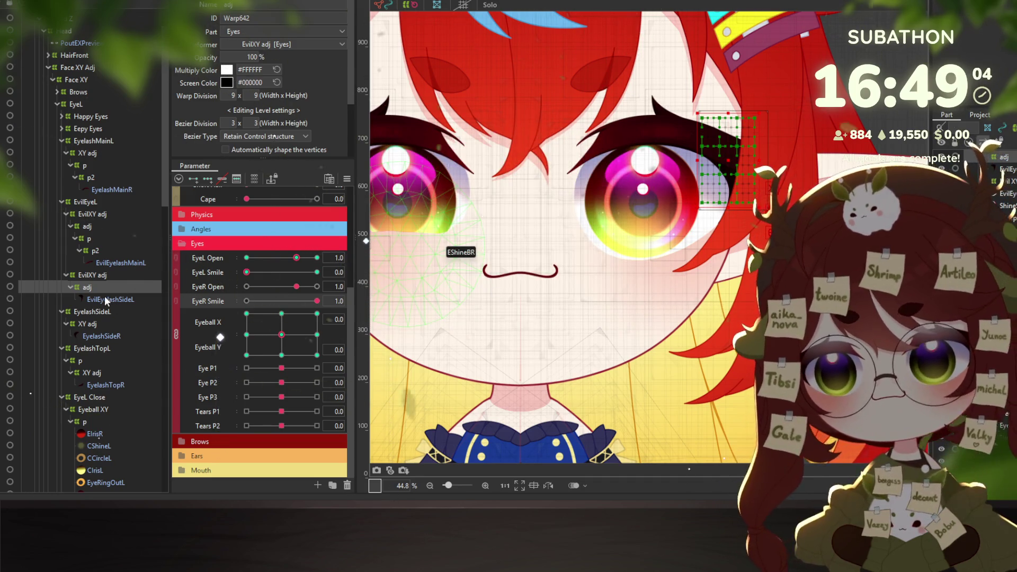
Inspect the EyelashSideL XY adj, EyelashTopL, its XY adj, EyeL Close and Eyeball XY deformers
scroll(104, 295, "down", 3)
left_click(93, 235)
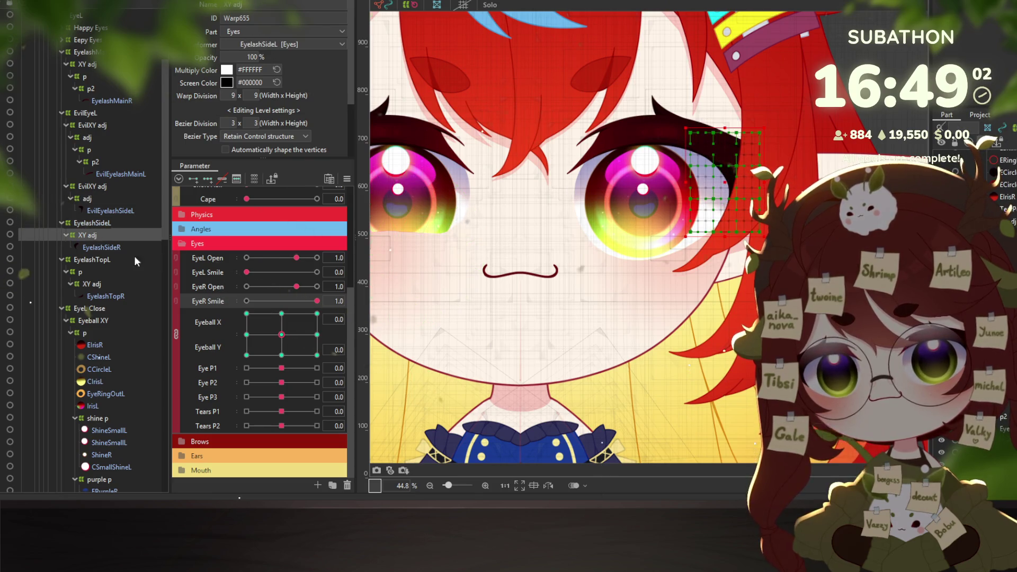
left_click(104, 258)
scroll(100, 267, "down", 2)
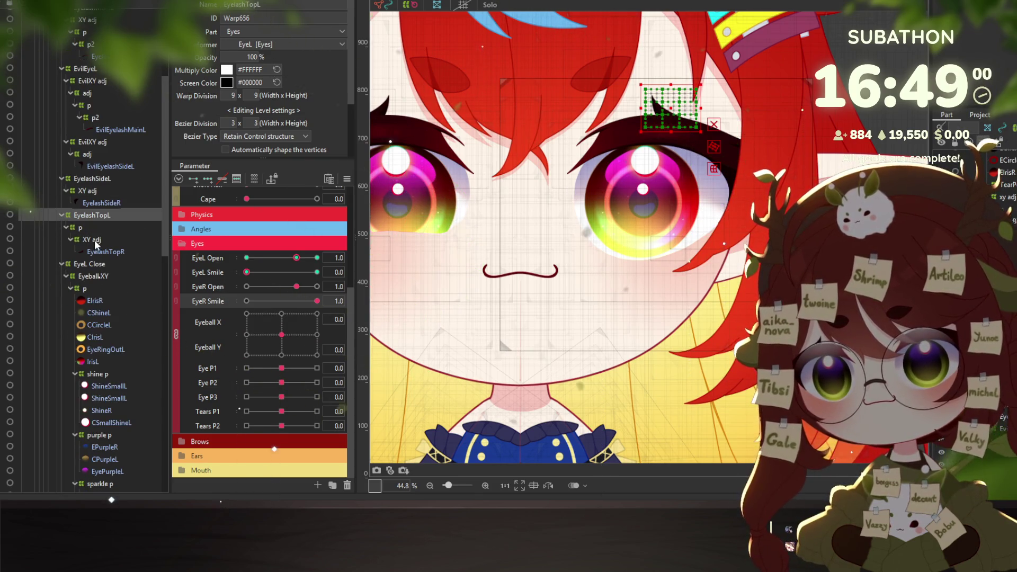
left_click(96, 242)
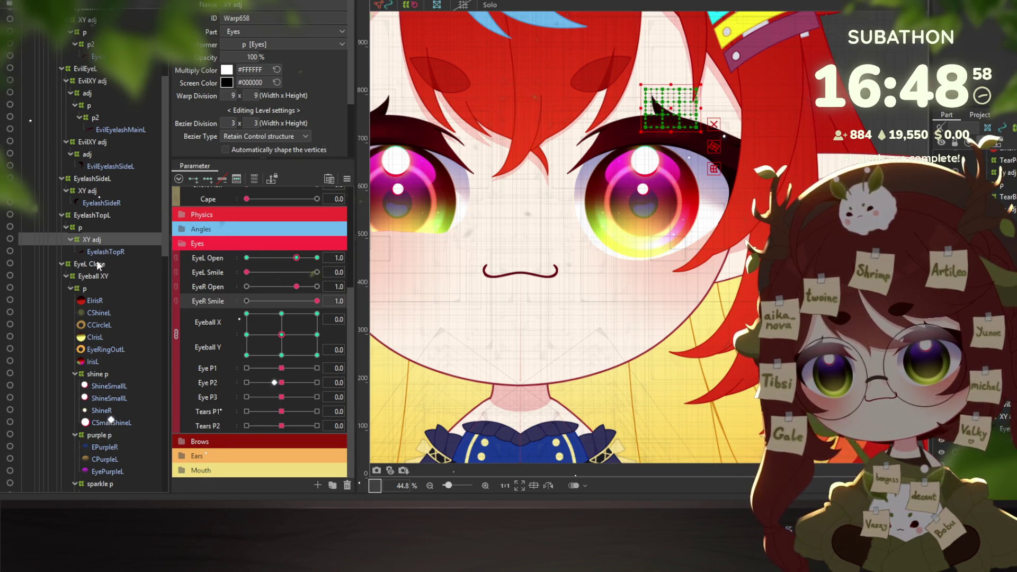
left_click(91, 263)
left_click(92, 276)
scroll(92, 270, "down", 3)
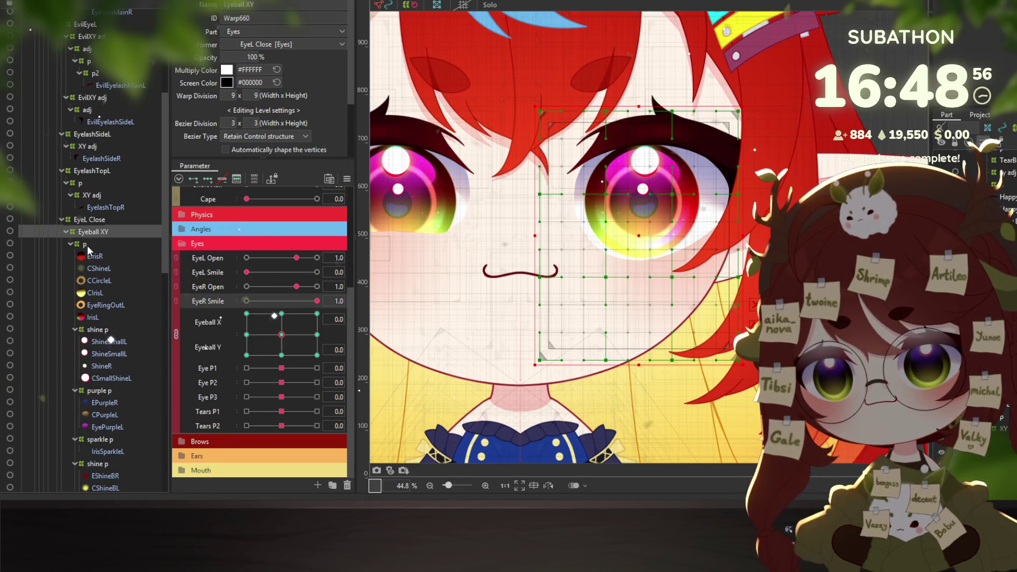
scroll(103, 240, "up", 10)
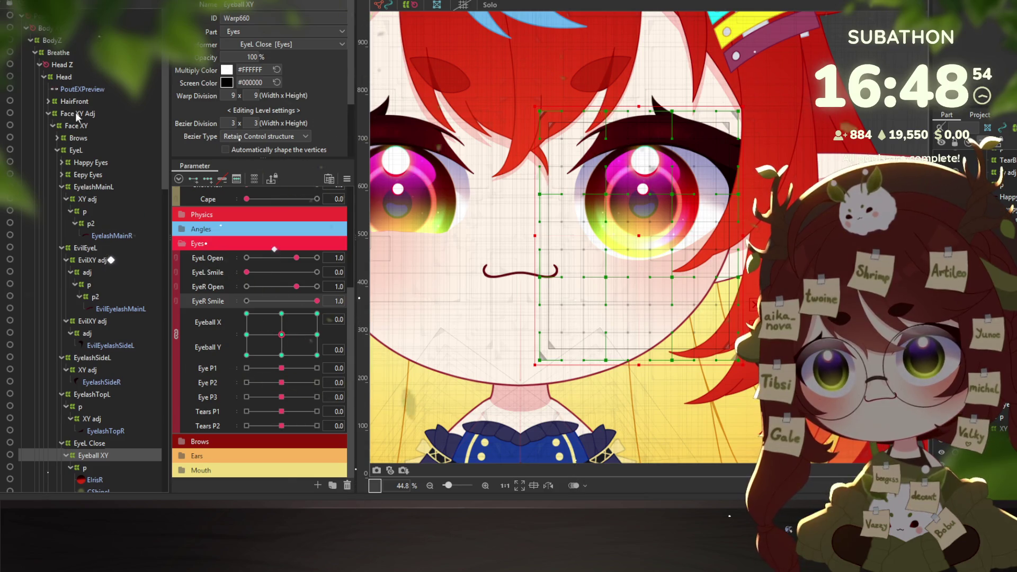
Select the EyeL warp deformer and all objects inside it, then reselect EyeL alone
left_click(78, 150)
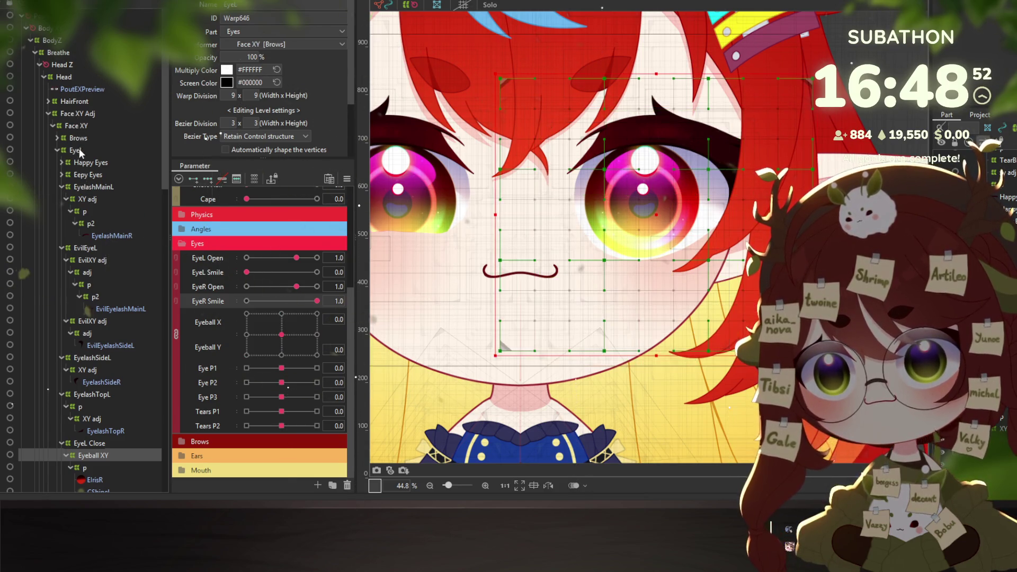
right_click(78, 149)
left_click(91, 155)
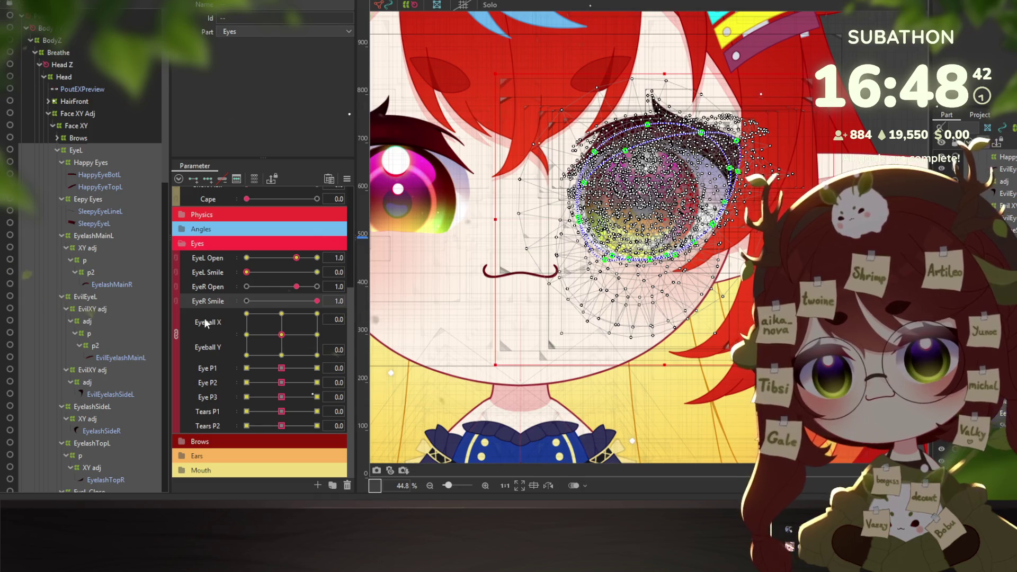
left_click(95, 153)
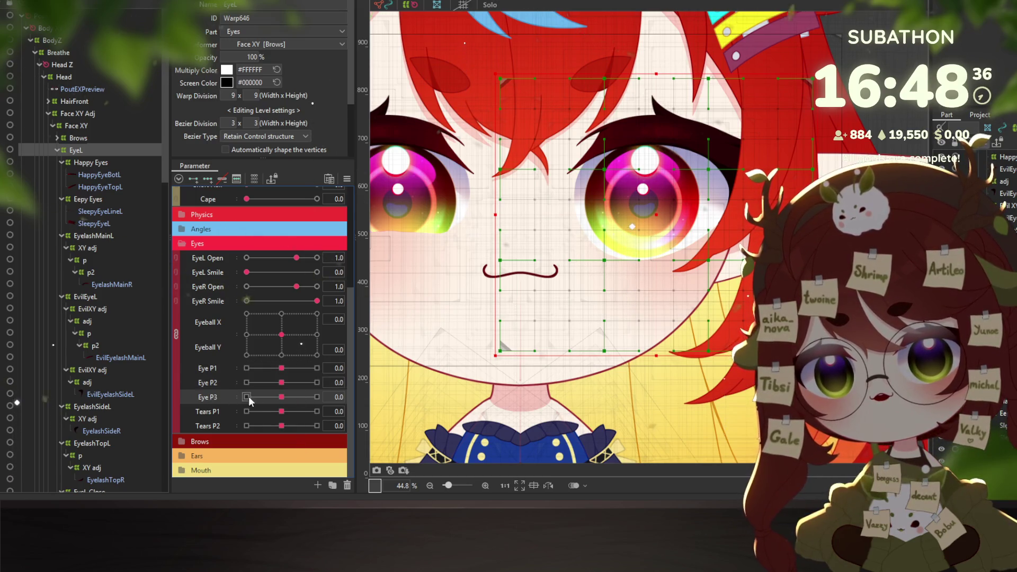
Replicate the Eye P1–P3 parameters and rename the first copy EyeL P1
right_click(208, 369)
left_click(273, 403)
scroll(211, 402, "down", 1)
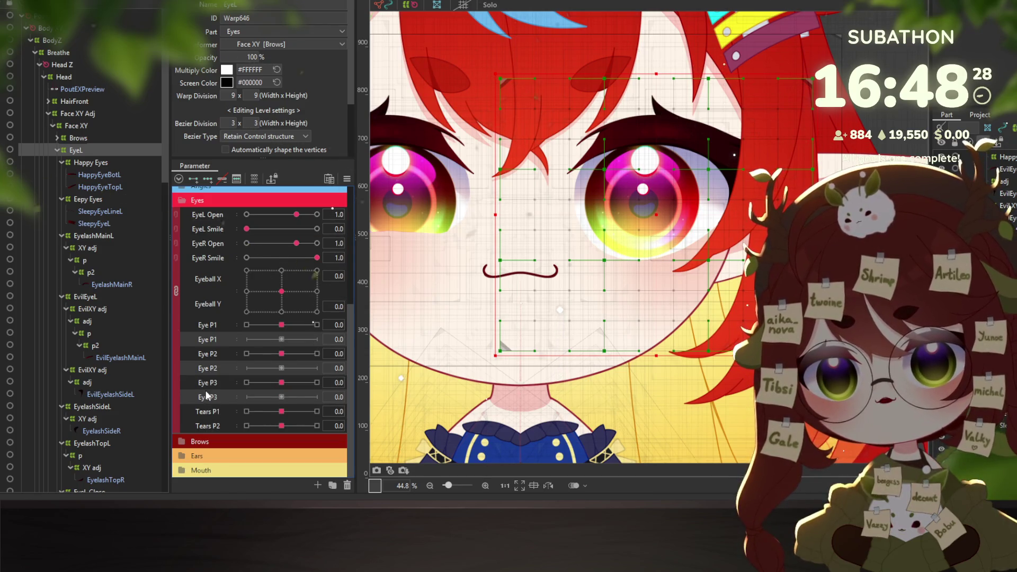
scroll(215, 400, "up", 1)
right_click(260, 404)
left_click(278, 409)
left_click(488, 157)
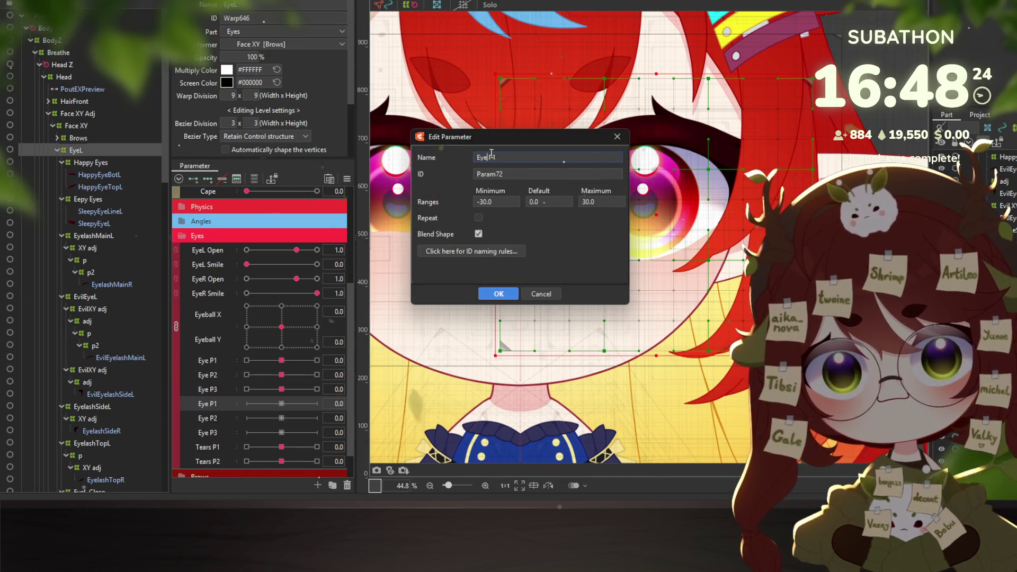
type("L")
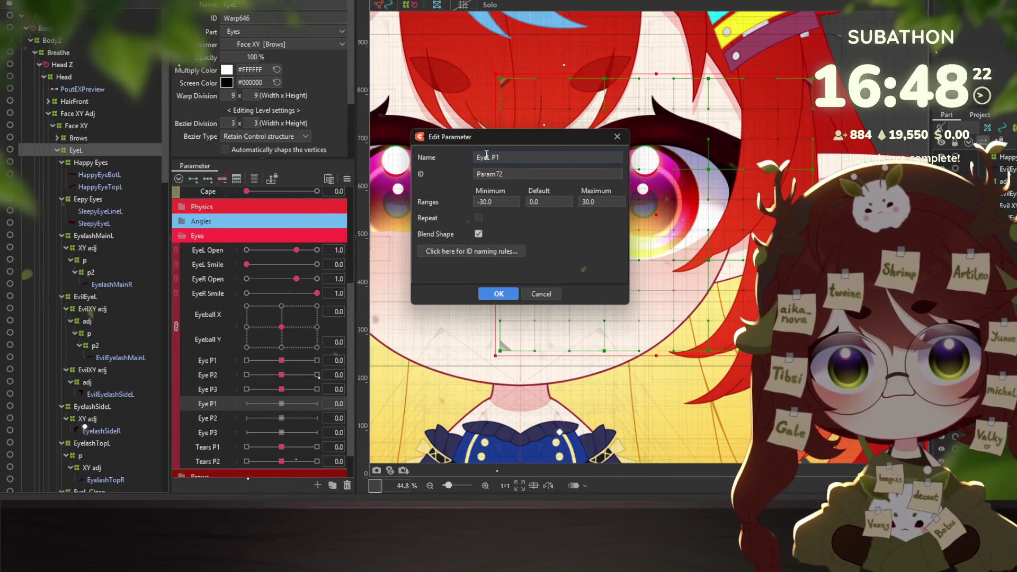
key("Return")
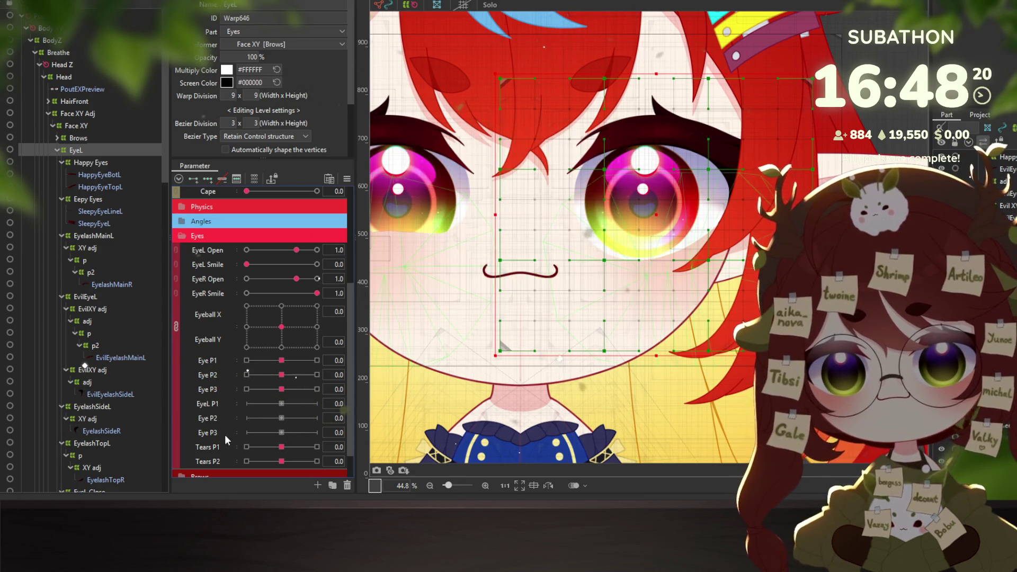
Rename the remaining Eye copies to EyeL P2 and EyeL P3
right_click(206, 418)
left_click(238, 427)
type("EyeL P1")
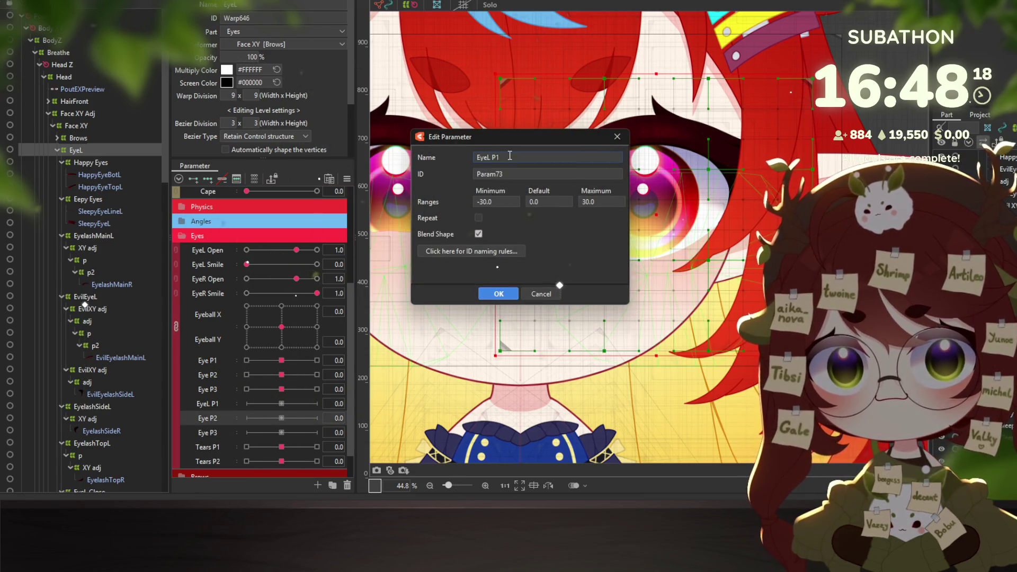
type("2")
key("Return")
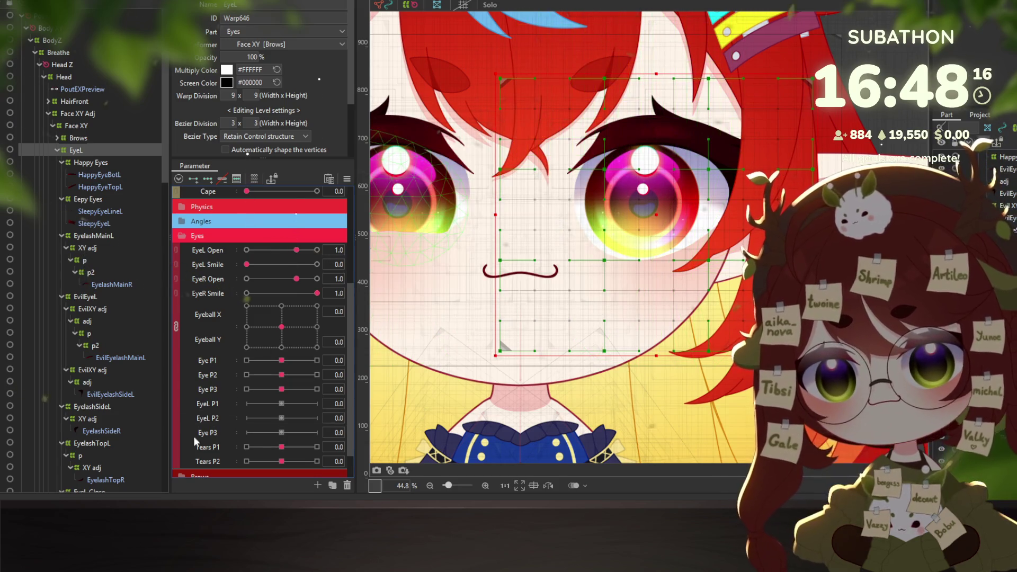
right_click(204, 434)
left_click(229, 439)
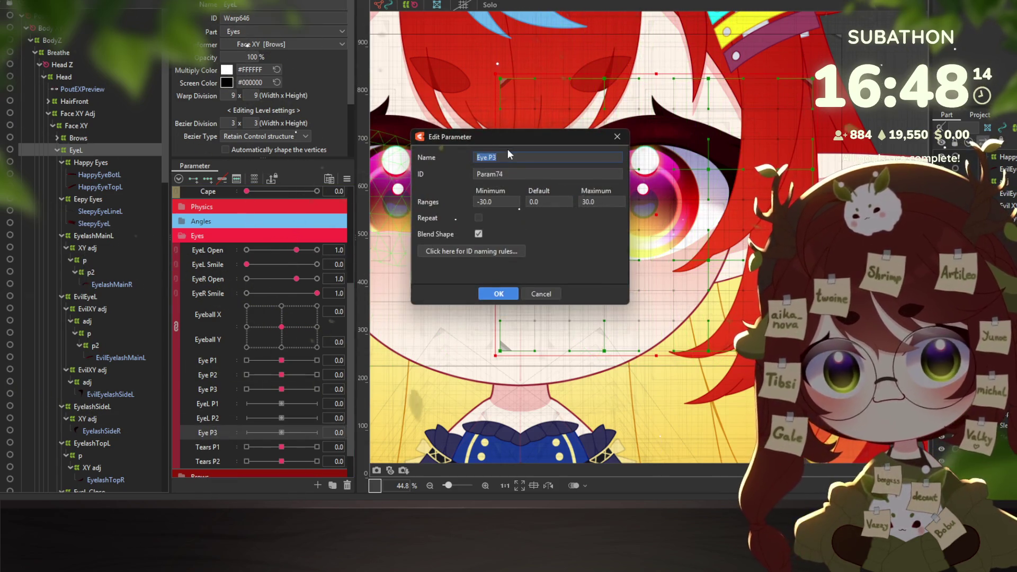
key("BackSpace")
type("3")
key("Return")
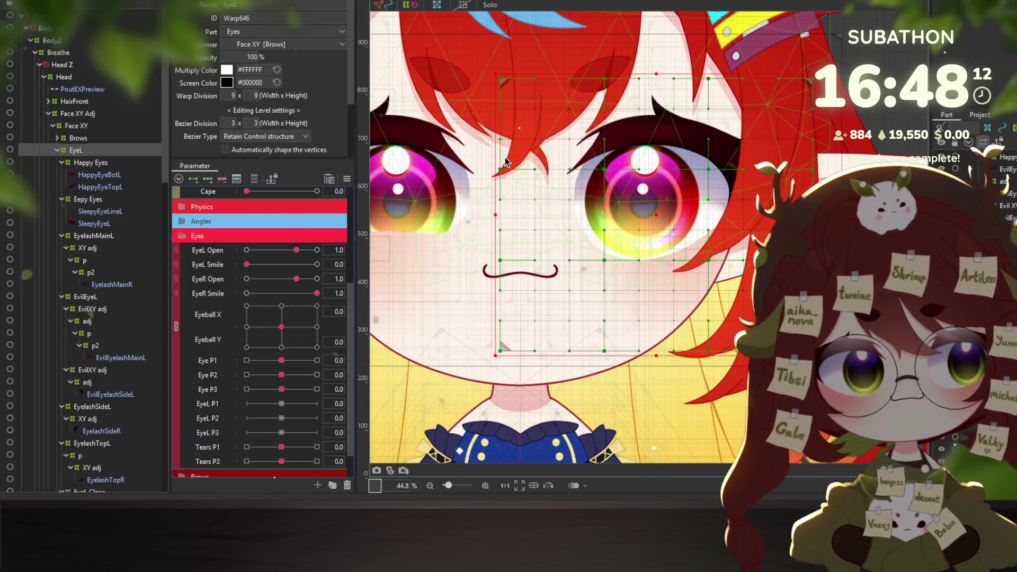
Replicate Tears P1 and P2 and rename the copies TearsL P1 and TearsL P2
scroll(204, 415, "down", 1)
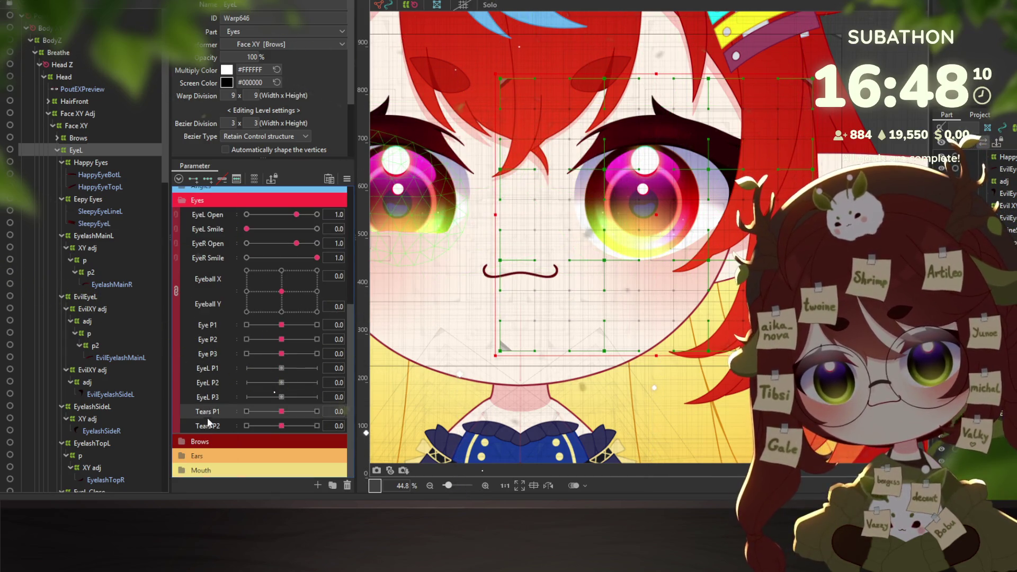
right_click(204, 413)
left_click(218, 456)
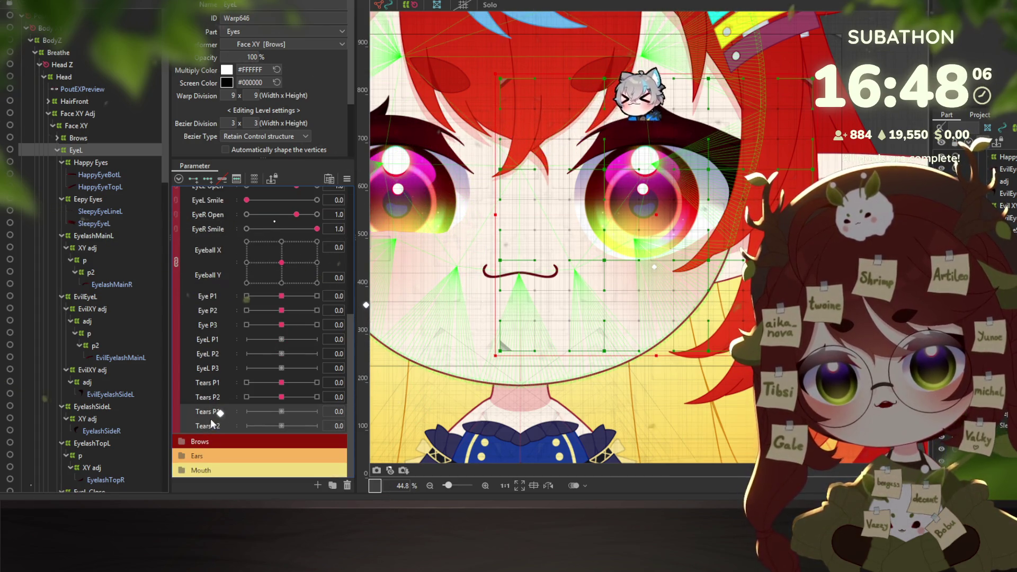
double_click(233, 423)
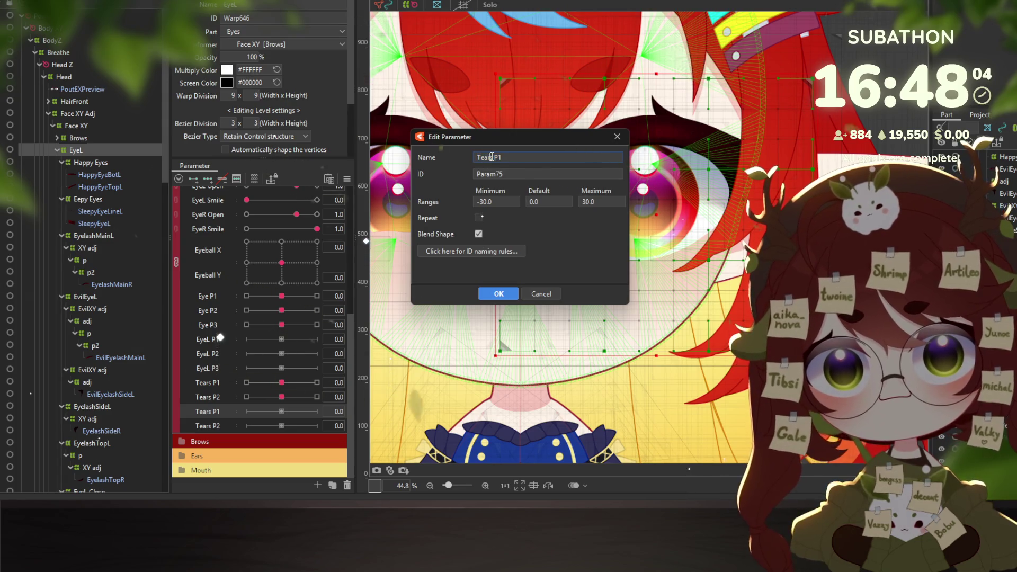
left_click(492, 158)
type("L")
key("Return")
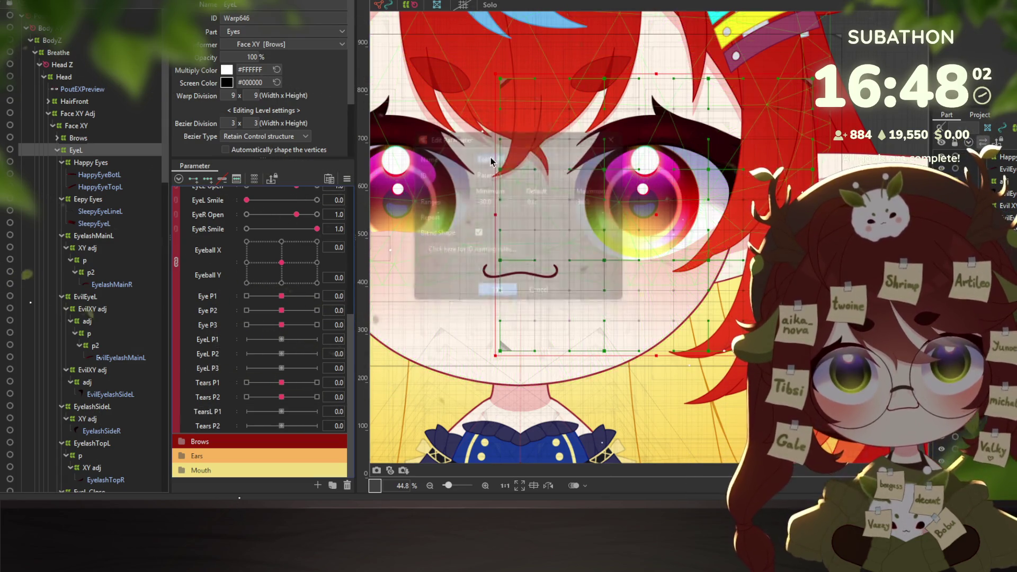
right_click(211, 424)
left_click(245, 430)
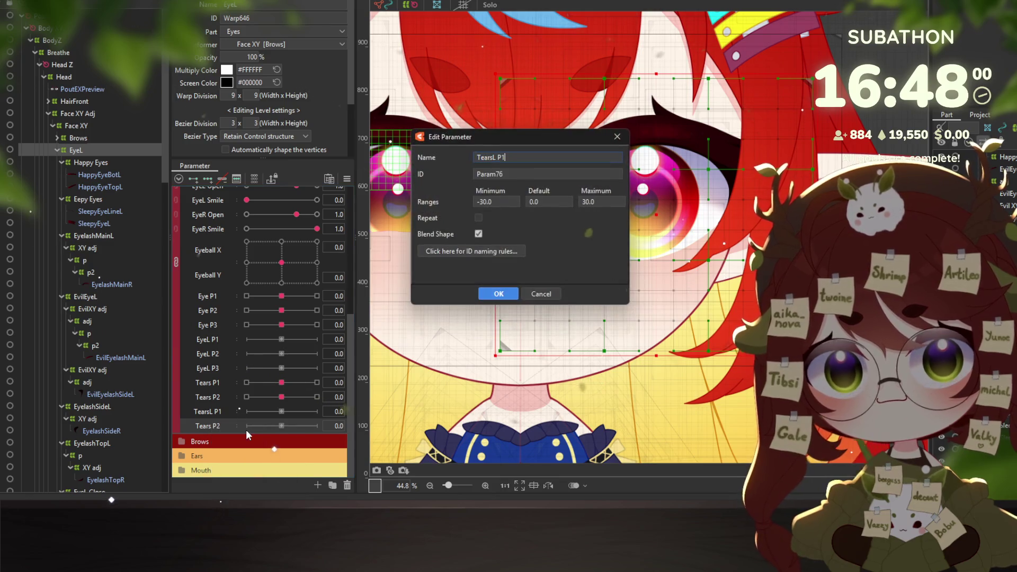
type("2")
key("Return")
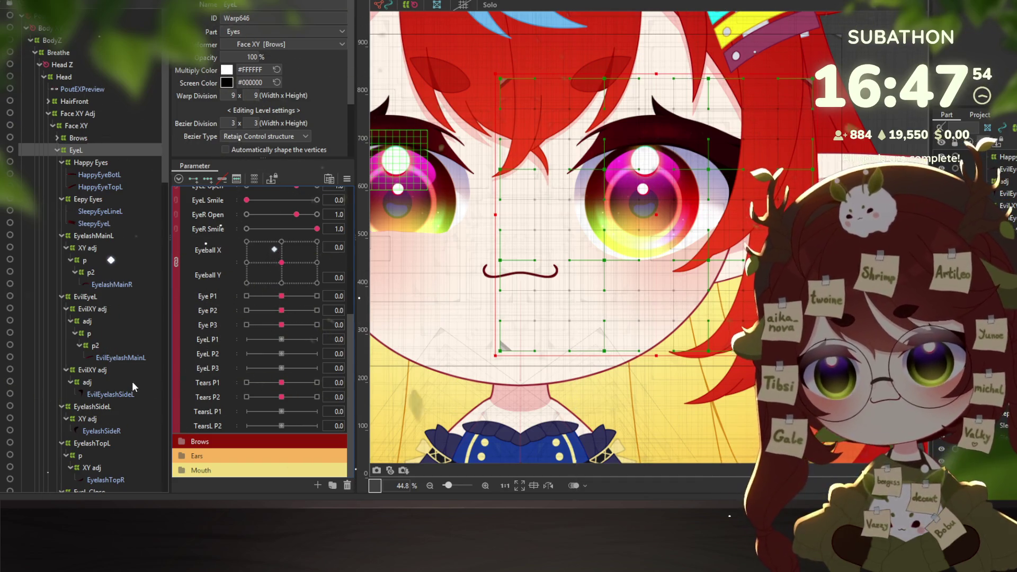
Collapse the Happy Eyes and Eepy Eyes groups and select EyelashMainL's p and p2 deformers
left_click(61, 162)
left_click(63, 173)
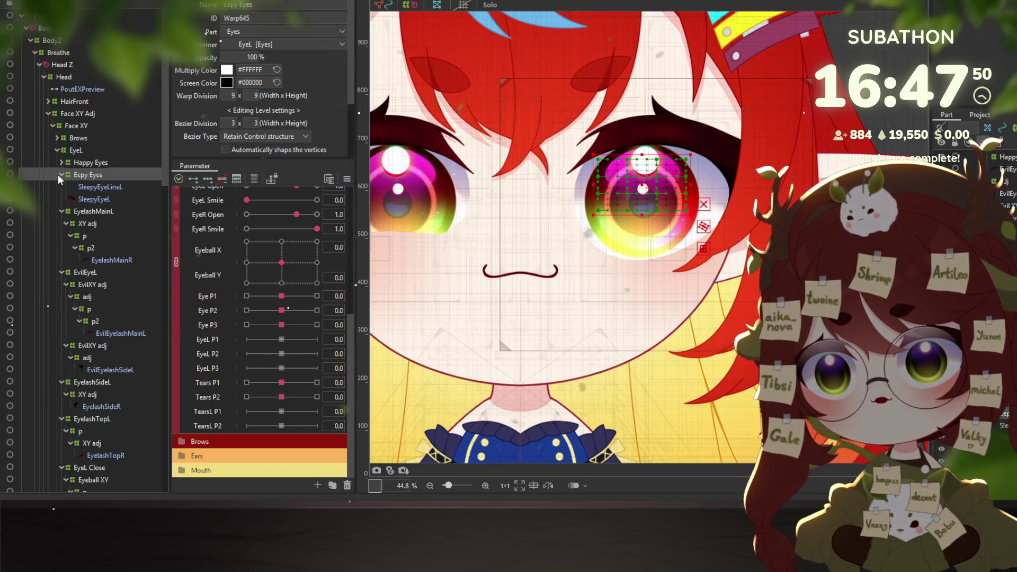
left_click(59, 174)
left_click(89, 186)
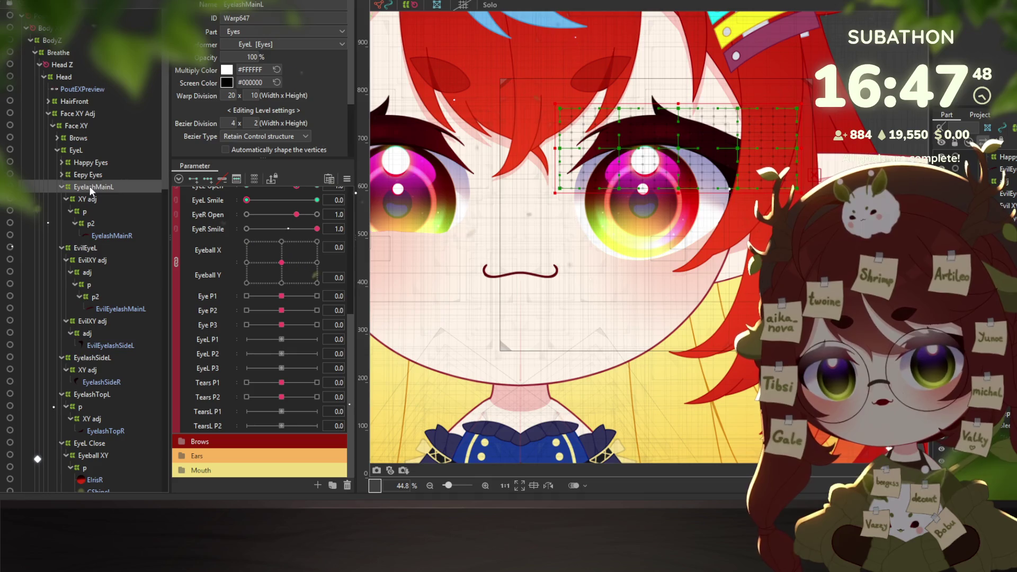
left_click(92, 211)
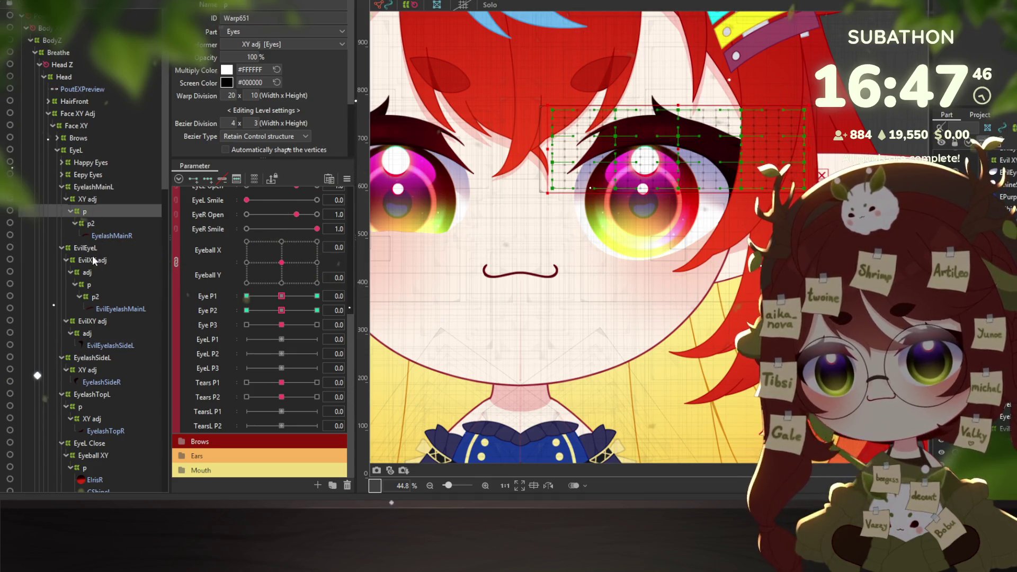
left_click(95, 285, "ctrl")
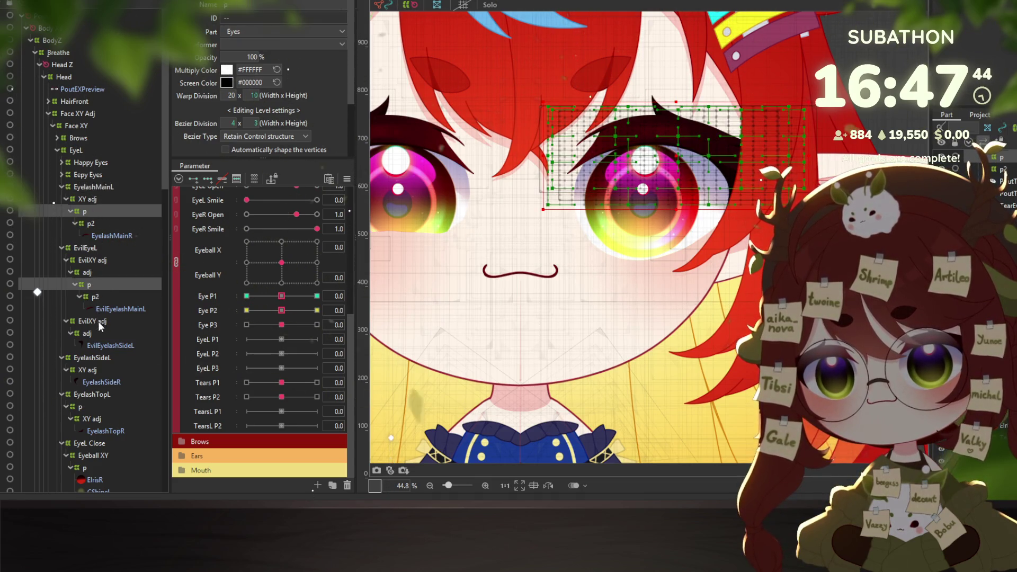
left_click(90, 213)
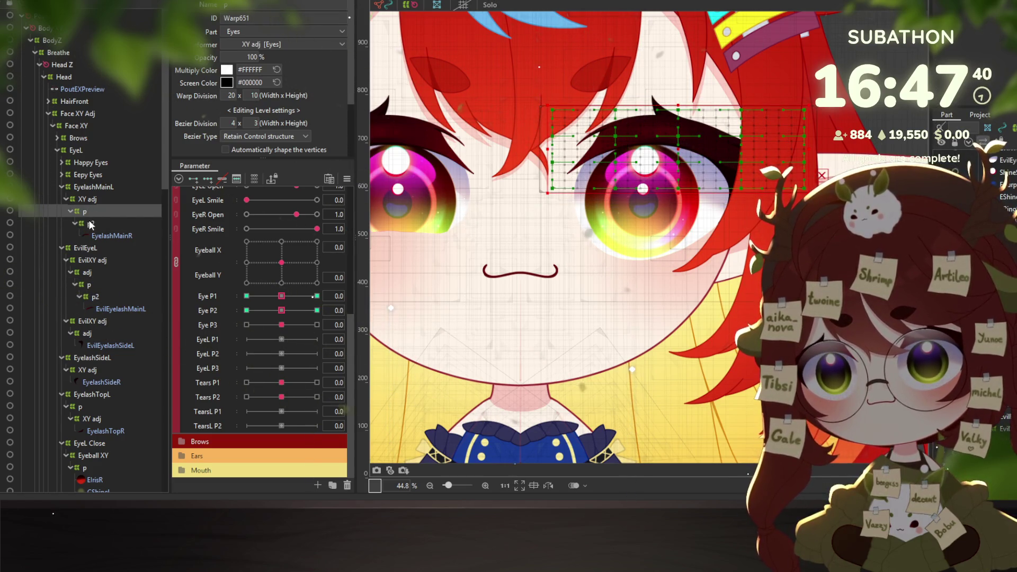
left_click(90, 224)
key("Up")
left_click(92, 224, "ctrl")
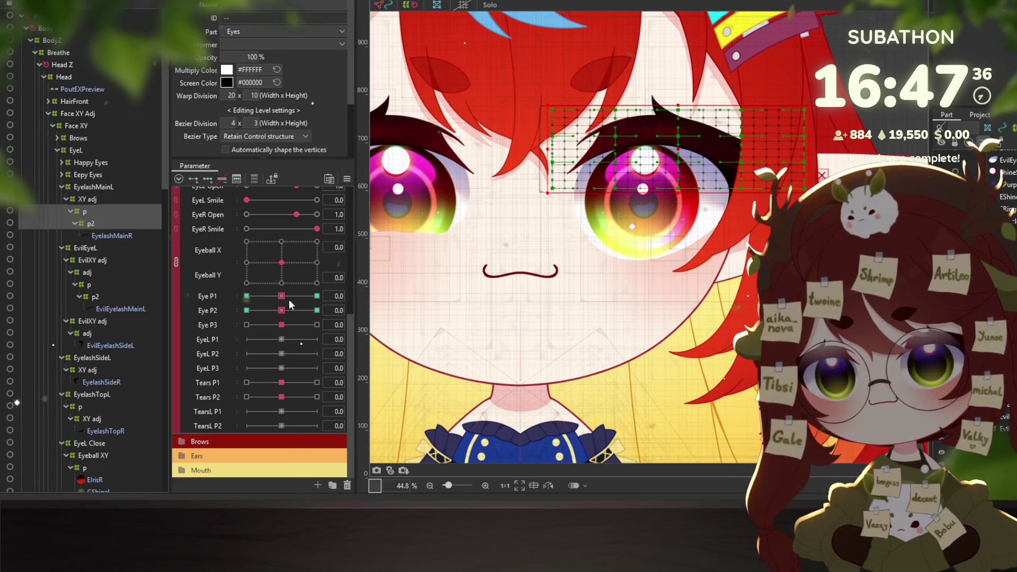
Move the main eyelash deformers' Eye P1 keys onto EyeL P1
left_click(365, 295)
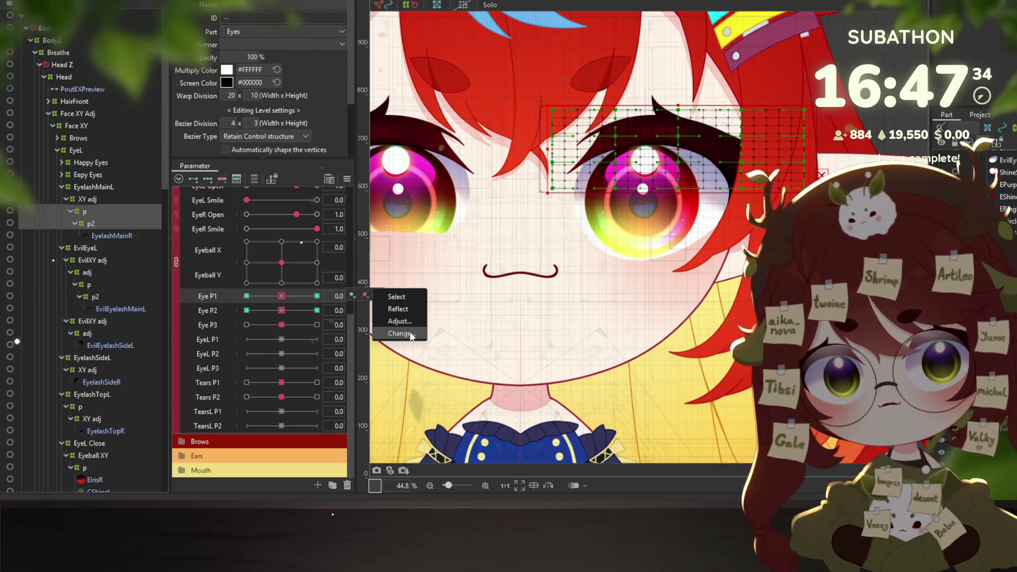
left_click(408, 333)
scroll(429, 221, "down", 1)
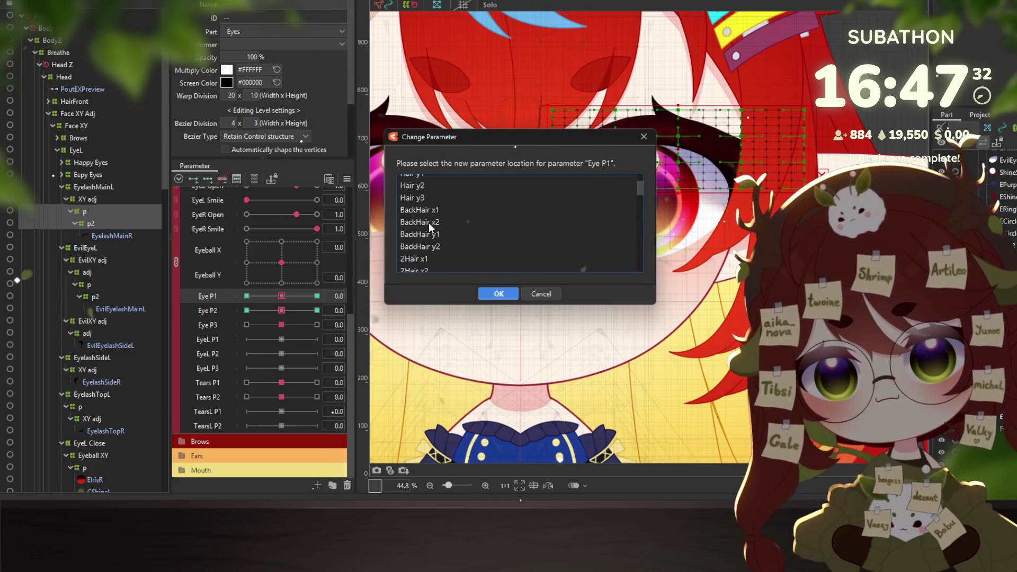
scroll(430, 225, "down", 3)
scroll(434, 232, "down", 2)
scroll(434, 232, "down", 1)
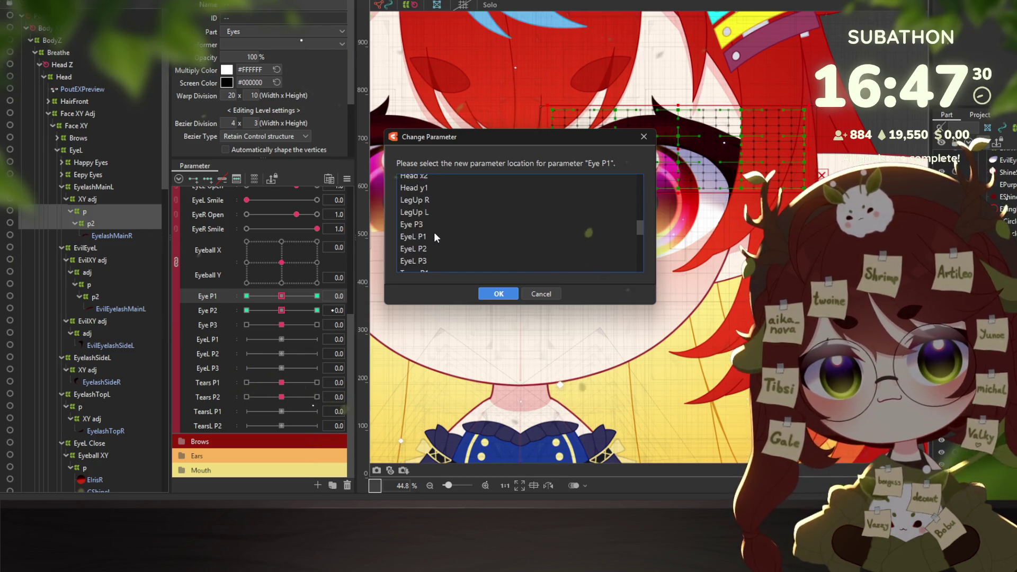
left_click(498, 293)
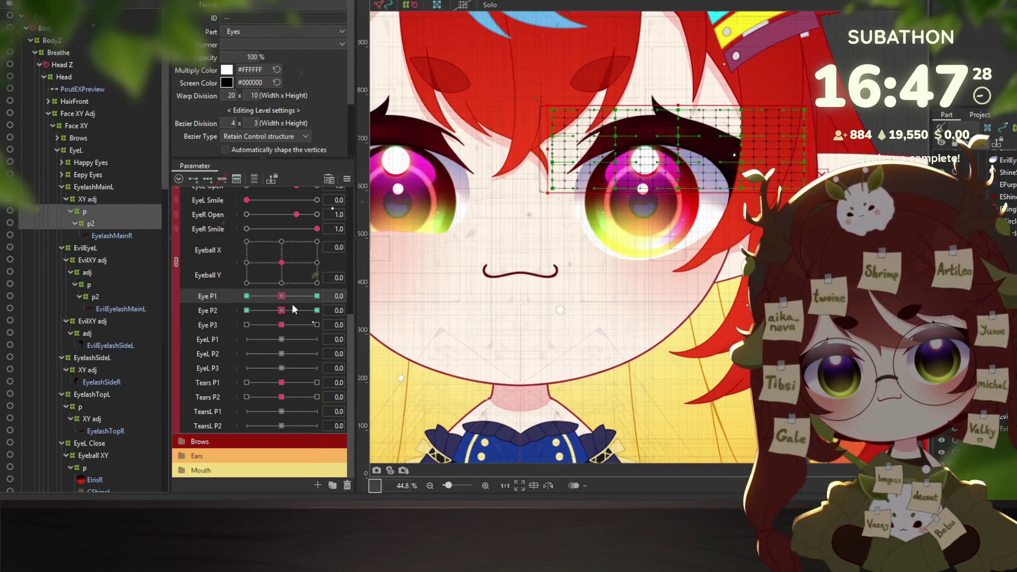
Move their Eye P2 keys onto EyeL P2
left_click(364, 309)
left_click(401, 347)
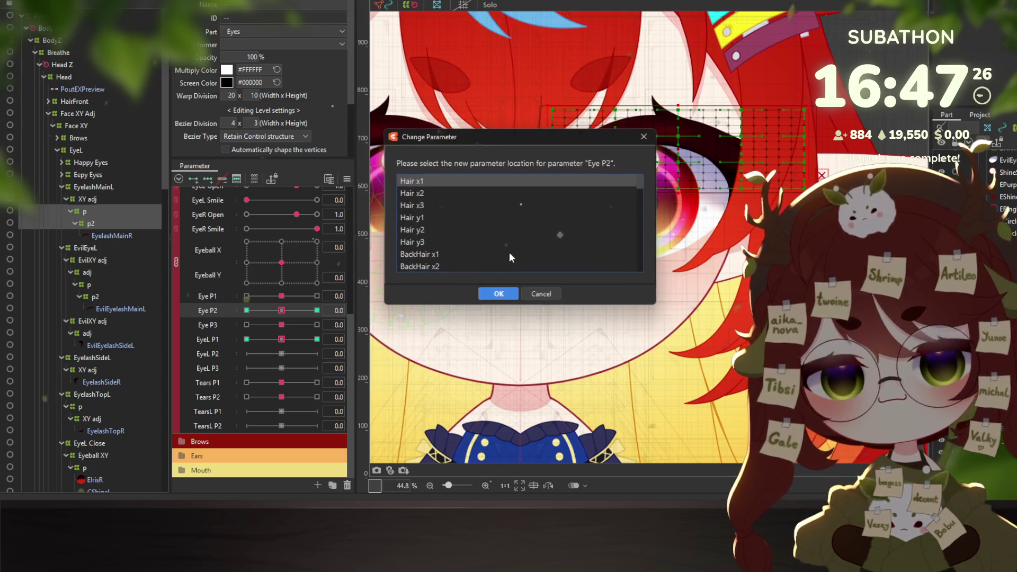
scroll(469, 249, "down", 3)
scroll(450, 241, "down", 3)
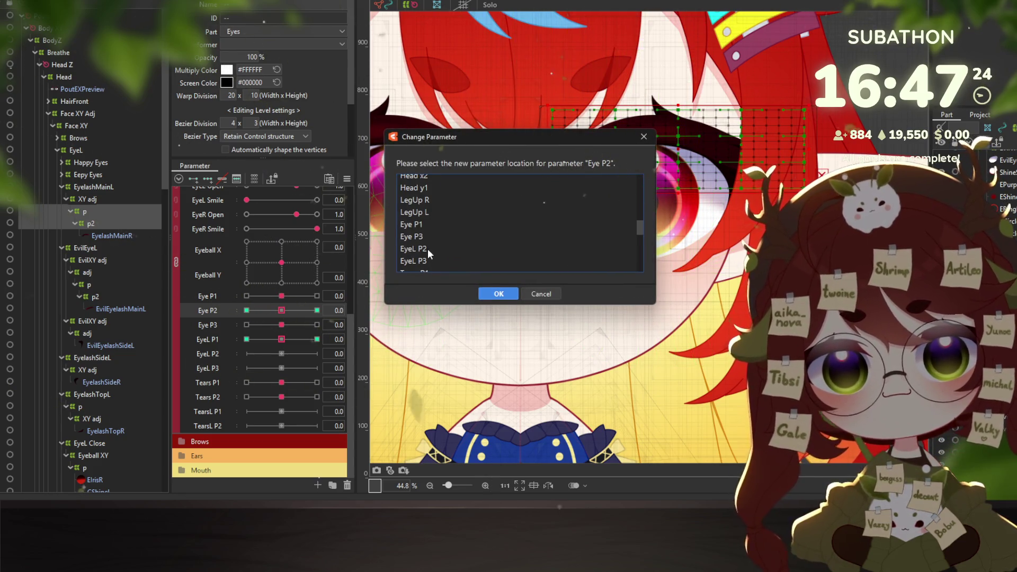
left_click(424, 248)
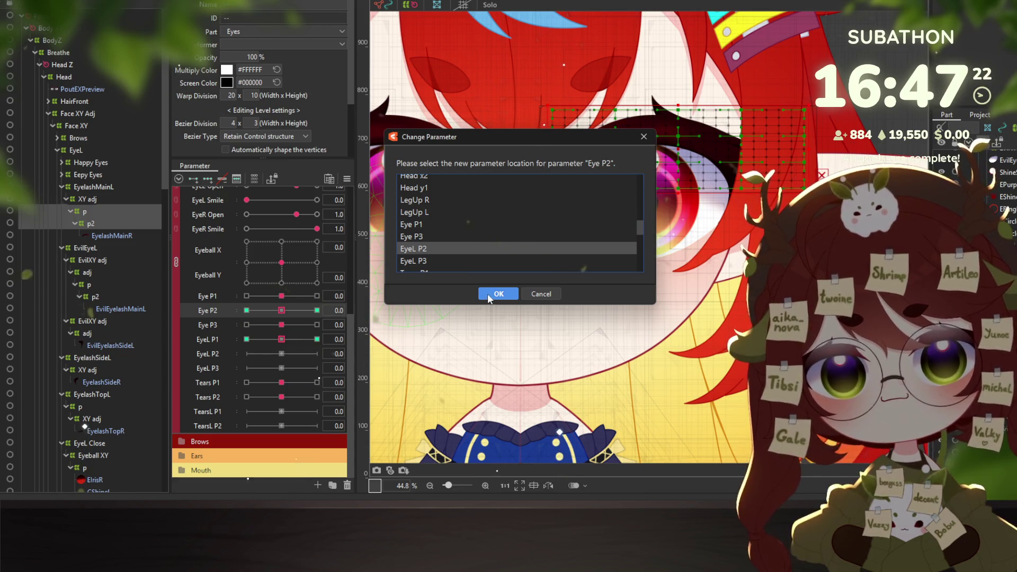
left_click(486, 293)
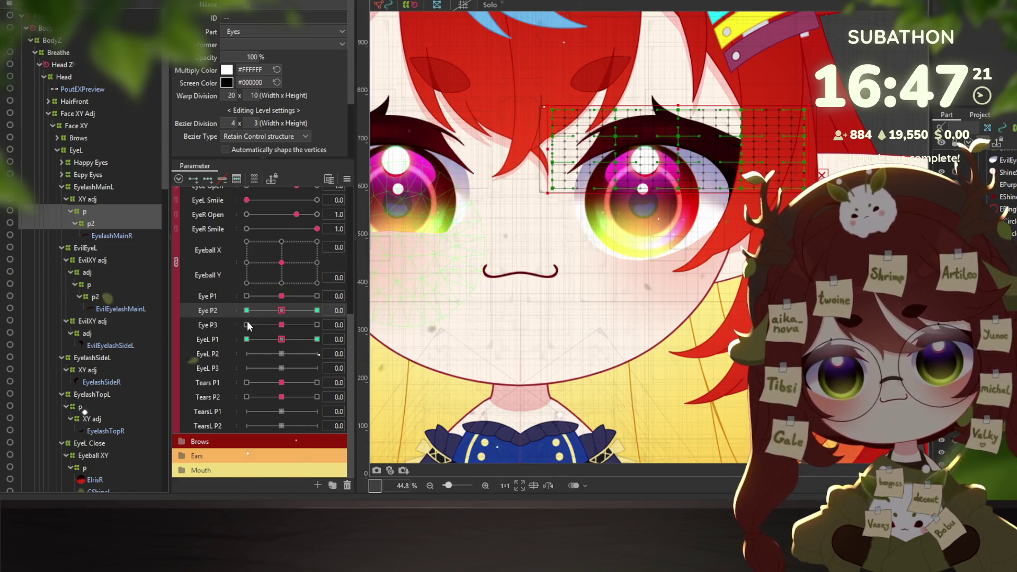
Select the EvilEyeL p, EyelashTopL p and Eyeball XY p deformers together
left_click(92, 213)
left_click(91, 224)
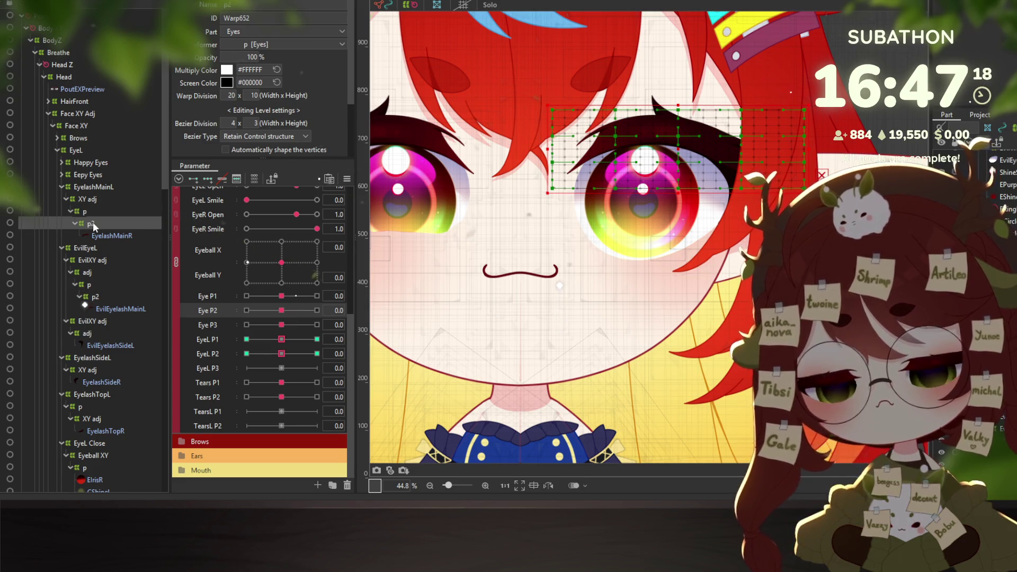
left_click(96, 286)
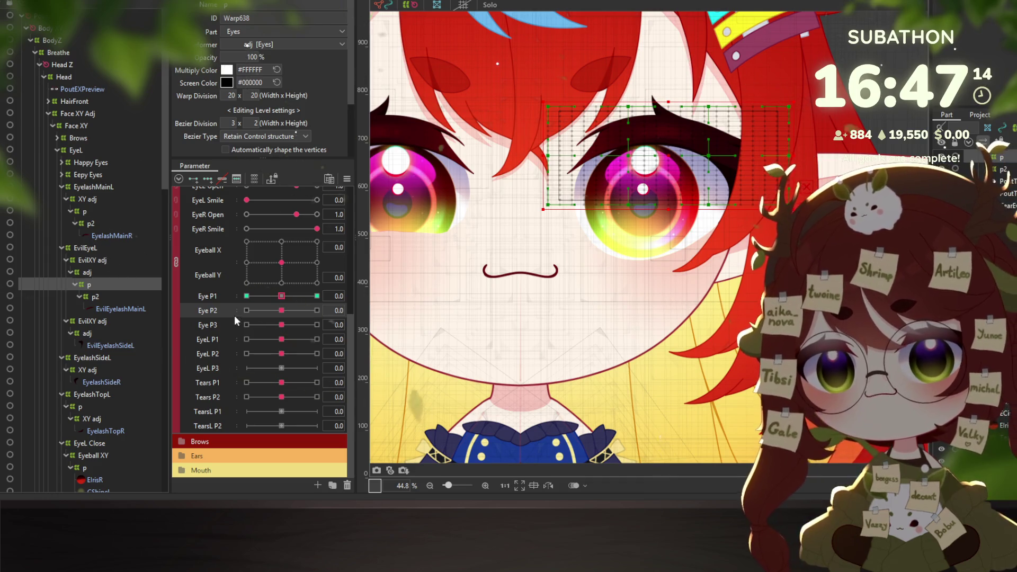
scroll(114, 308, "down", 1)
scroll(110, 311, "down", 1)
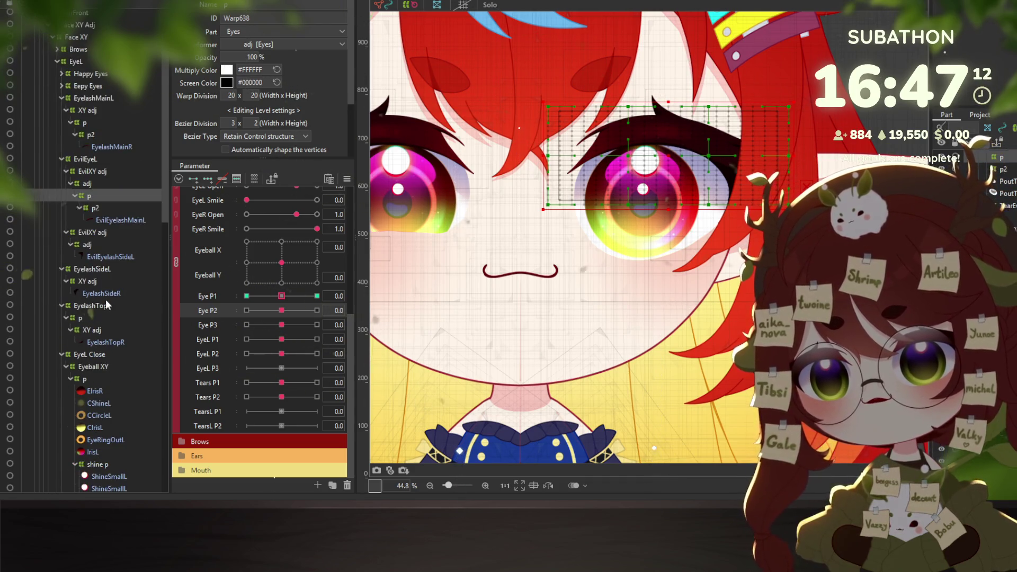
left_click(81, 317, "ctrl")
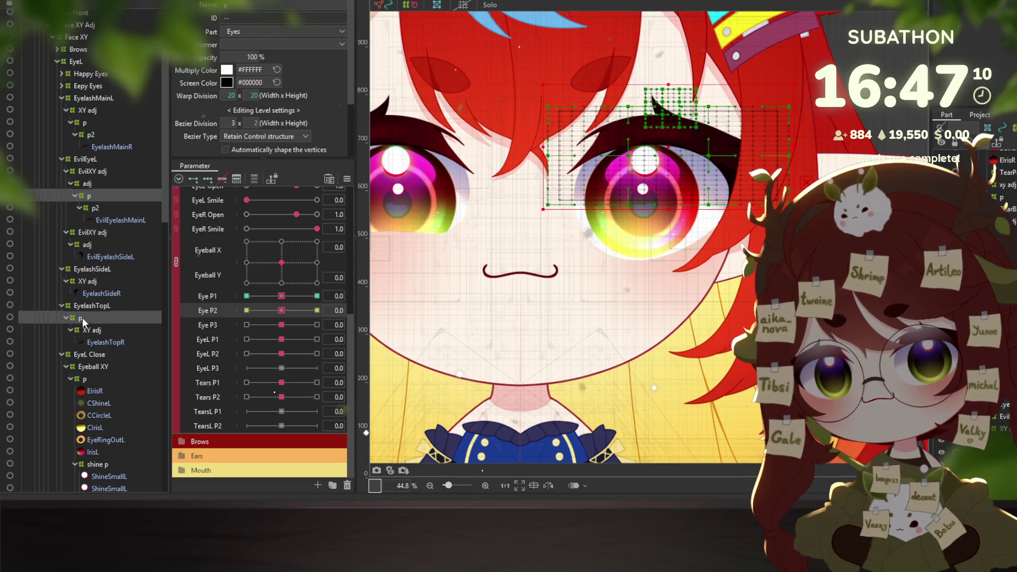
scroll(117, 347, "down", 1)
left_click(88, 334, "ctrl")
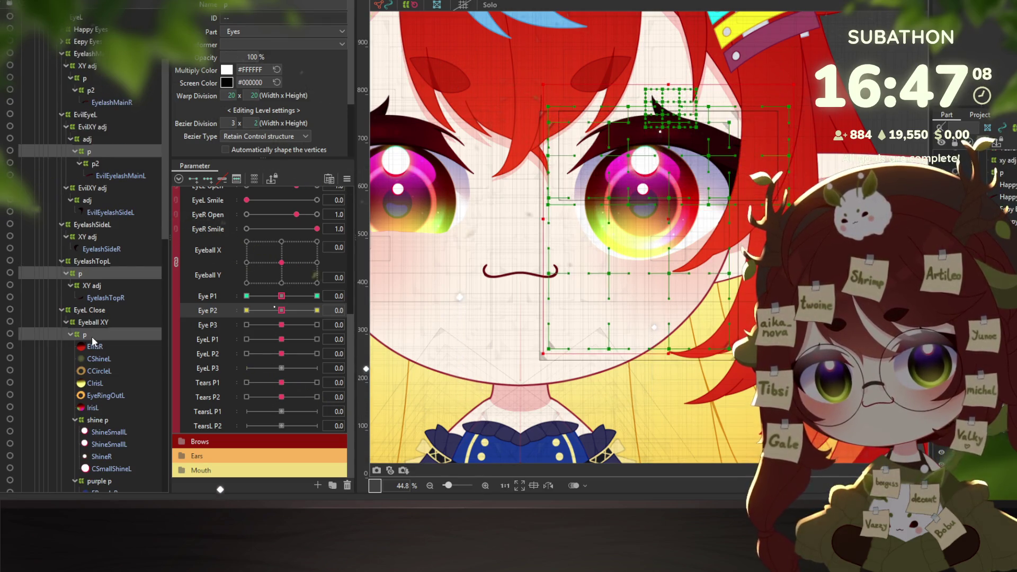
Add shine p to the selection, leaving out sparkle p and Circle Adj, and pick Eye P1
scroll(90, 336, "down", 2)
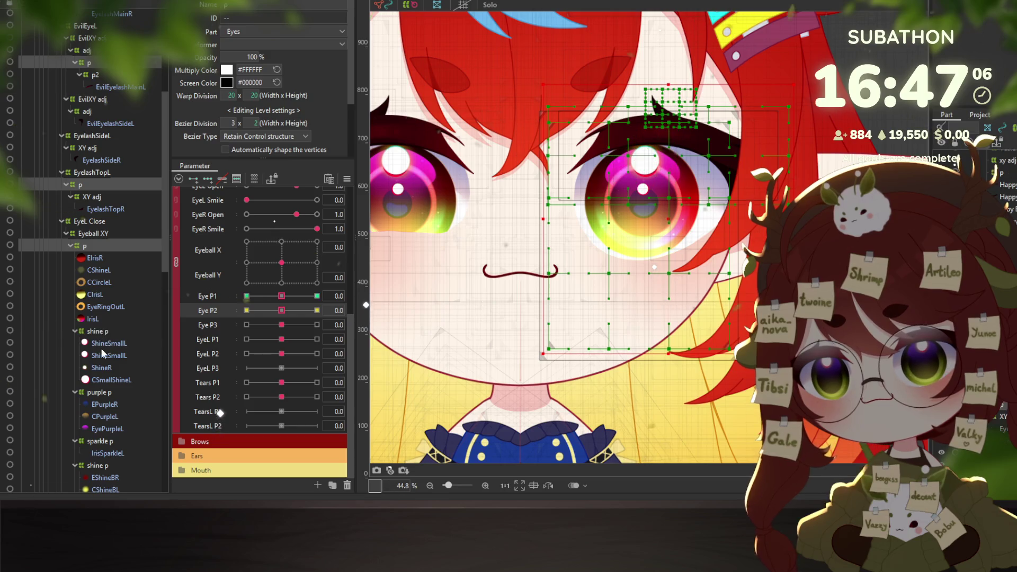
left_click(105, 442, "ctrl")
left_click(104, 441, "ctrl")
scroll(113, 415, "down", 2)
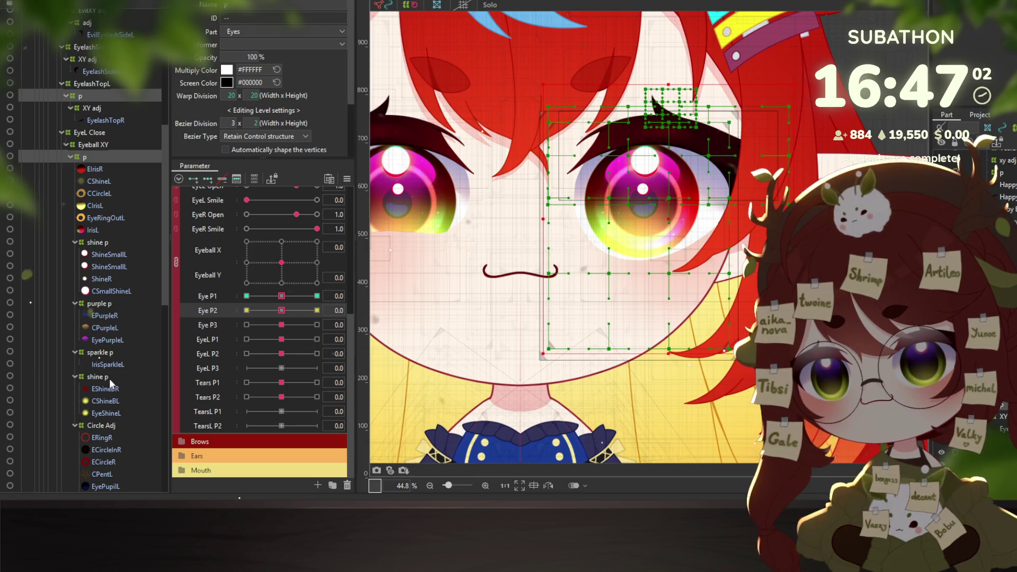
left_click(109, 378, "ctrl")
scroll(108, 379, "down", 1)
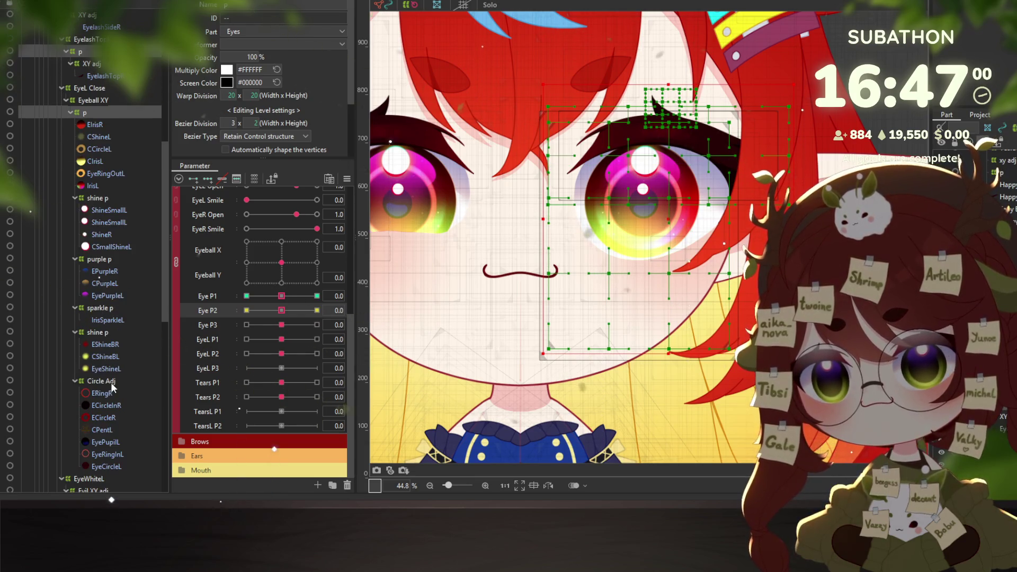
left_click(108, 382, "ctrl")
scroll(117, 384, "down", 1)
scroll(111, 392, "down", 1)
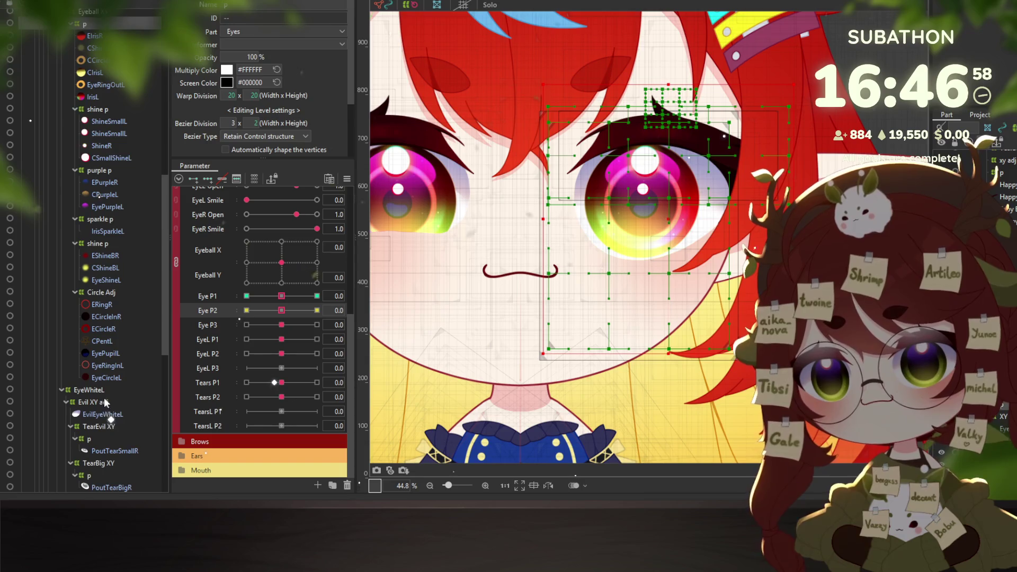
scroll(103, 400, "down", 1)
scroll(93, 393, "down", 1)
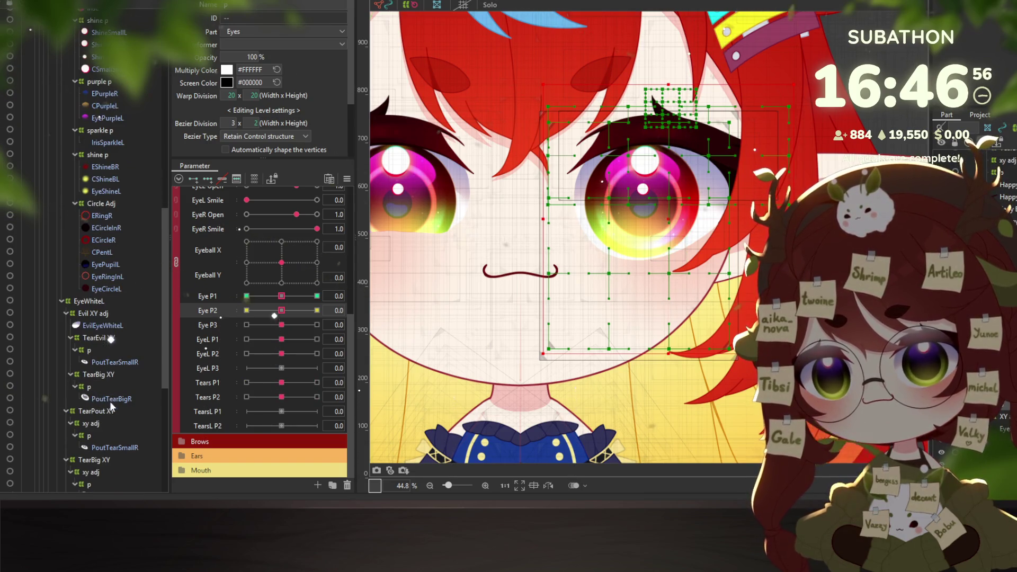
scroll(104, 392, "down", 2)
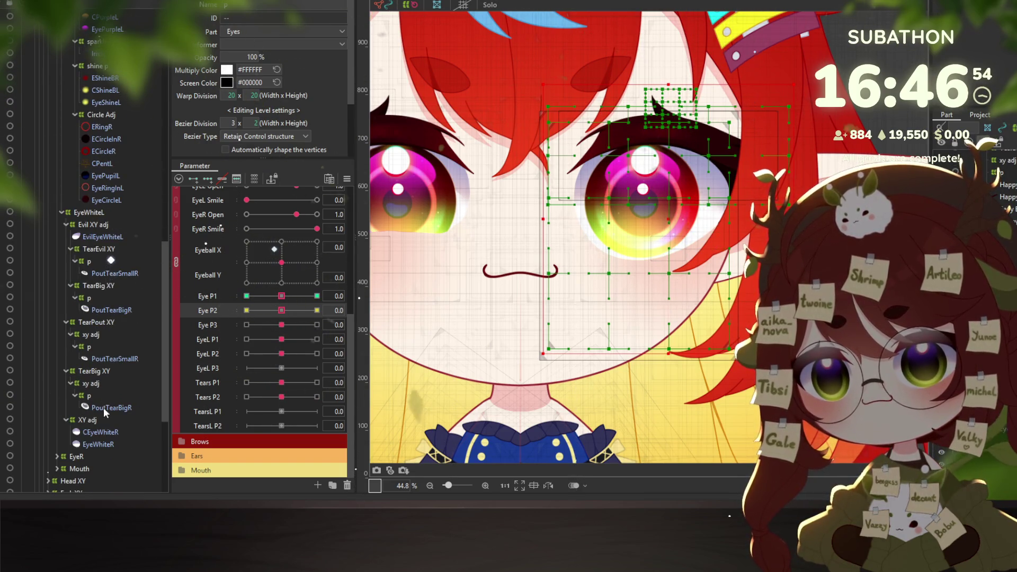
scroll(109, 396, "down", 2)
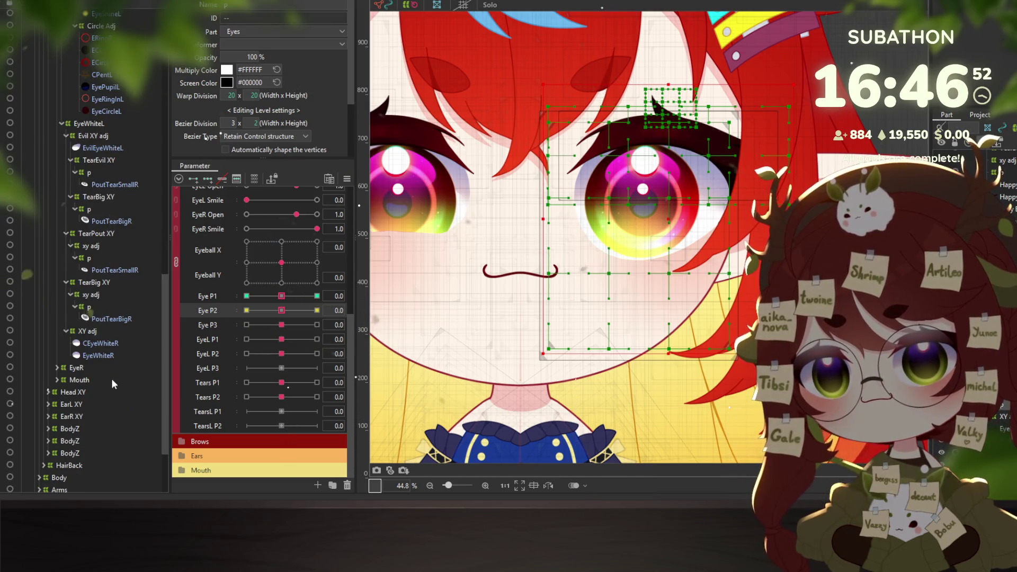
left_click(277, 299)
Move the selected left-eye deformers' Eye P1 keys onto EyeL P1
left_click(378, 295)
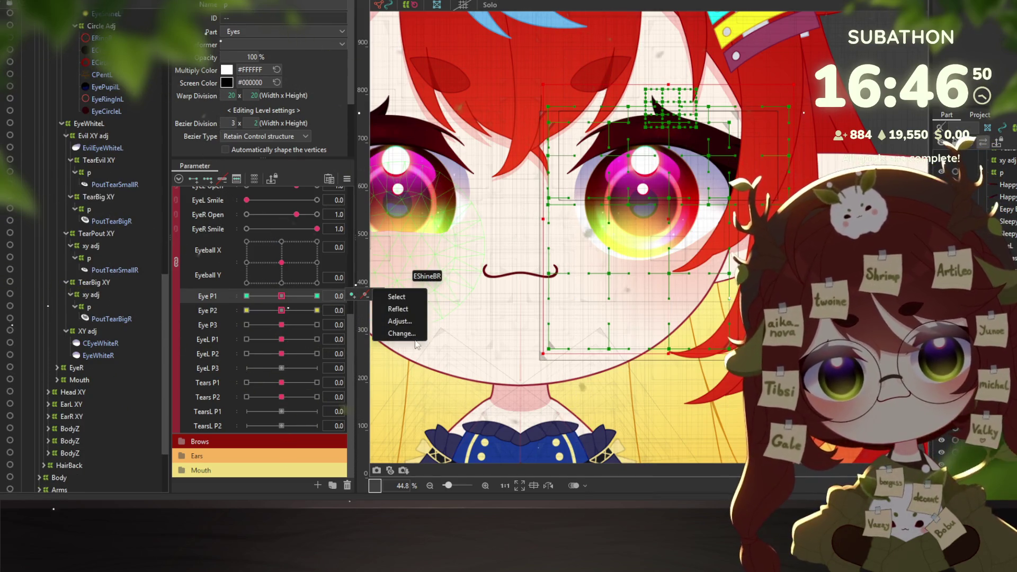
left_click(392, 331)
scroll(429, 241, "down", 3)
scroll(428, 240, "down", 3)
scroll(428, 240, "down", 4)
left_click(425, 236)
left_click(492, 293)
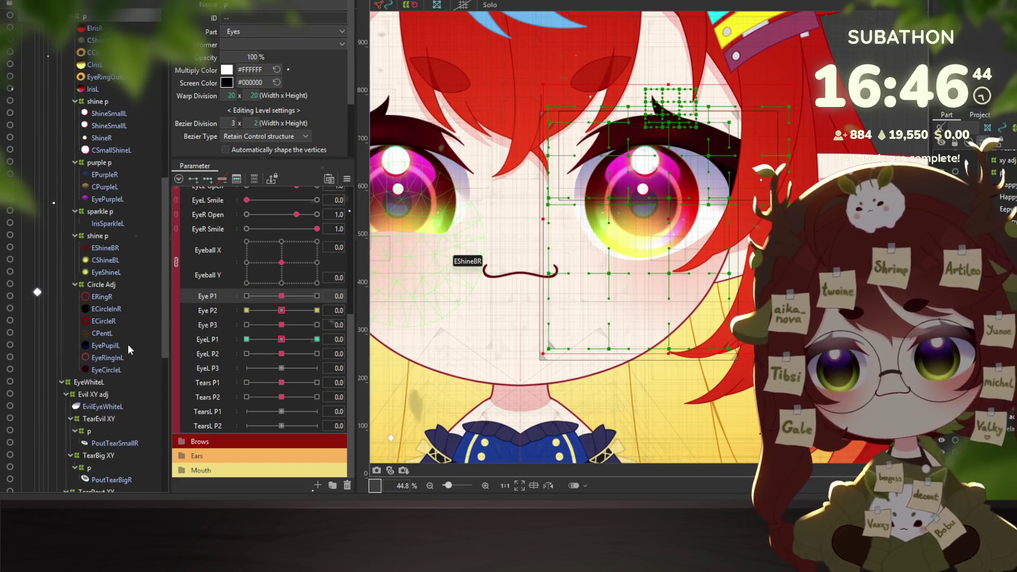
Collapse the EyelashMainL branch and select the evil eyelash's p2 deformer
scroll(126, 338, "up", 5)
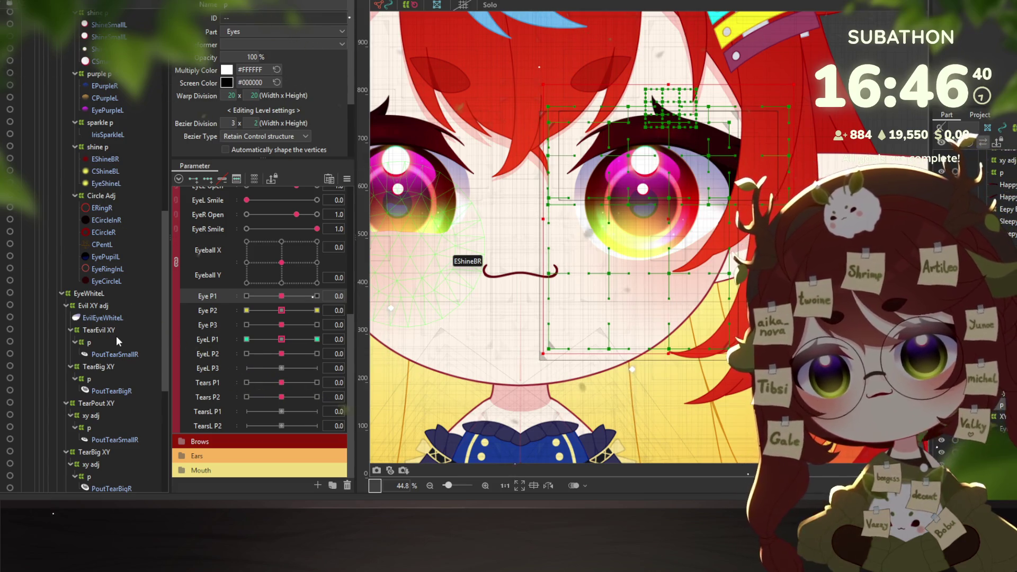
scroll(121, 319, "up", 3)
scroll(121, 319, "up", 5)
scroll(122, 318, "up", 3)
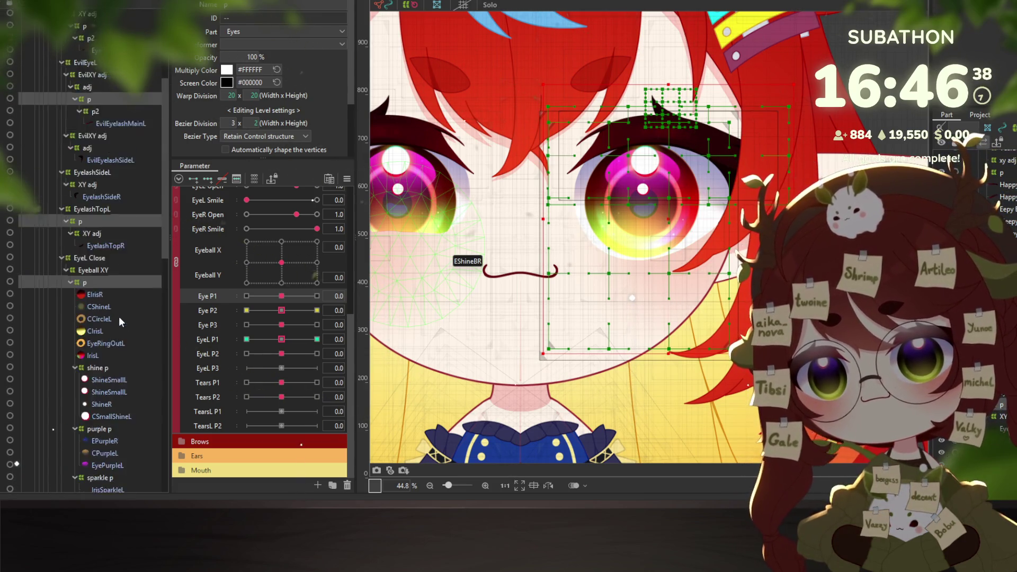
scroll(119, 317, "up", 4)
left_click(95, 274)
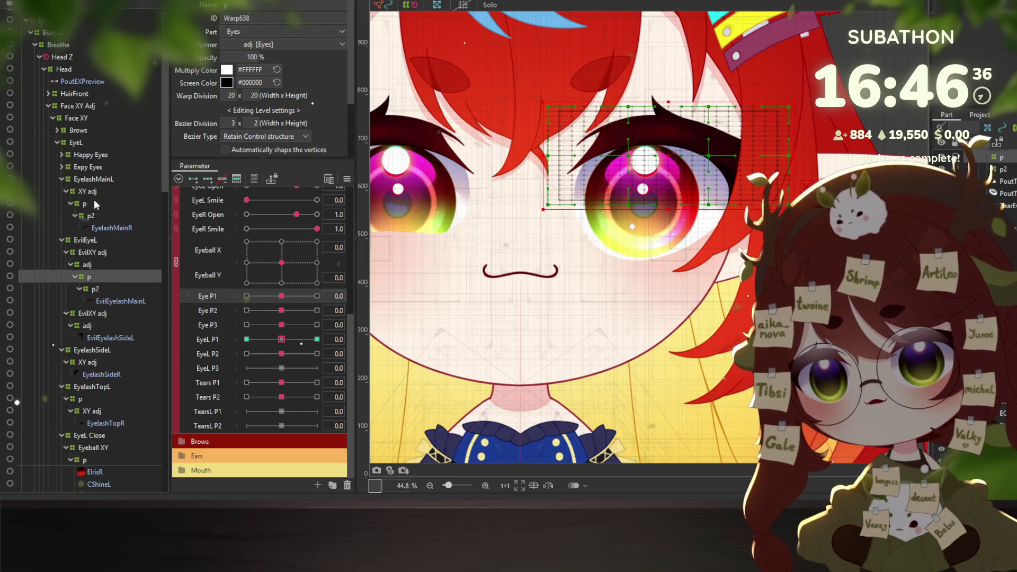
left_click(88, 222)
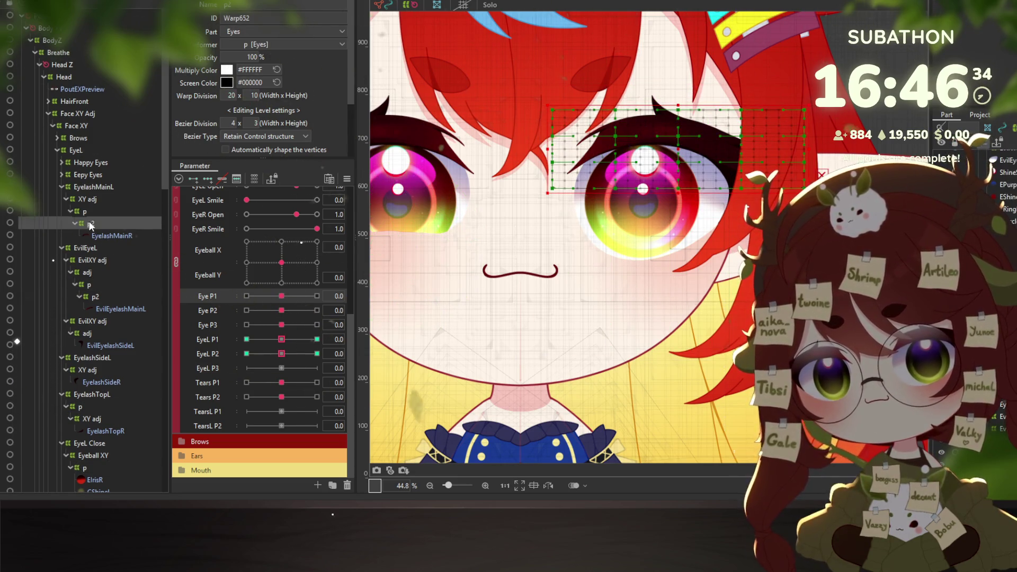
left_click(61, 185)
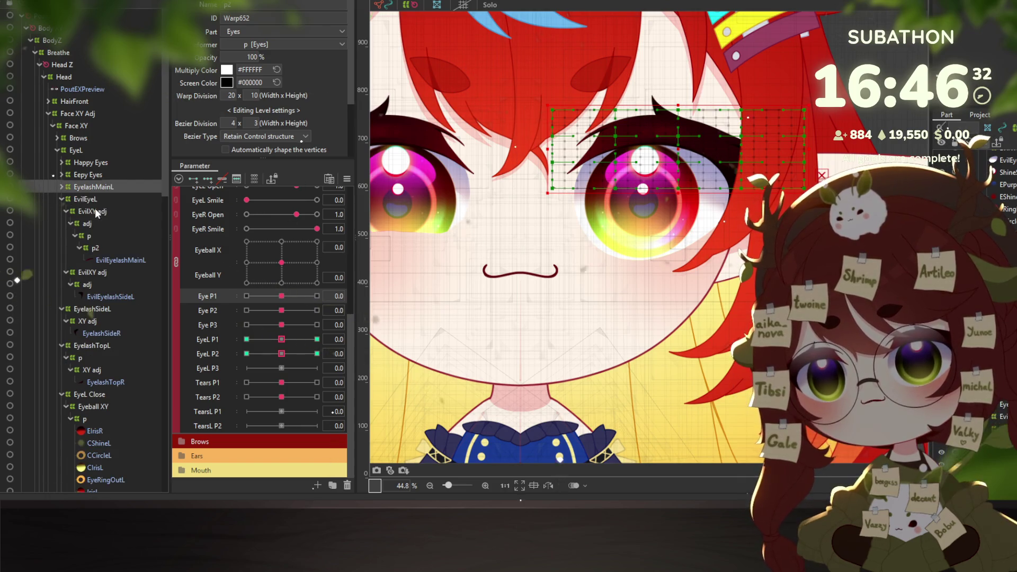
left_click(96, 224)
left_click(90, 236)
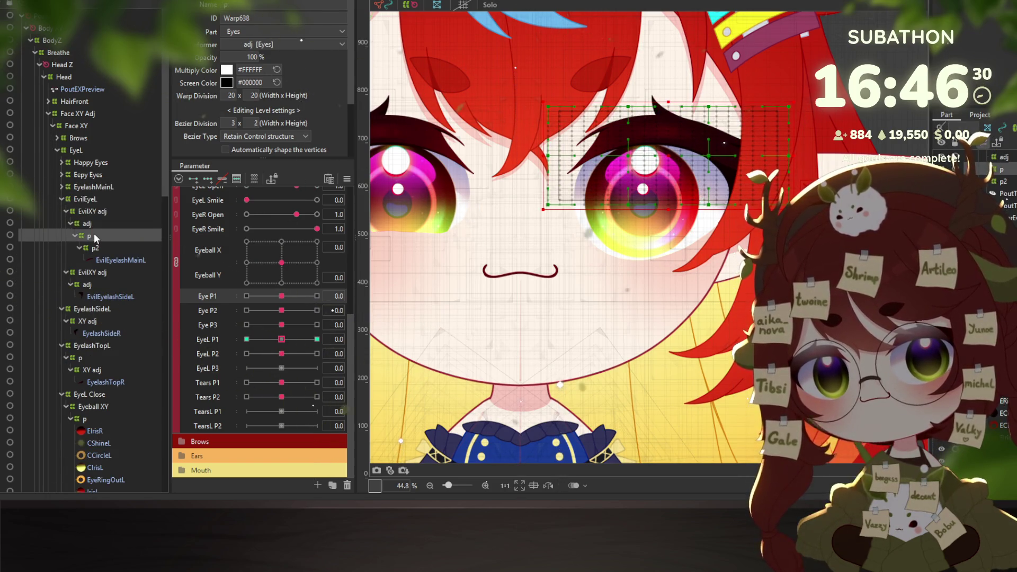
left_click(96, 248)
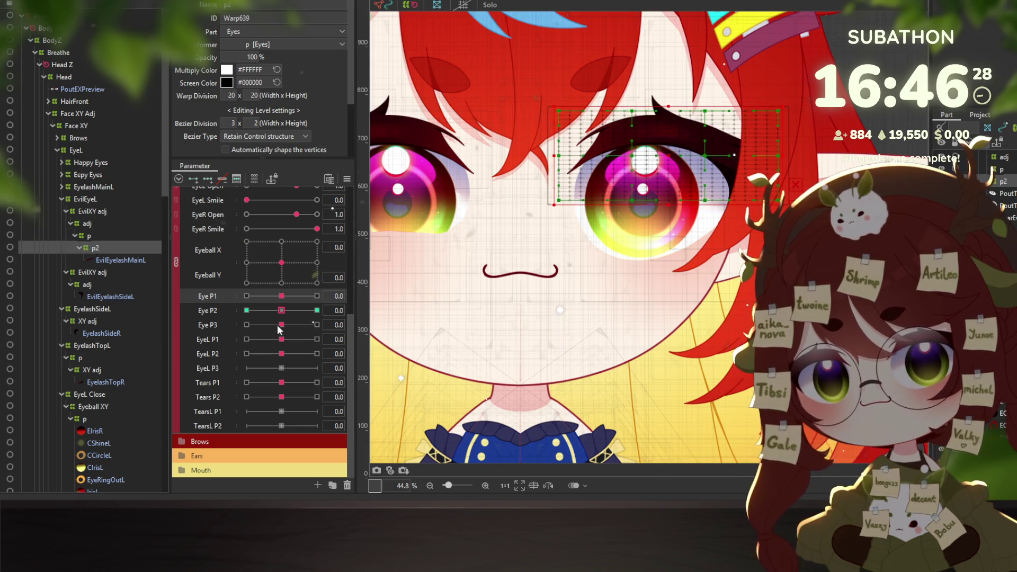
Move the EvilEyeL p2 deformer's Eye P2 keys onto EyeL P2
left_click(290, 311)
right_click(290, 310)
left_click(392, 349)
scroll(453, 242, "down", 5)
scroll(437, 238, "down", 3)
scroll(424, 238, "down", 3)
scroll(423, 240, "down", 1)
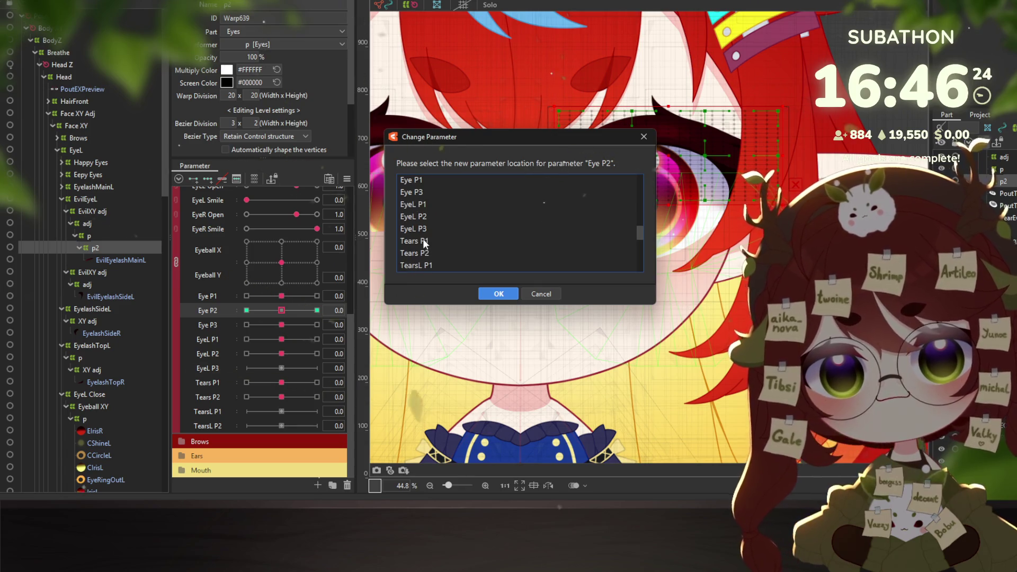
left_click(425, 221)
left_click(488, 293)
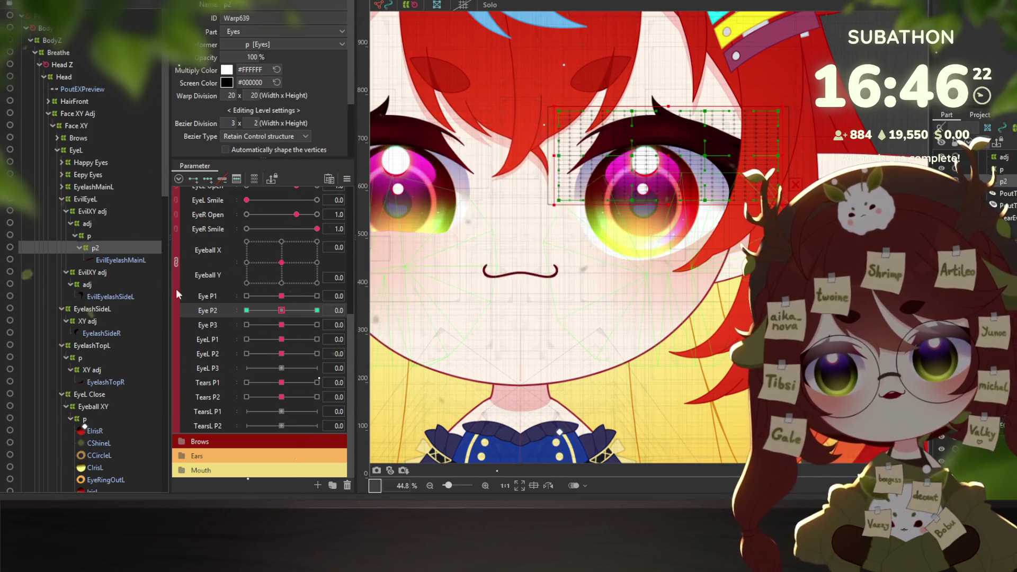
left_click(66, 210)
left_click(91, 234)
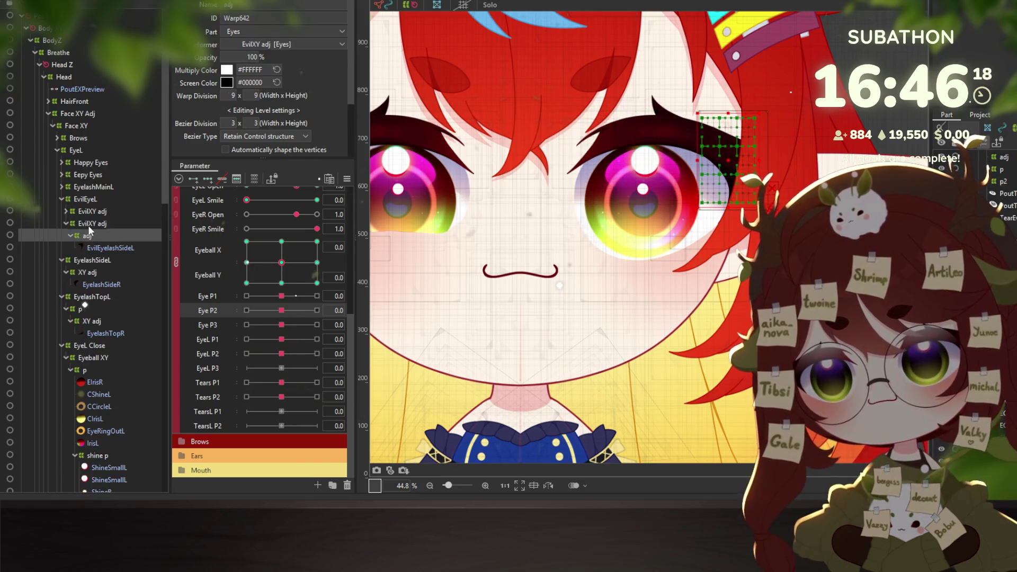
Move the Eye P2 keys of the p deformer under EyelashTopL onto EyeL P2
left_click(88, 224)
left_click(66, 224)
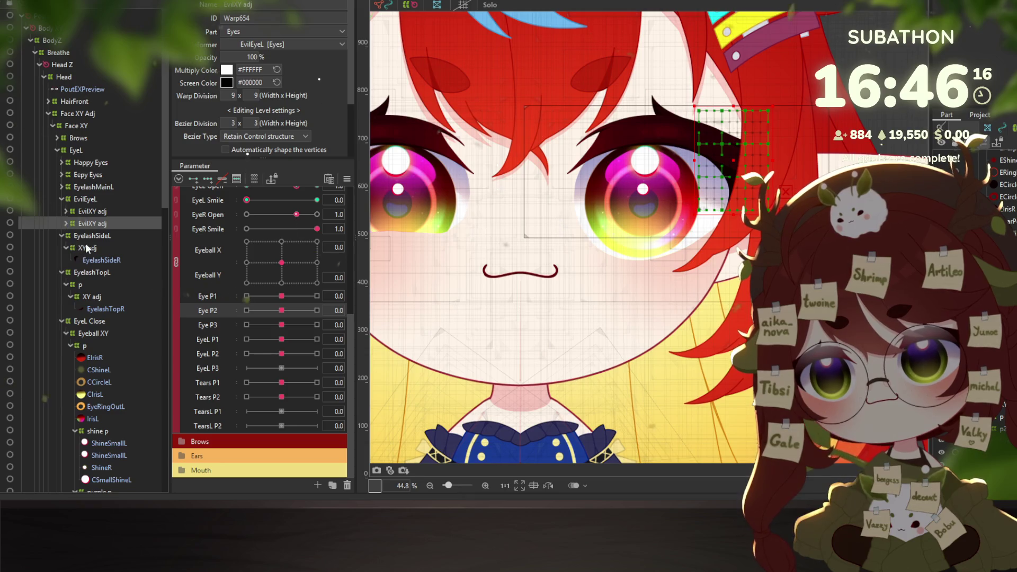
left_click(62, 236)
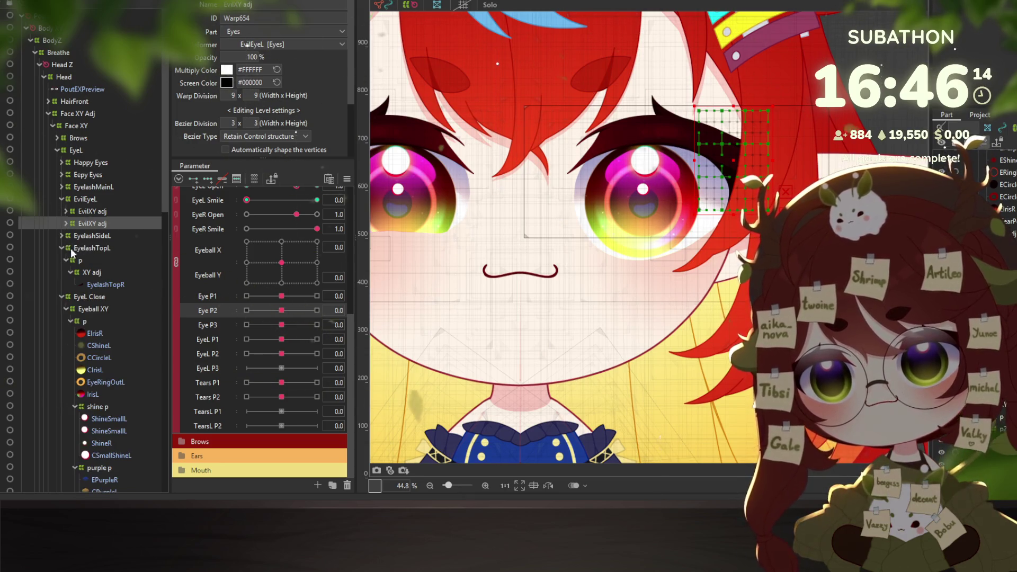
left_click(61, 234)
left_click(62, 234)
left_click(83, 260)
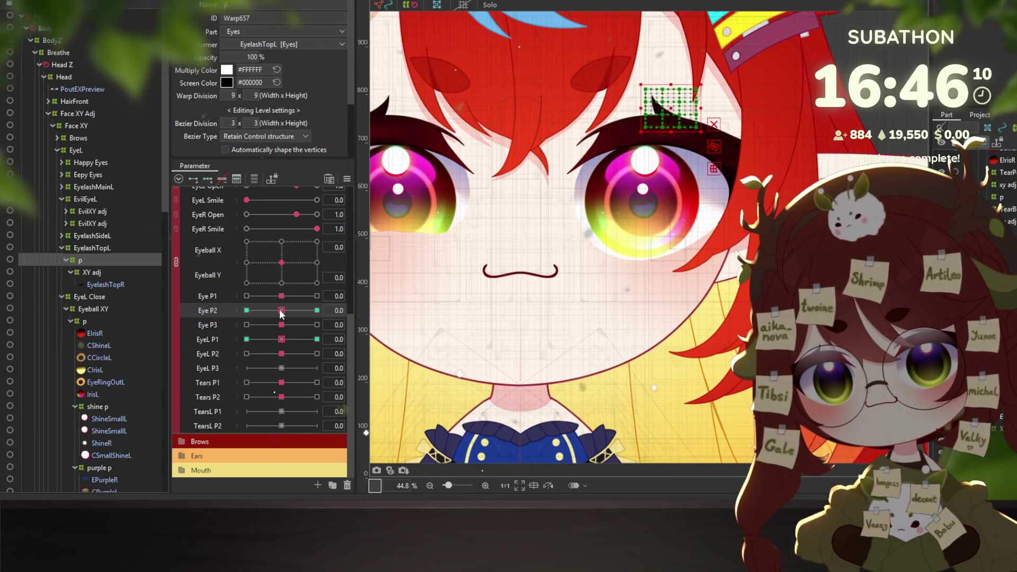
left_click(378, 310)
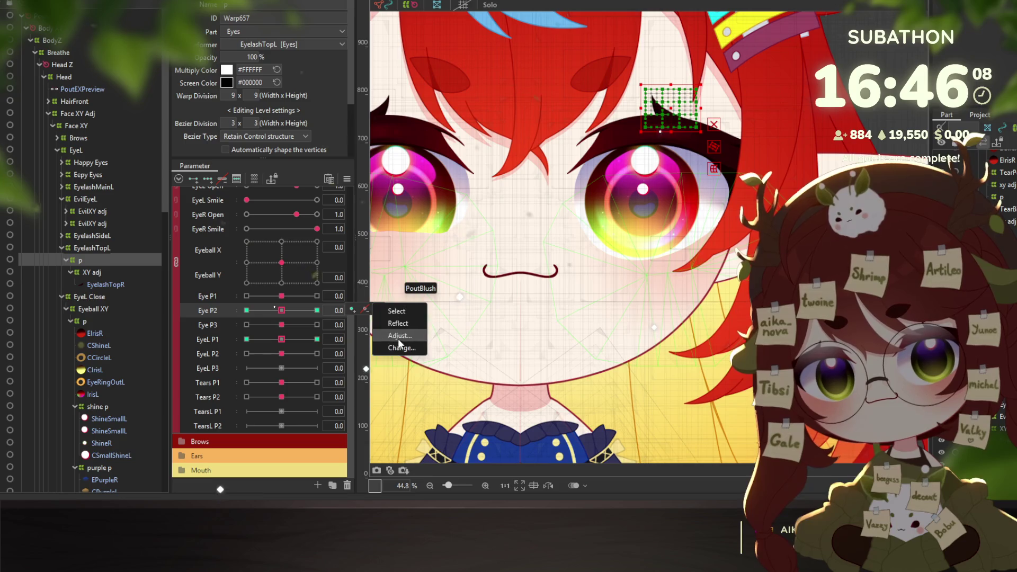
left_click(397, 339)
scroll(434, 249, "down", 2)
scroll(434, 249, "down", 4)
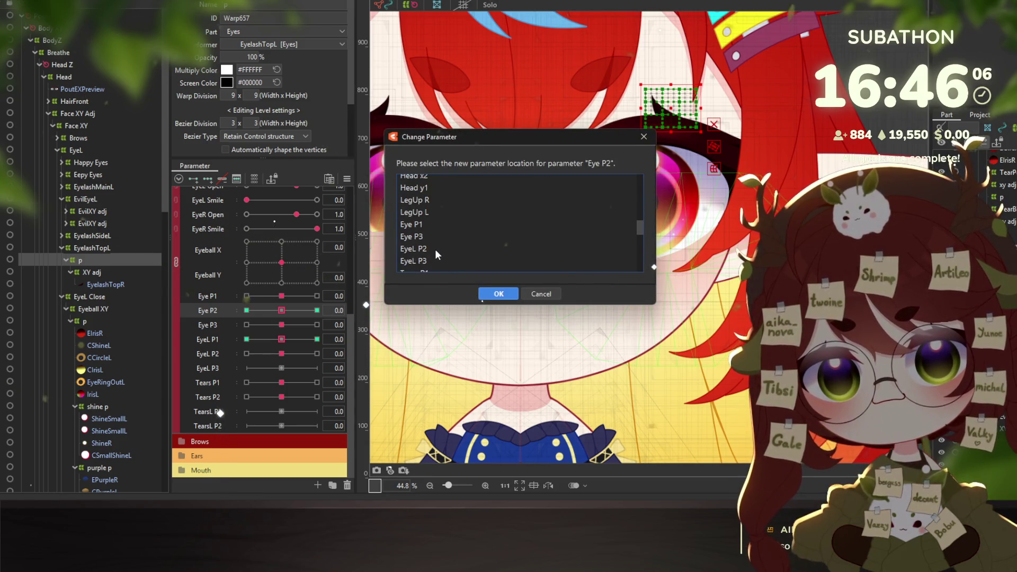
left_click(418, 249)
left_click(498, 294)
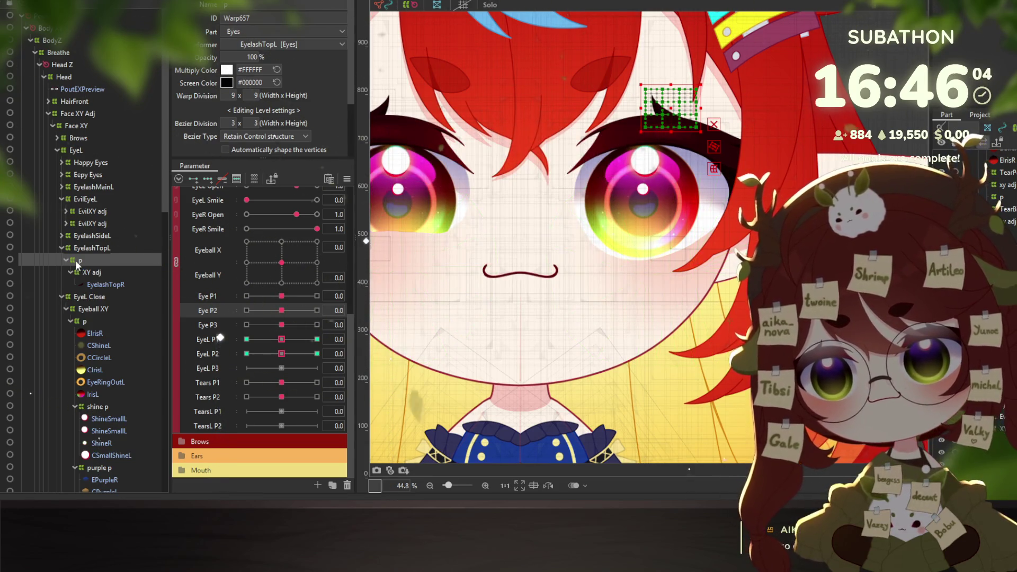
Move the Eye P2 keys of the p deformer under Eyeball XY onto EyeL P2
left_click(61, 248)
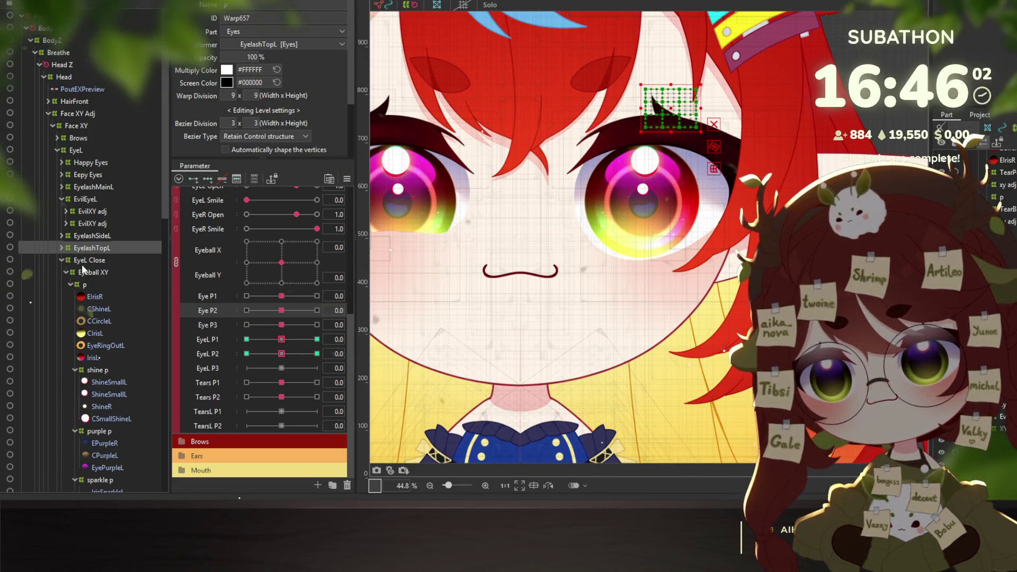
left_click(85, 285)
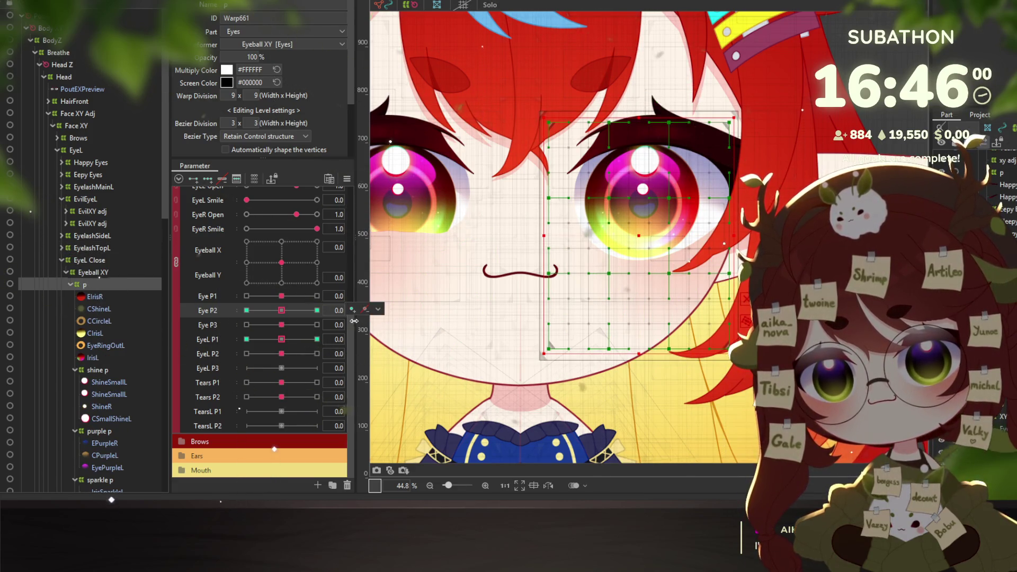
left_click(365, 309)
left_click(397, 348)
scroll(447, 260, "down", 5)
scroll(443, 252, "down", 5)
scroll(439, 245, "down", 5)
scroll(429, 217, "up", 1)
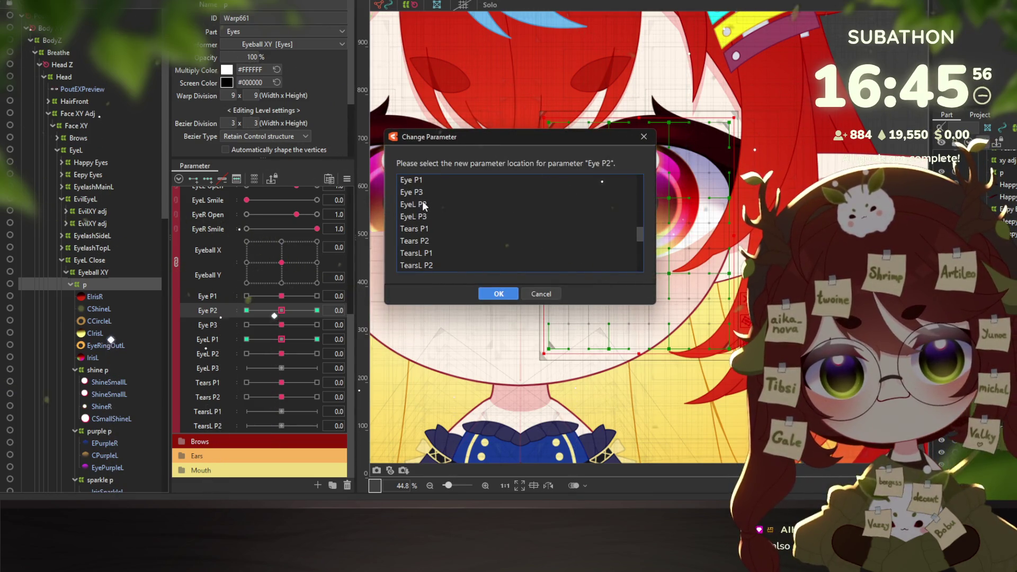
left_click(424, 206)
left_click(498, 294)
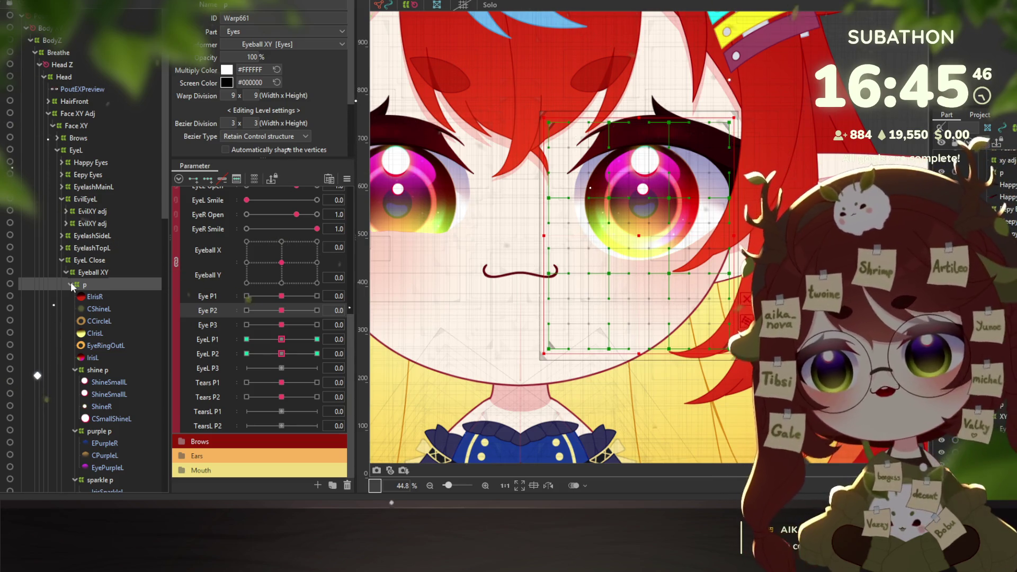
Re-expand the p group under the left Eyeball XY and select its shine p deformer
left_click(72, 284)
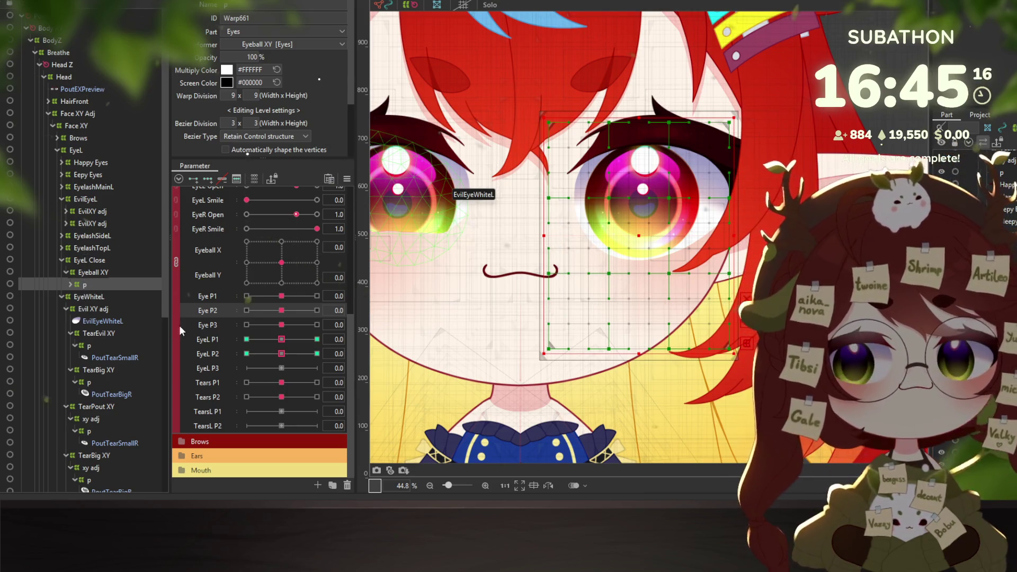
left_click(70, 285)
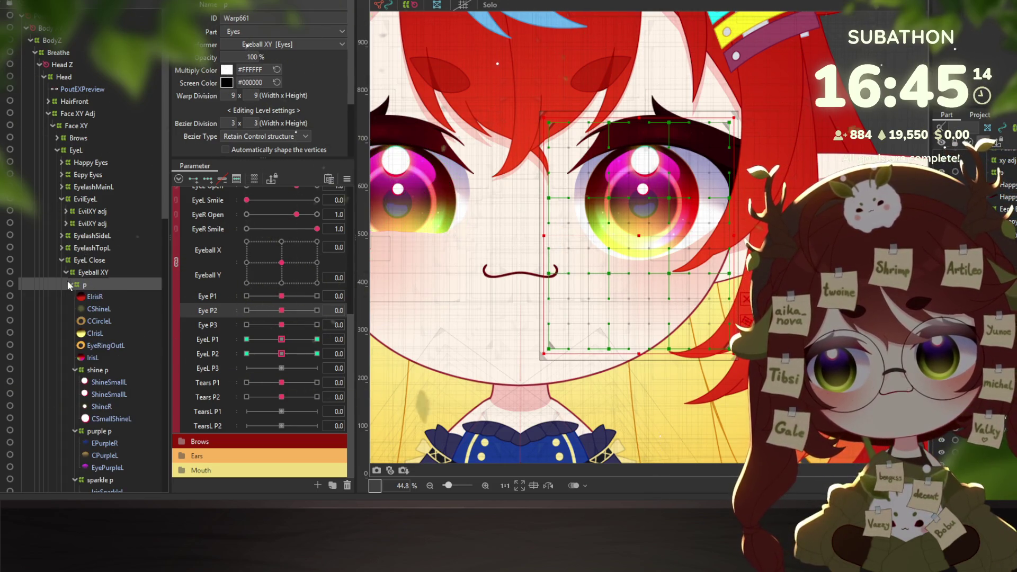
scroll(109, 339, "down", 1)
left_click(97, 325)
scroll(103, 318, "down", 2)
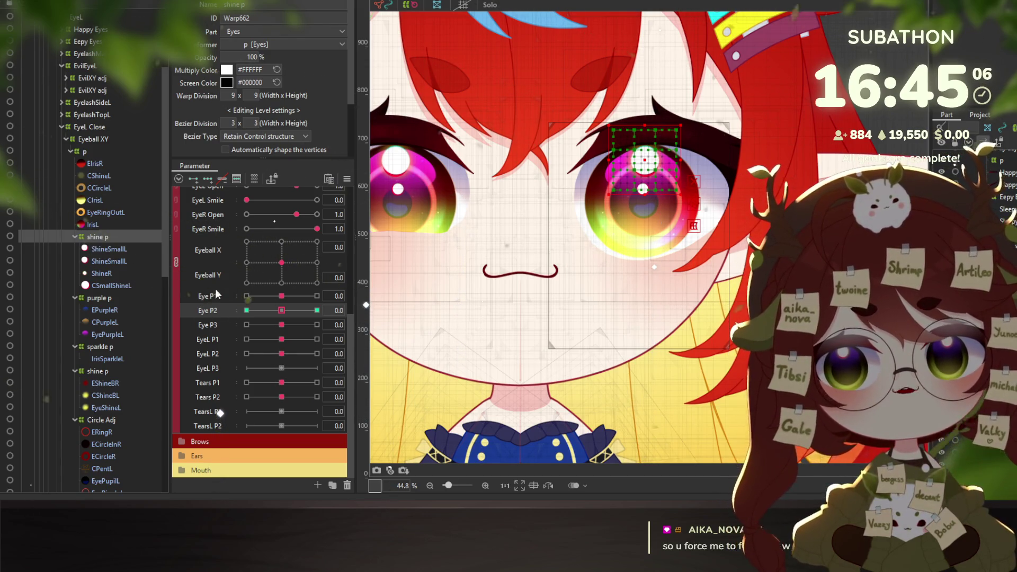
Move the shine p deformer's Eye P2 keys onto EyeL P2 and test the shine deformation
scroll(235, 307, "up", 3)
scroll(292, 365, "down", 3)
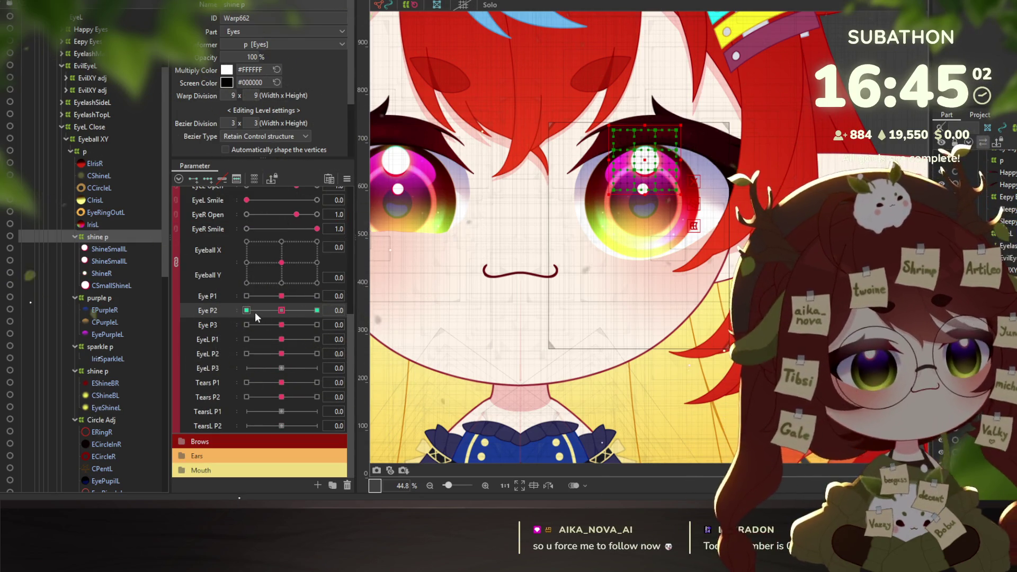
mouse_move(284, 315)
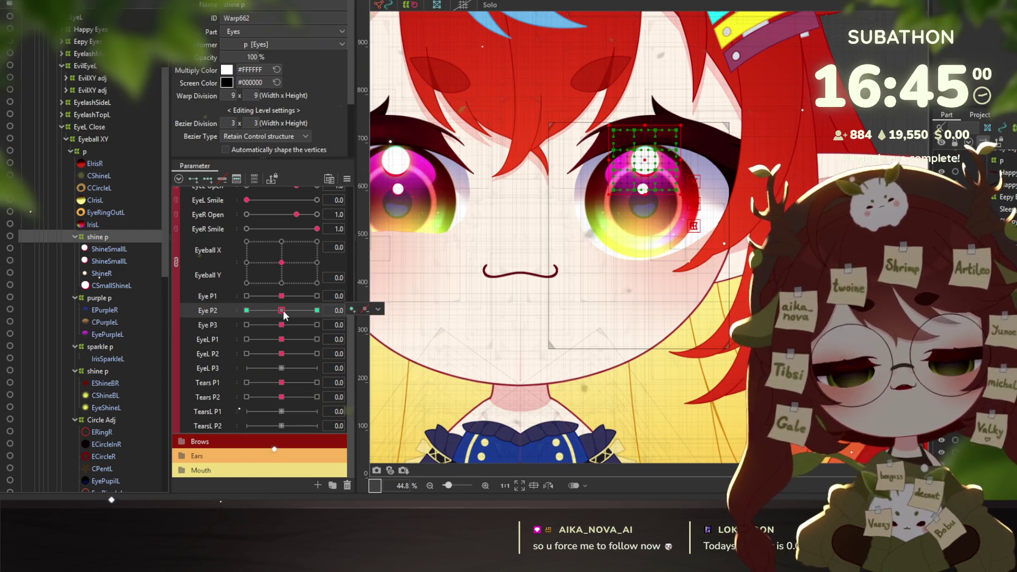
left_click(378, 309)
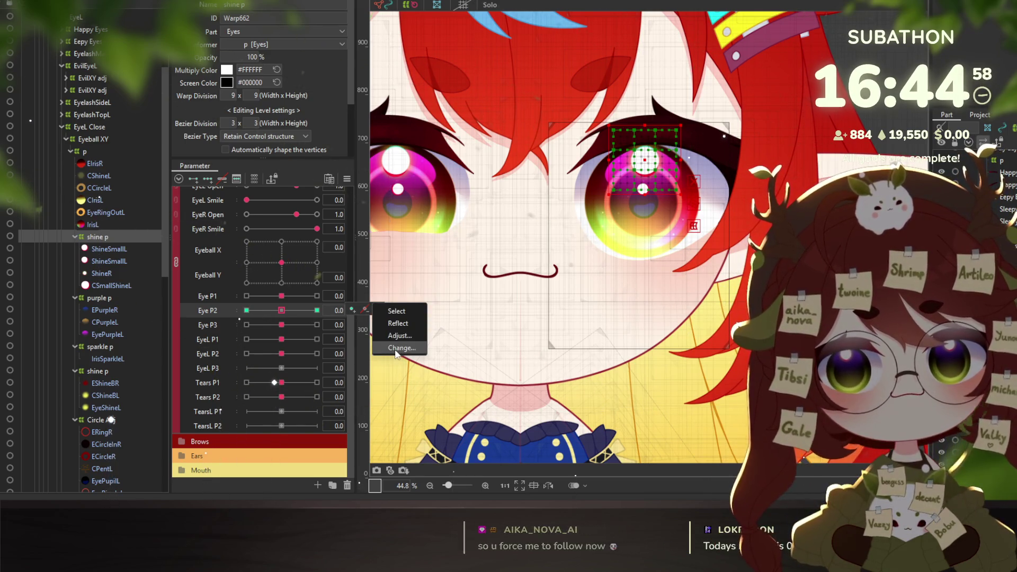
left_click(399, 349)
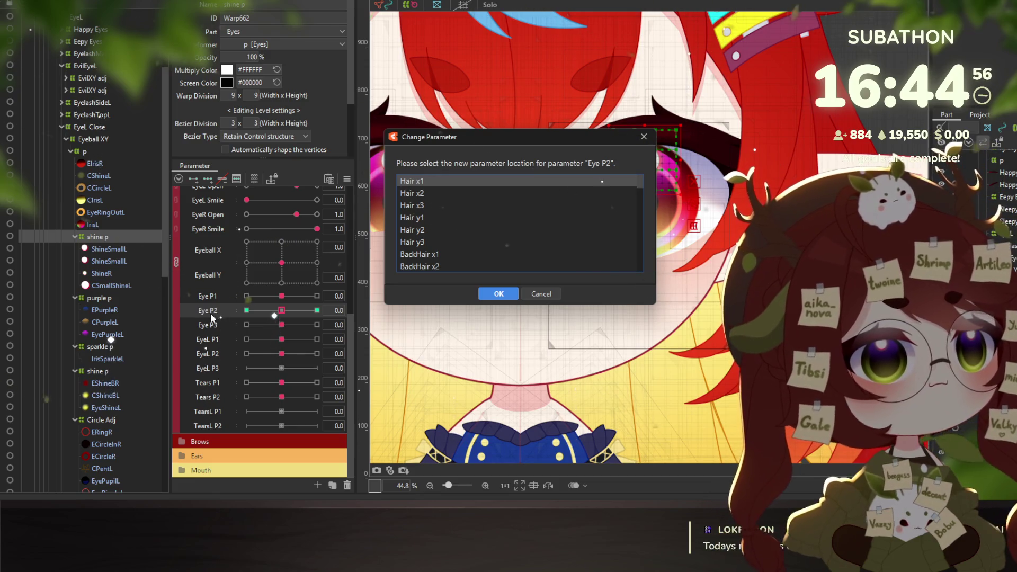
scroll(442, 241, "down", 2)
scroll(408, 193, "down", 3)
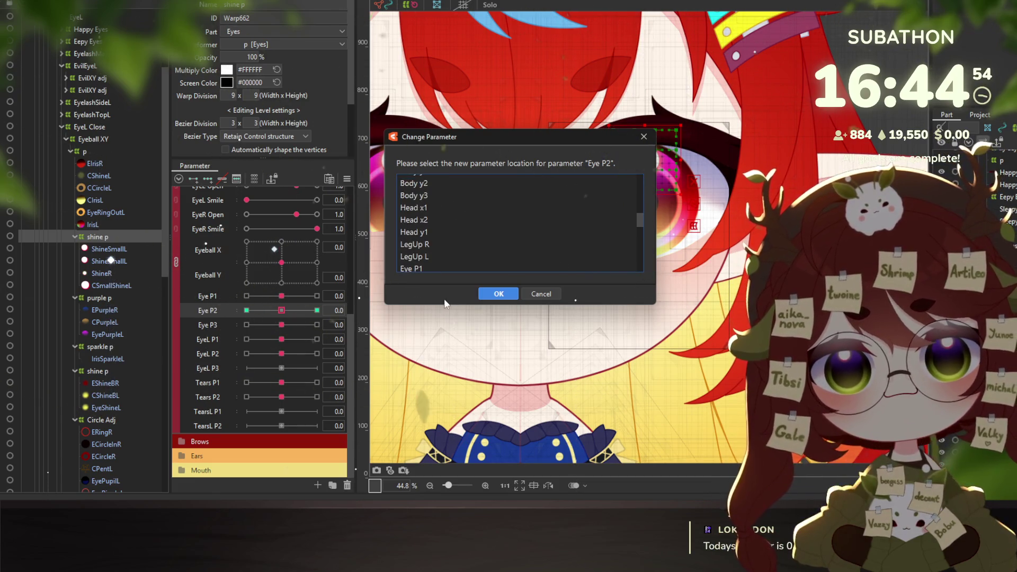
left_click_drag(431, 306, 431, 394)
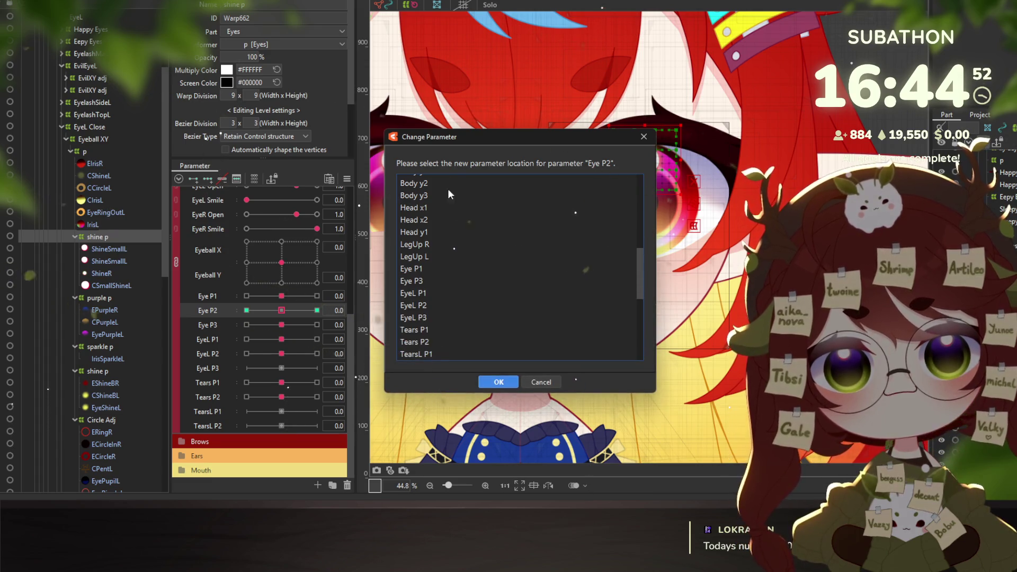
left_click_drag(456, 139, 458, 48)
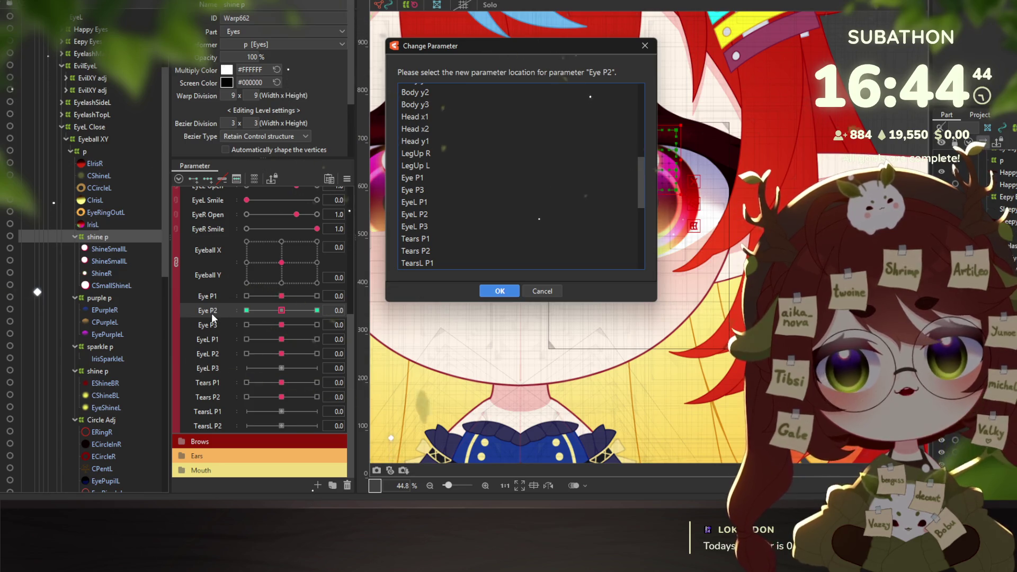
left_click(412, 214)
left_click(499, 291)
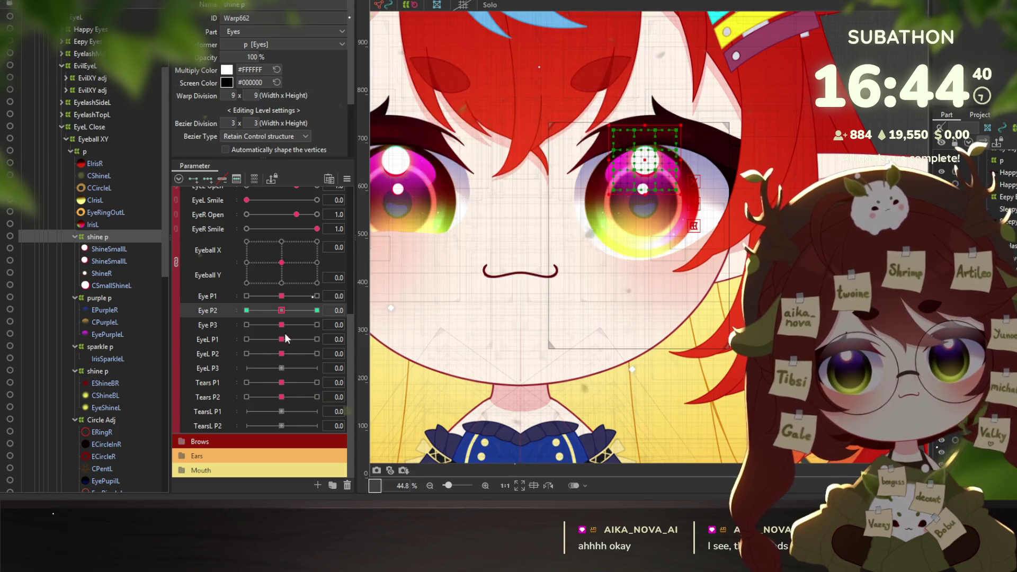
mouse_move(281, 354)
left_mouse_down()
mouse_move(247, 354)
mouse_move(284, 353)
left_mouse_up()
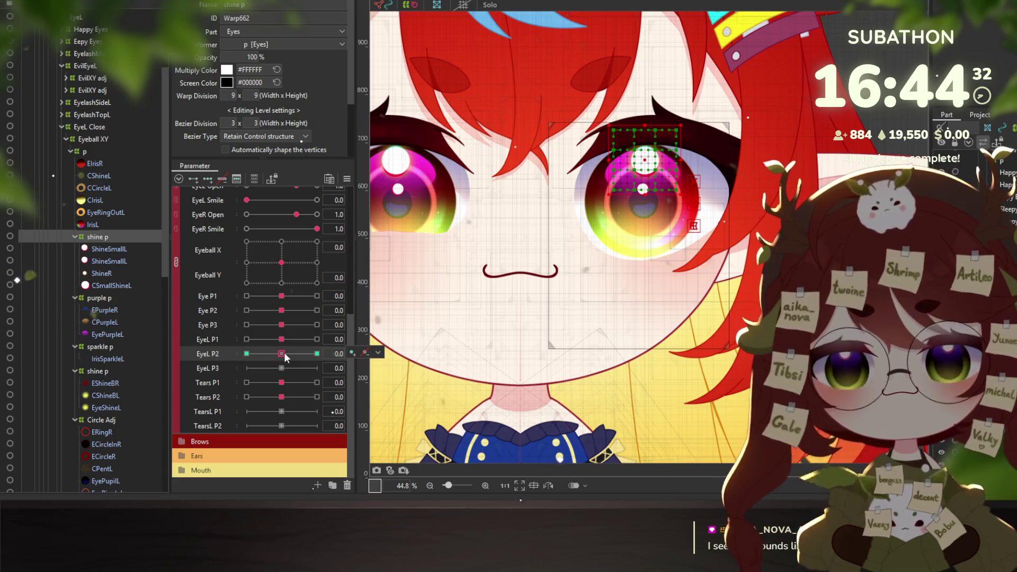
Move the purple p deformer's Eye P3 keys onto EyeL P3
left_click(91, 300)
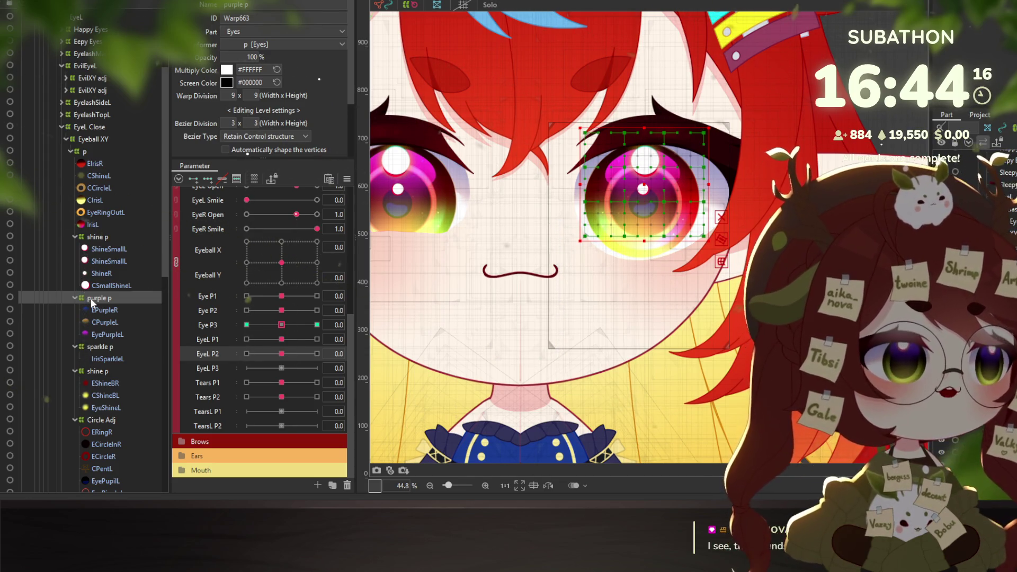
scroll(91, 299, "up", 2)
right_click(279, 325)
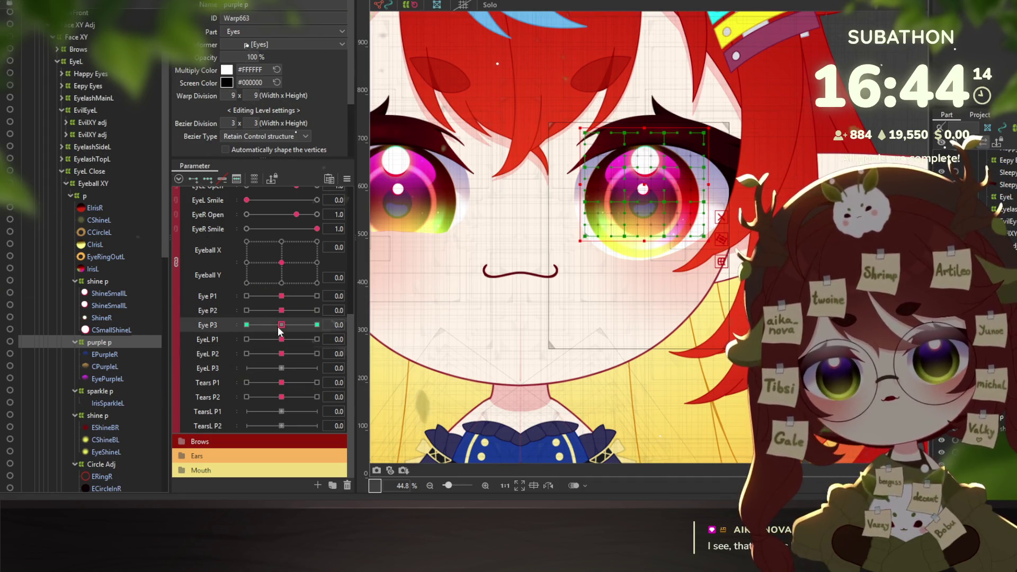
left_click(394, 333)
scroll(435, 265, "down", 2)
scroll(421, 288, "down", 2)
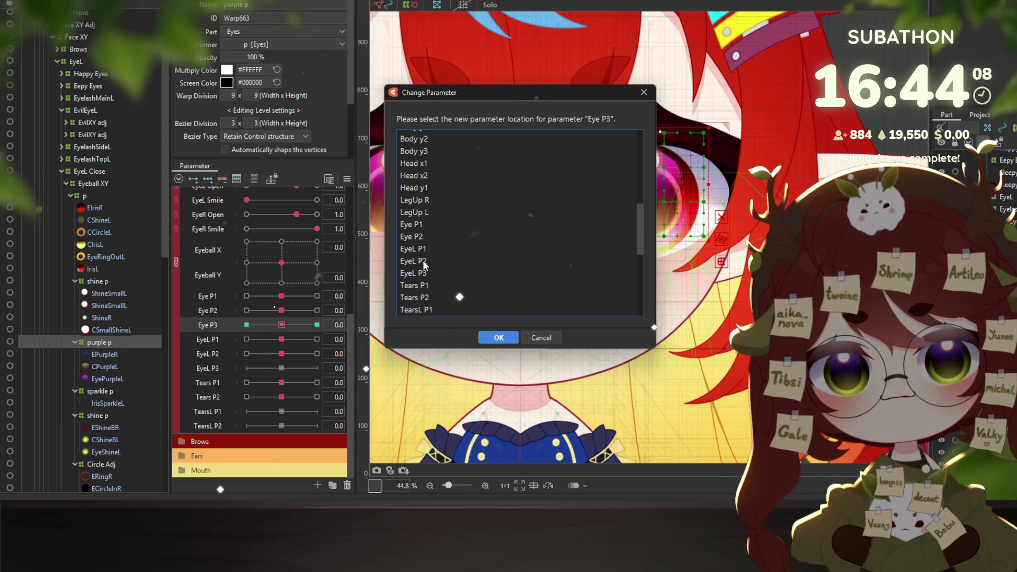
left_click(422, 272)
left_click(498, 337)
Move the sparkle p deformer's Eye P3 keys onto EyeL P3
scroll(113, 342, "down", 3)
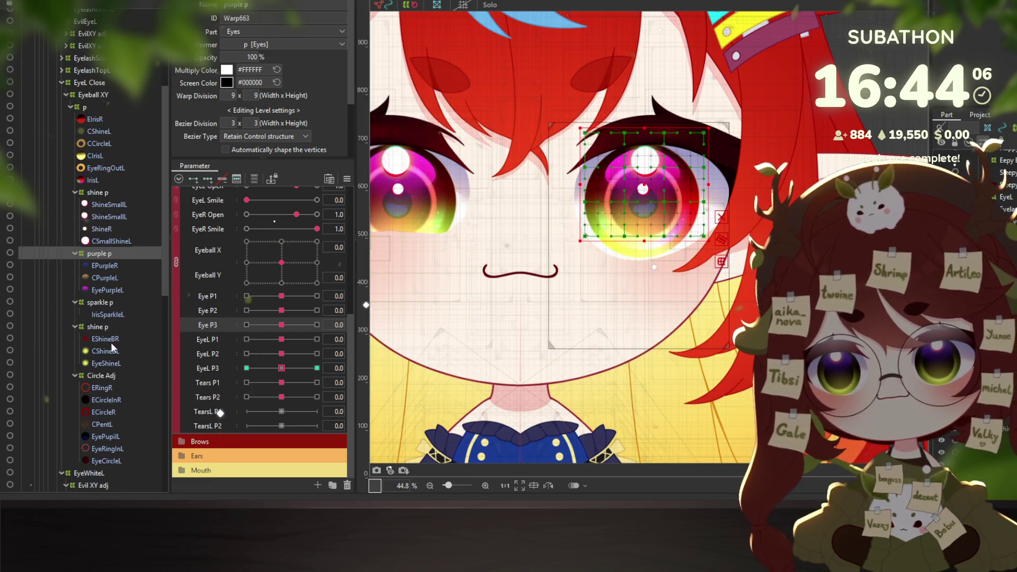
left_click(105, 301)
left_click(365, 324)
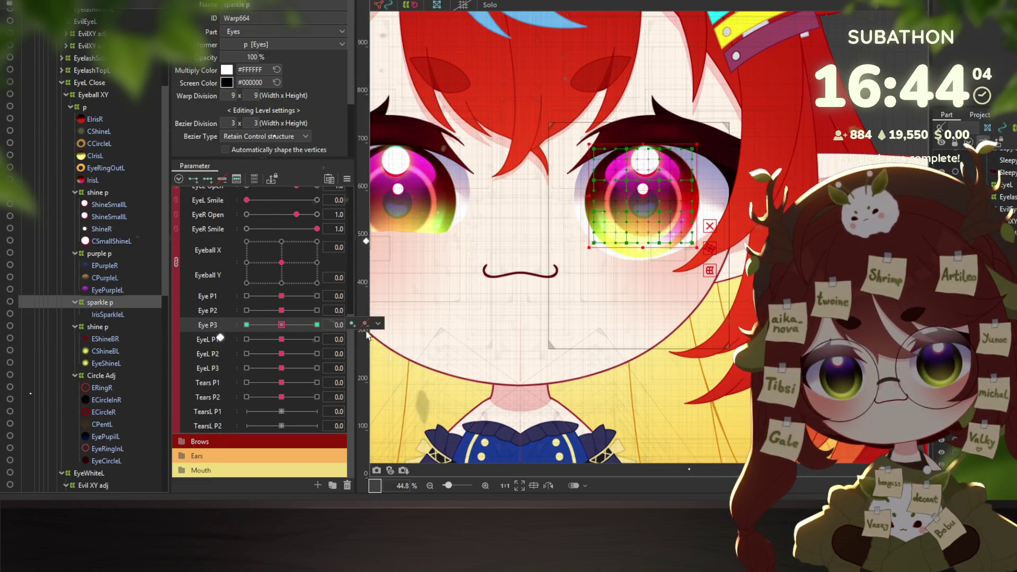
left_click(401, 363)
scroll(444, 258, "down", 5)
scroll(443, 262, "down", 3)
scroll(442, 265, "down", 3)
left_click(424, 228)
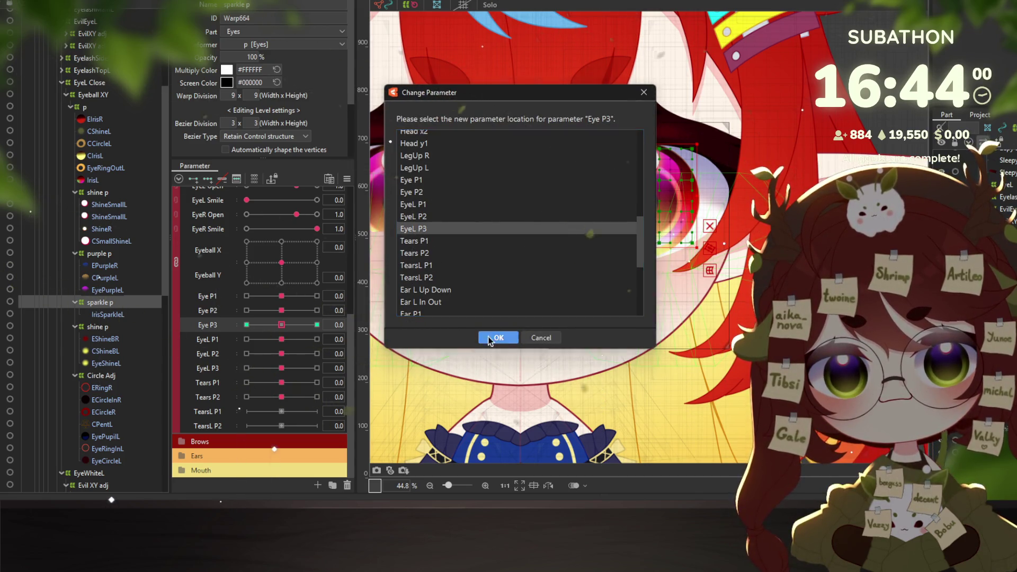
left_click(498, 337)
Move the lower shine p deformer's Eye P3 keys onto EyeL P3
right_click(94, 326)
left_click(161, 349)
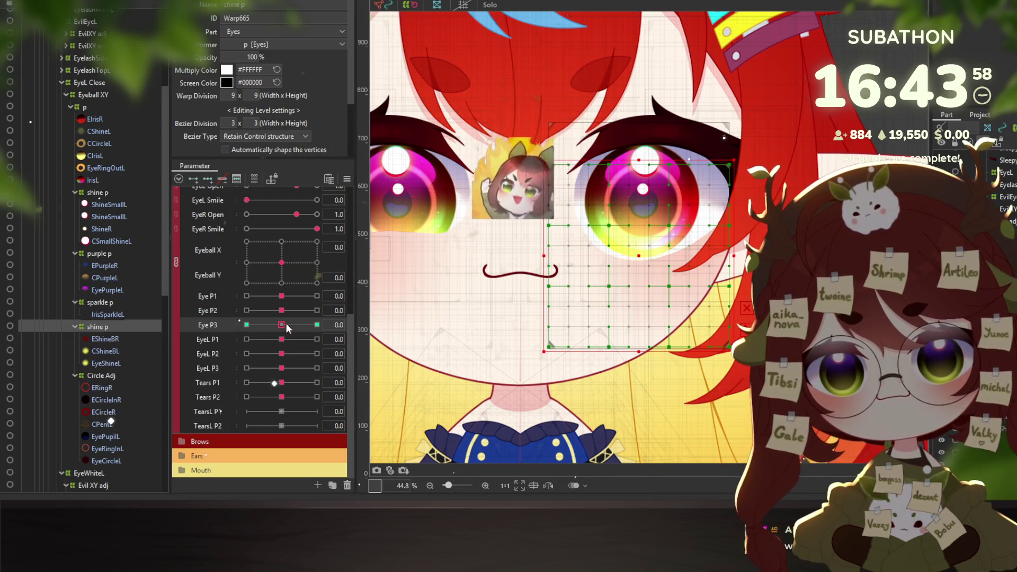
left_click(364, 324)
left_click(401, 362)
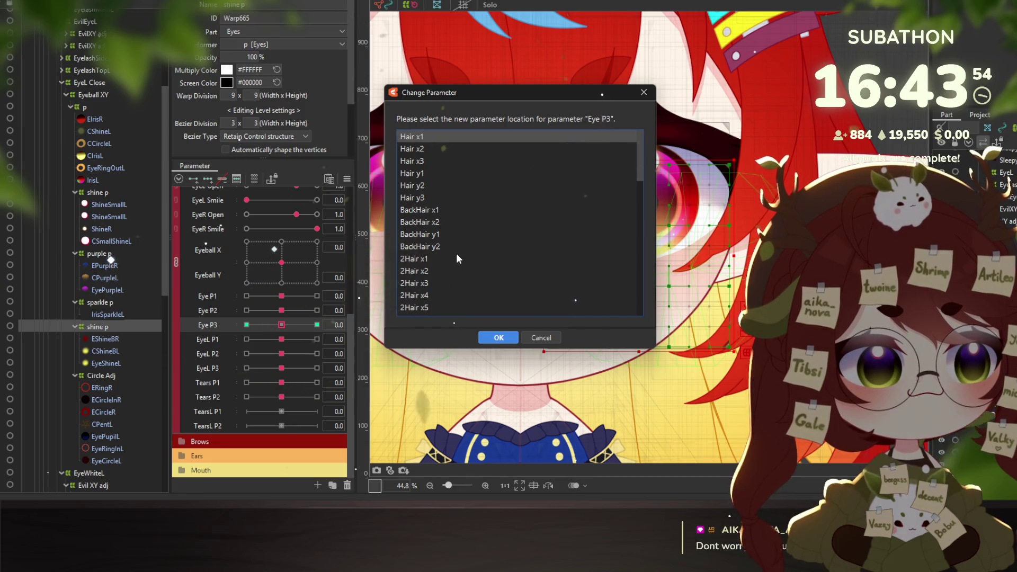
scroll(460, 257, "down", 4)
scroll(466, 258, "down", 4)
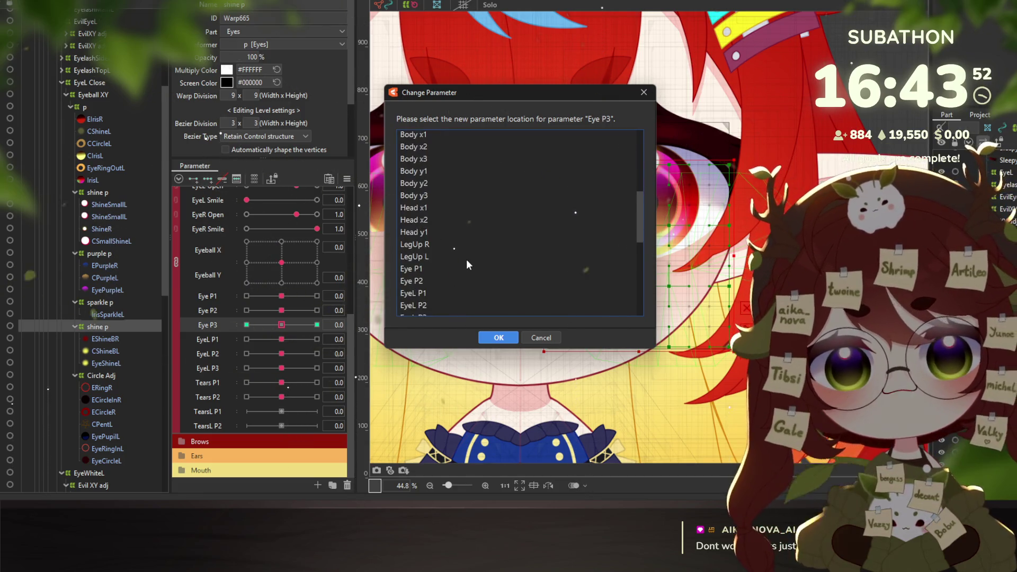
scroll(456, 256, "down", 4)
left_click(422, 230)
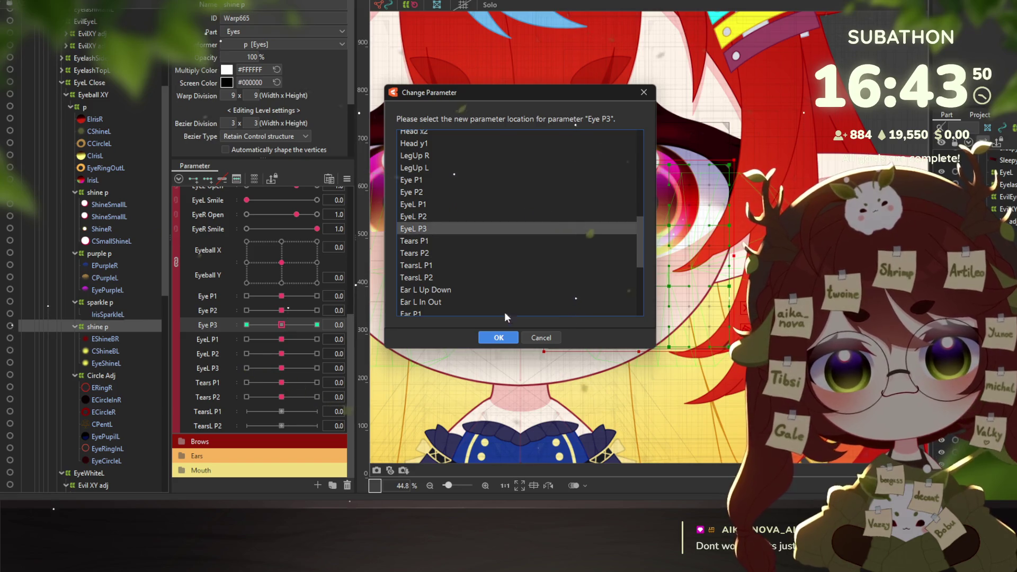
left_click(497, 337)
scroll(119, 339, "down", 3)
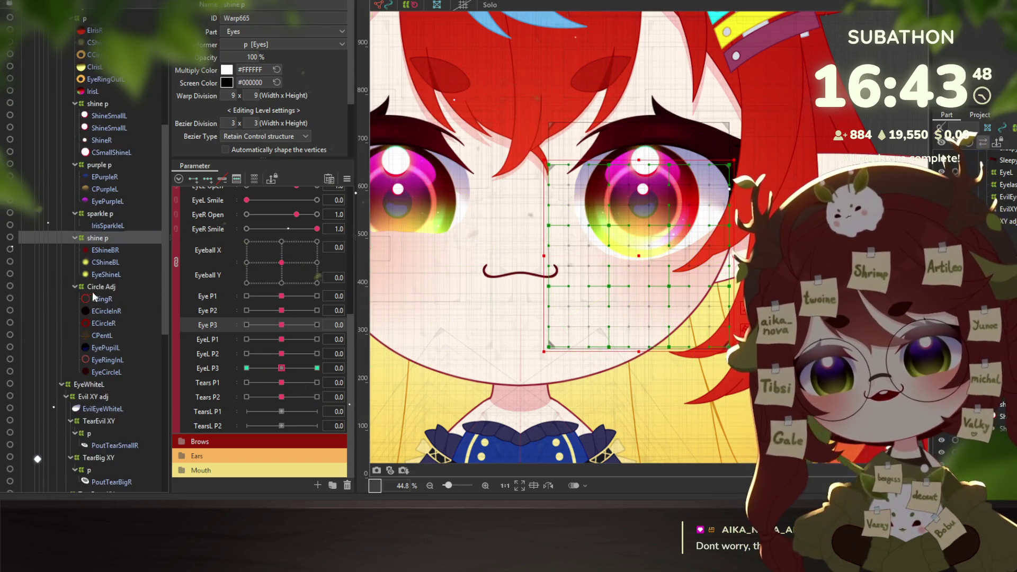
left_click(104, 286)
scroll(104, 313, "down", 2)
scroll(116, 333, "down", 1)
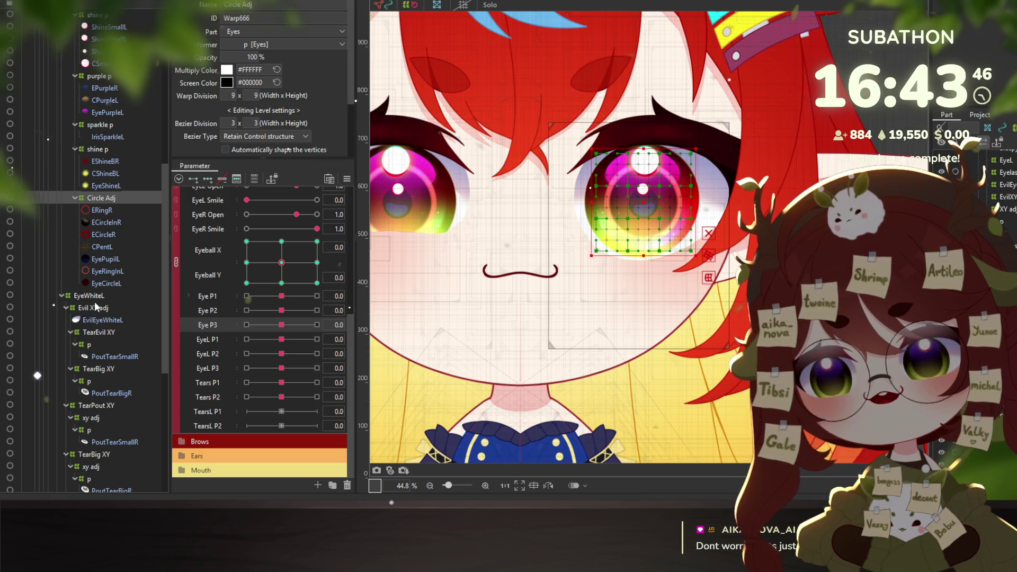
Select the four left-eye tear p deformers and move their Tears P1 keys onto TearsL P1
left_click(93, 342)
scroll(106, 347, "down", 1)
left_click(92, 339, "ctrl")
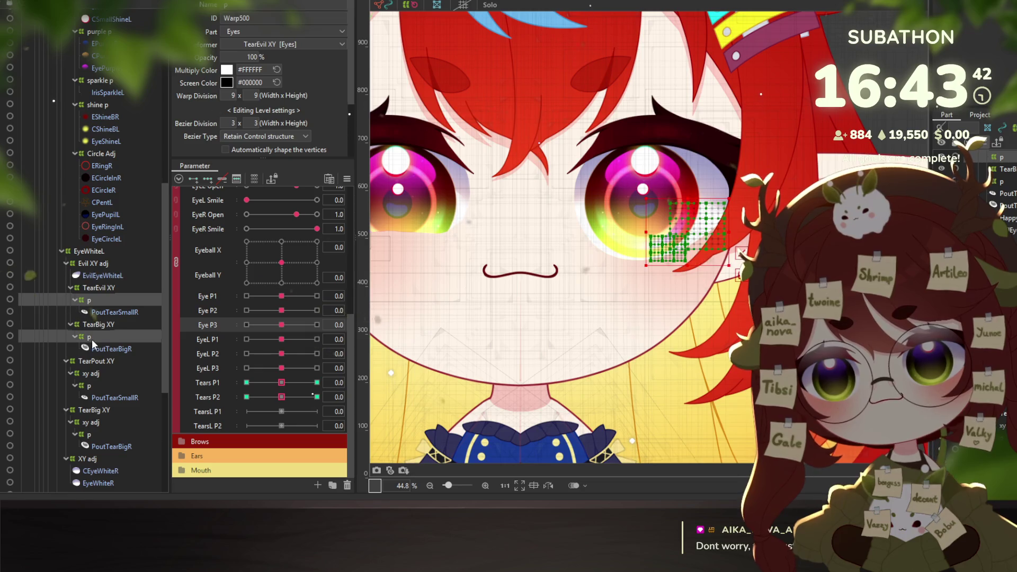
scroll(103, 341, "down", 3)
left_click(90, 296, "ctrl")
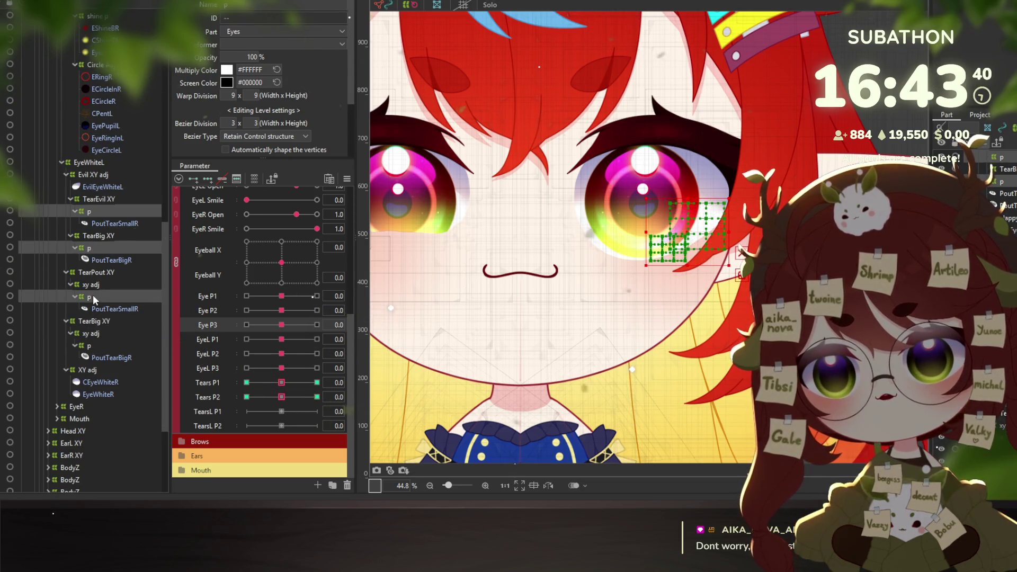
left_click(90, 343, "ctrl")
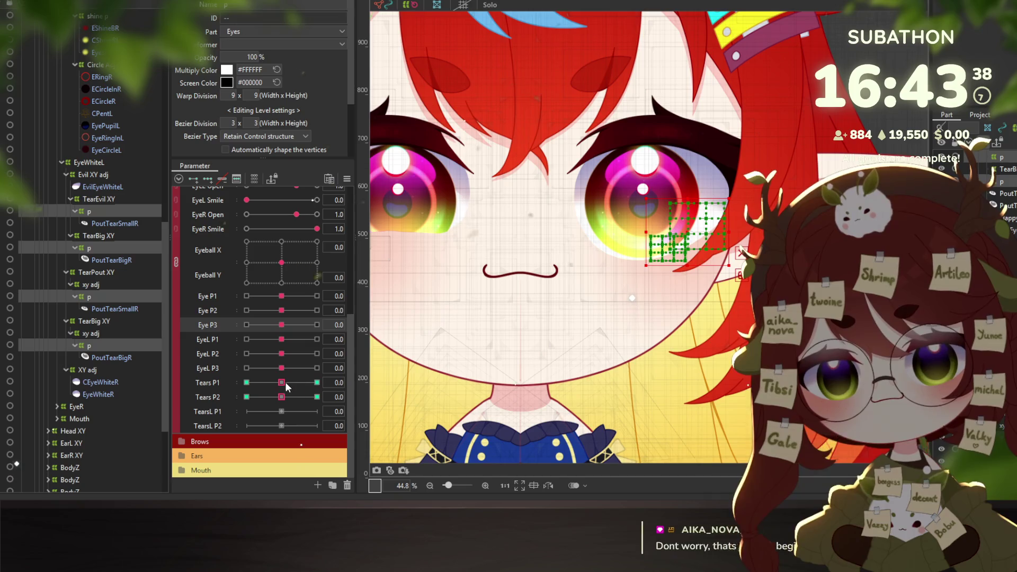
scroll(448, 268, "down", 5)
scroll(443, 250, "down", 5)
scroll(425, 221, "down", 3)
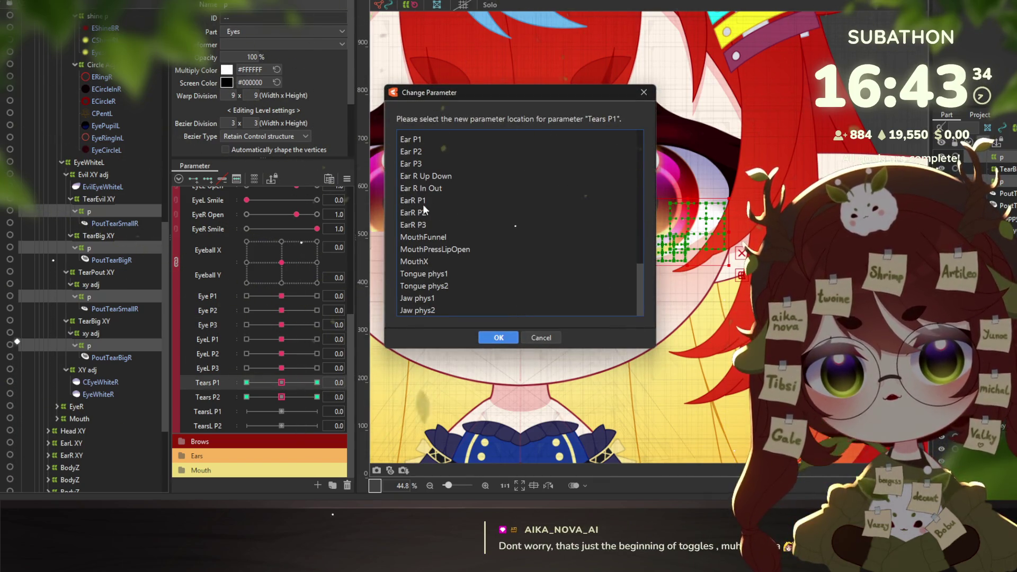
scroll(427, 201, "up", 2)
scroll(439, 225, "down", 2)
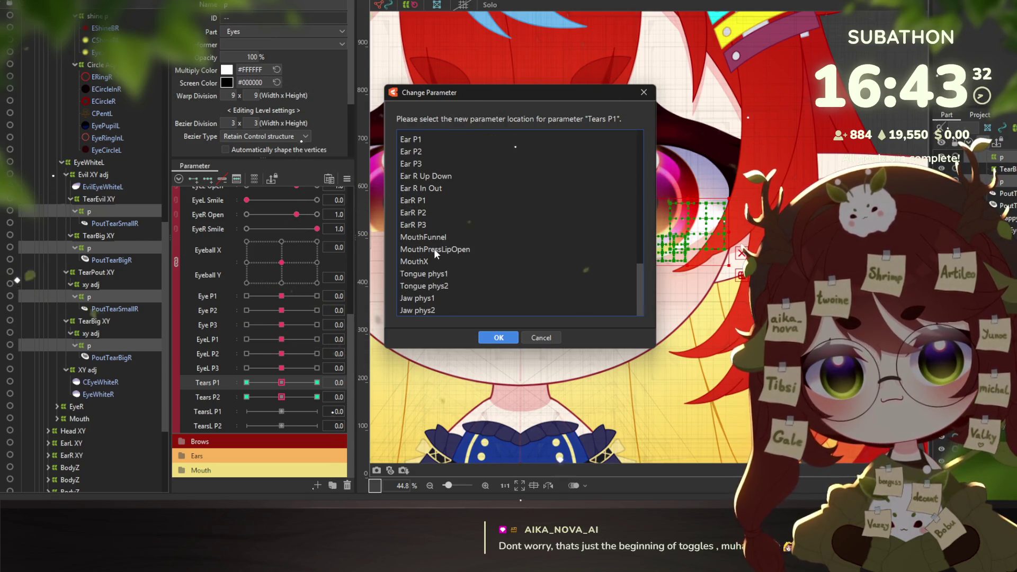
scroll(434, 247, "up", 4)
left_click(418, 224)
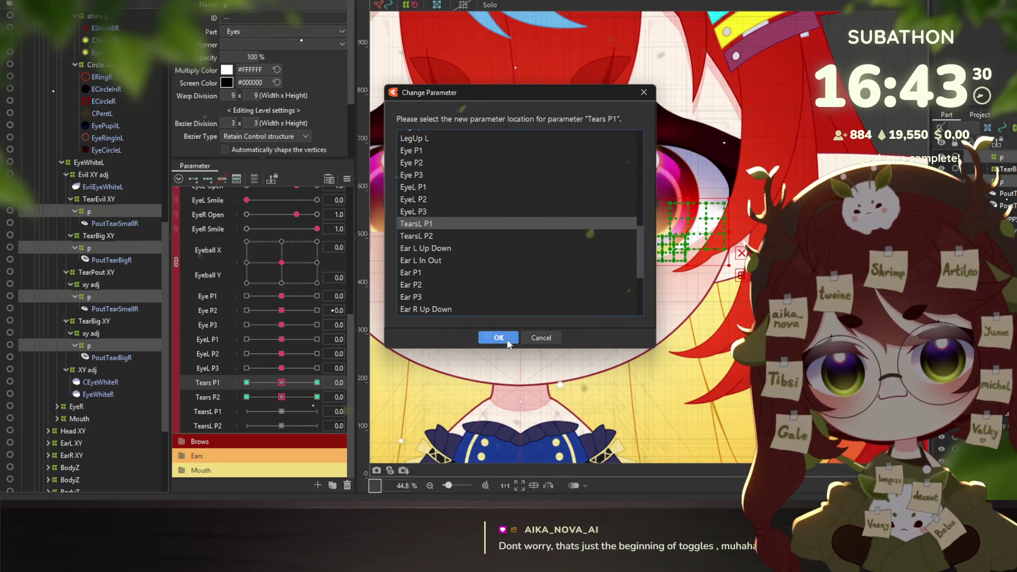
left_click(499, 338)
Move the same deformers' Tears P2 keys onto TearsL P2
right_click(373, 392)
left_click(404, 439)
scroll(481, 235, "down", 5)
scroll(445, 261, "down", 5)
scroll(435, 235, "down", 2)
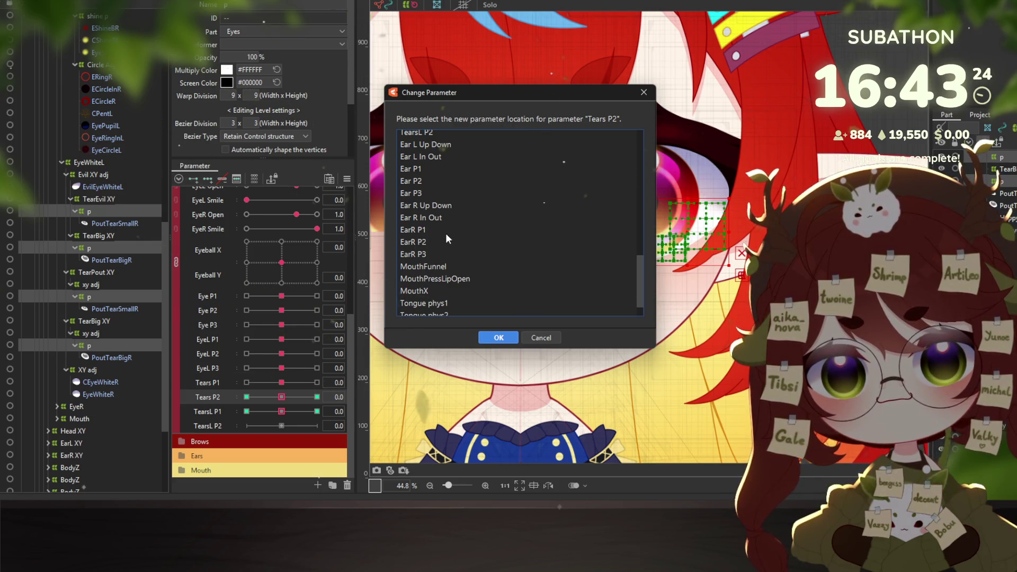
scroll(443, 222, "up", 2)
left_click(431, 192)
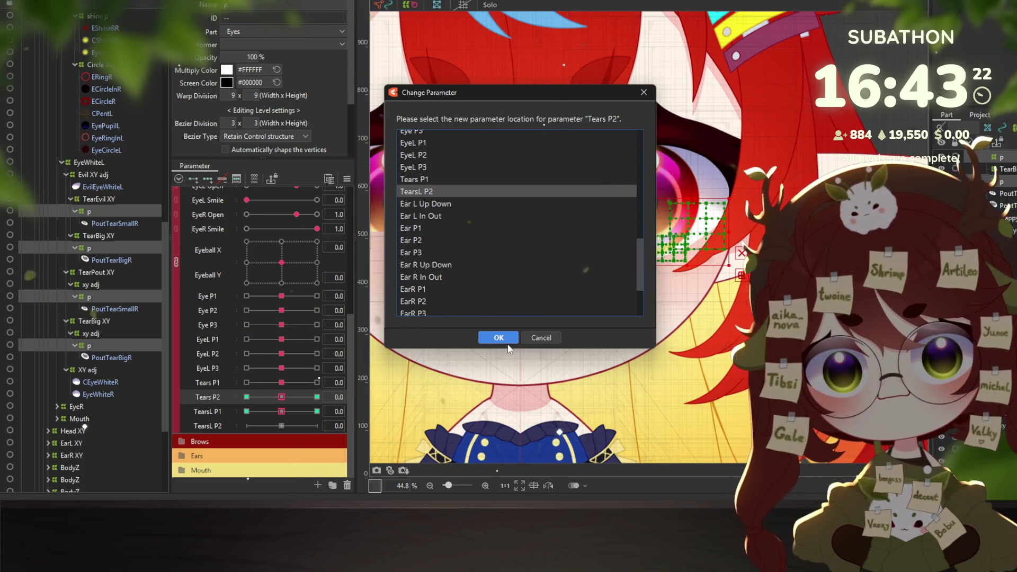
left_click(497, 338)
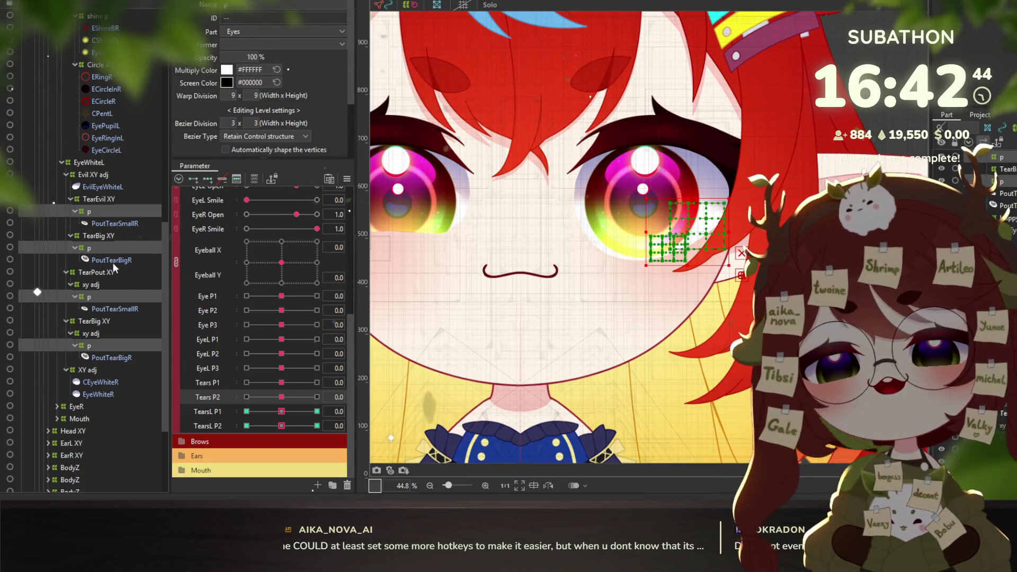
left_click(93, 395)
Expand and inspect the EyeL group's contents, including the Happy Eyes and Eepy Eyes deformers
scroll(90, 265, "up", 15)
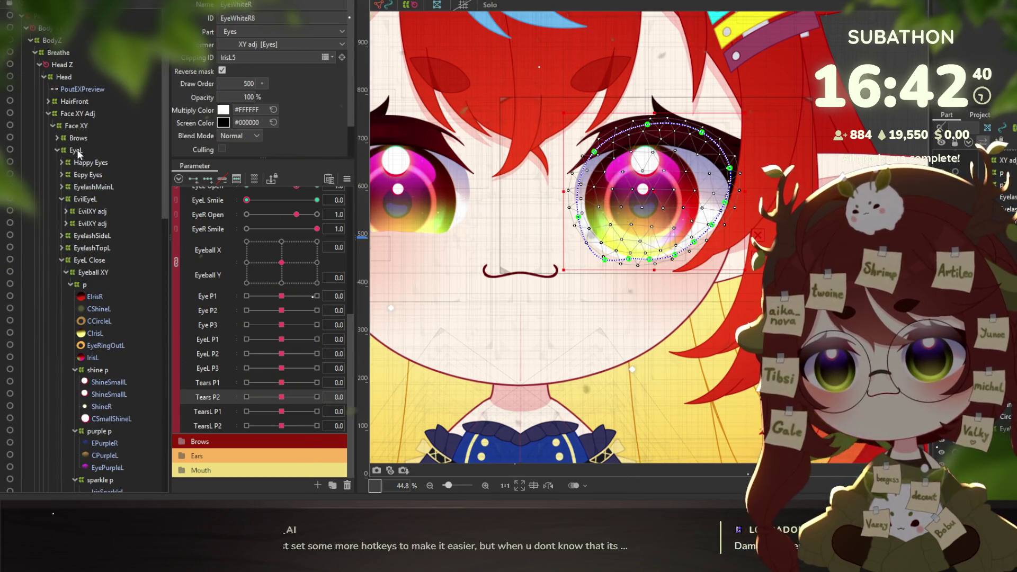
left_click(76, 149)
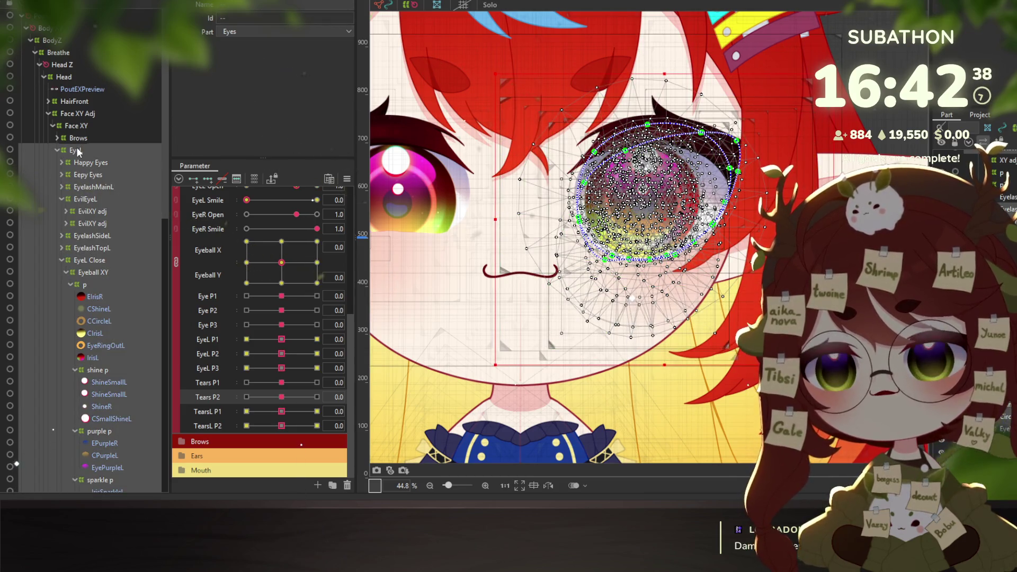
right_click(76, 148)
left_click(84, 151)
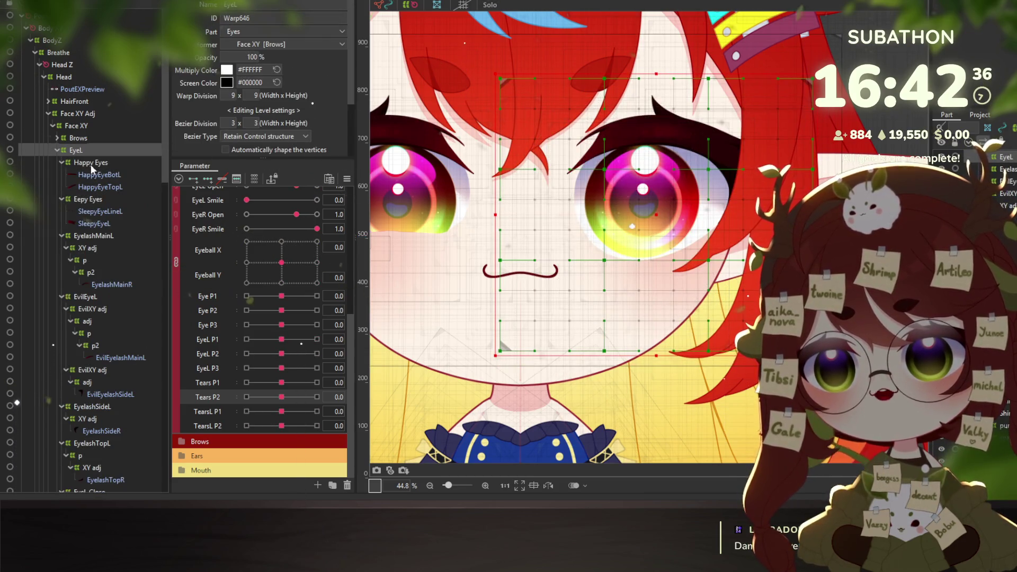
left_click(91, 164)
left_click(62, 162)
left_click(64, 174)
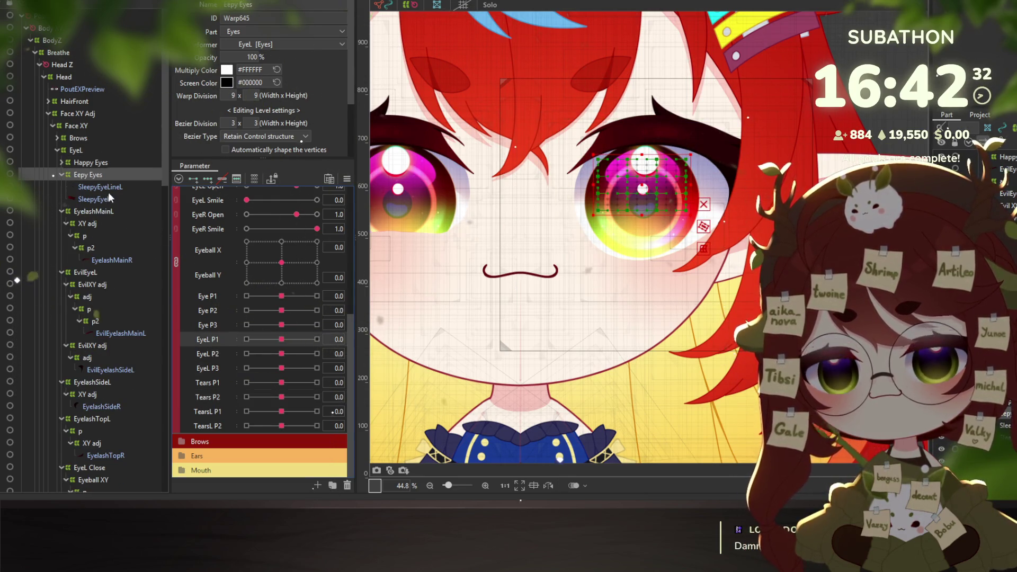
right_click(76, 148)
left_click(94, 153)
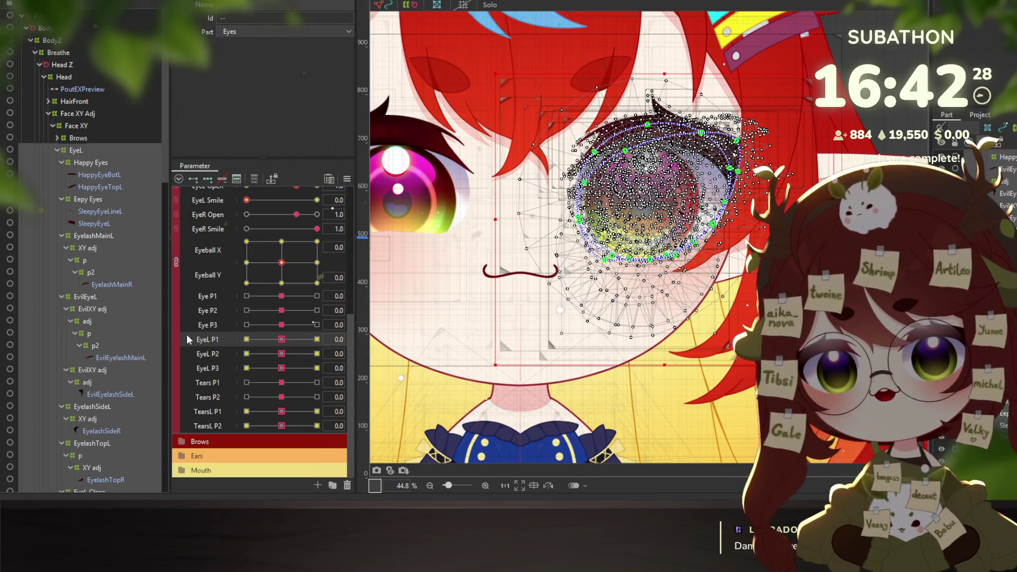
scroll(219, 321, "up", 3)
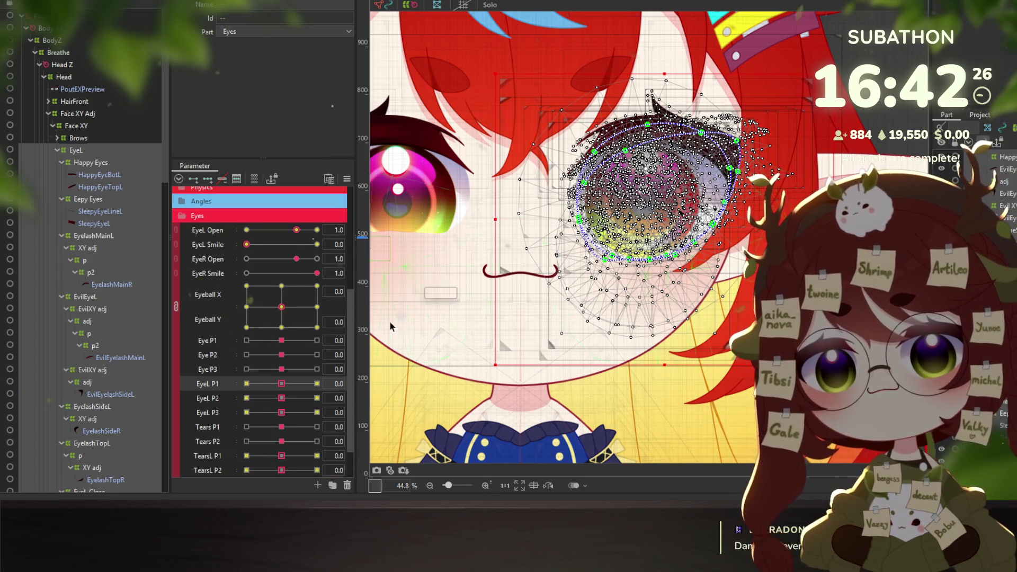
Reset all parameters to their defaults and open Modeling > Physics Settings
left_click(347, 179)
left_click(403, 178)
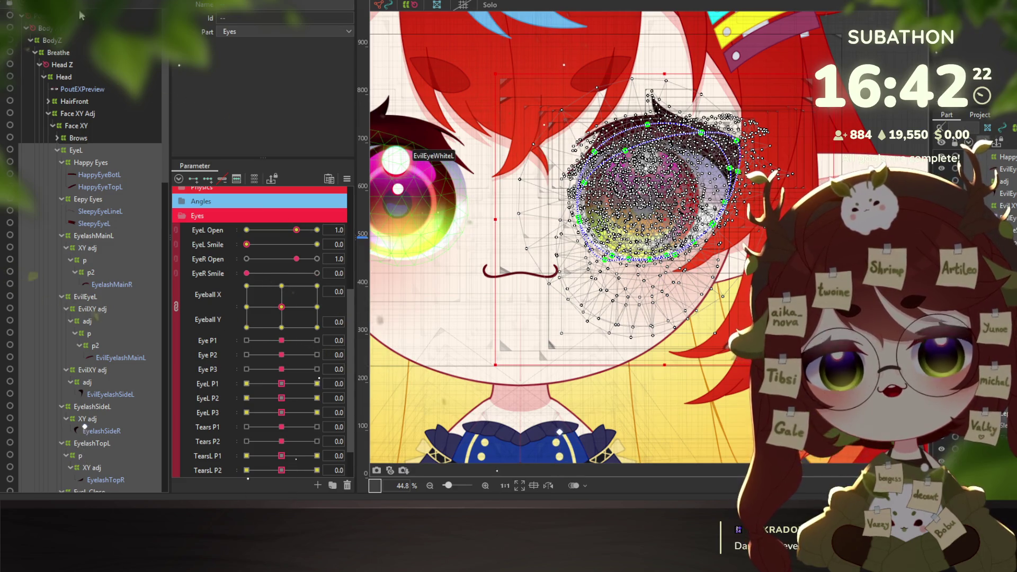
left_click(143, 14)
left_click(100, 208)
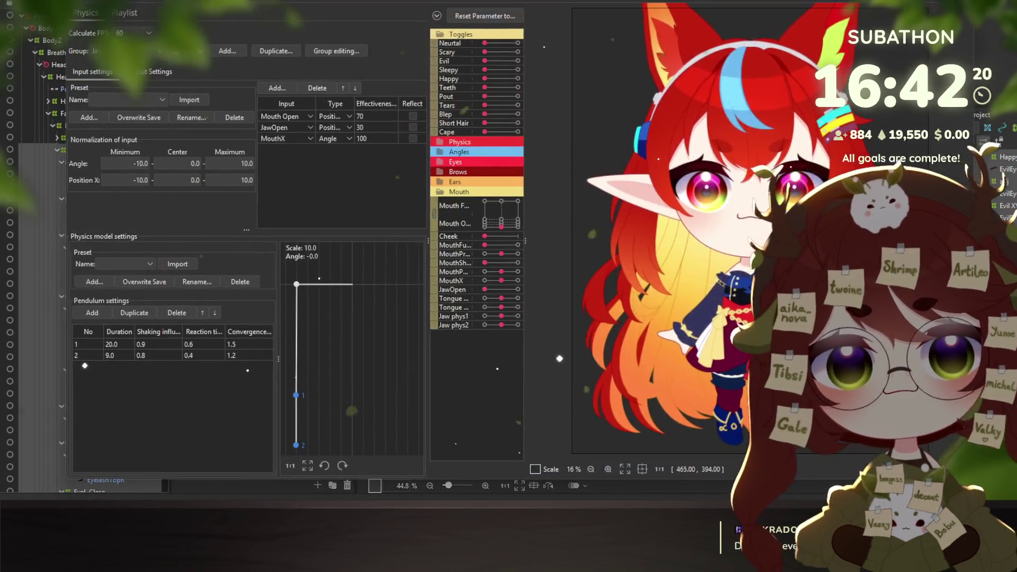
Duplicate the Eye physics group as a left-eye copy whose name ends in L
left_click(498, 44)
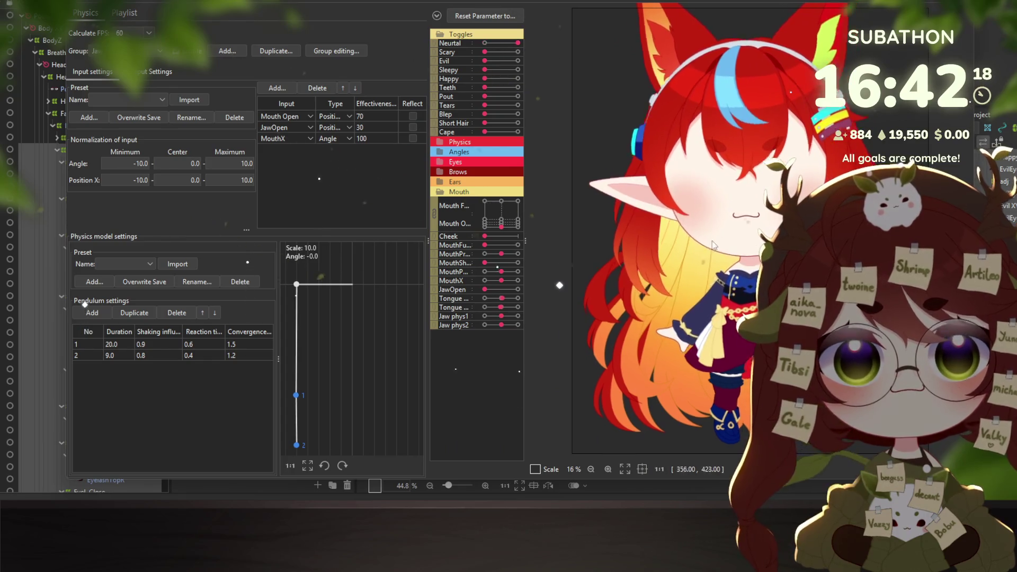
left_click(484, 43)
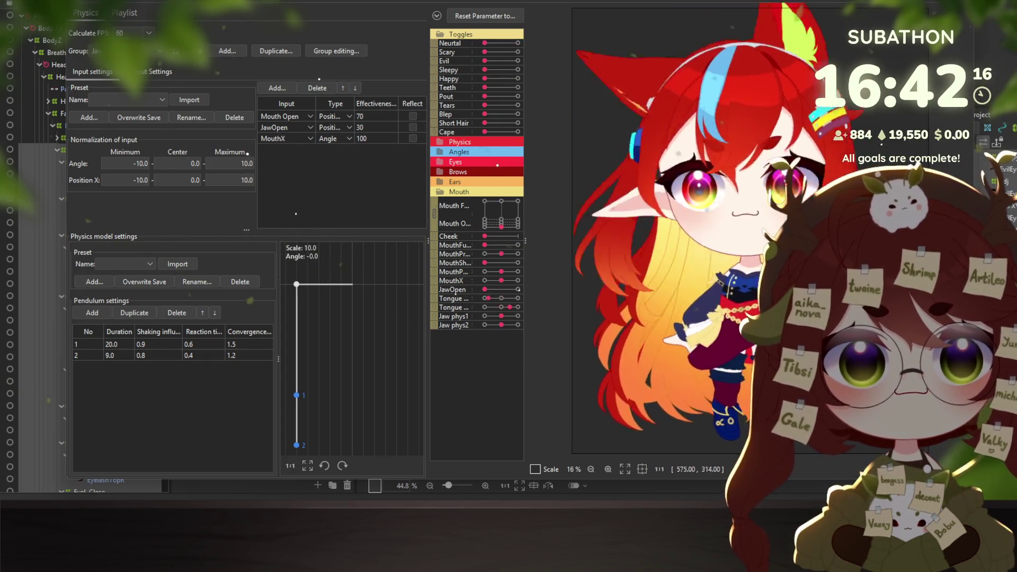
left_click(138, 51)
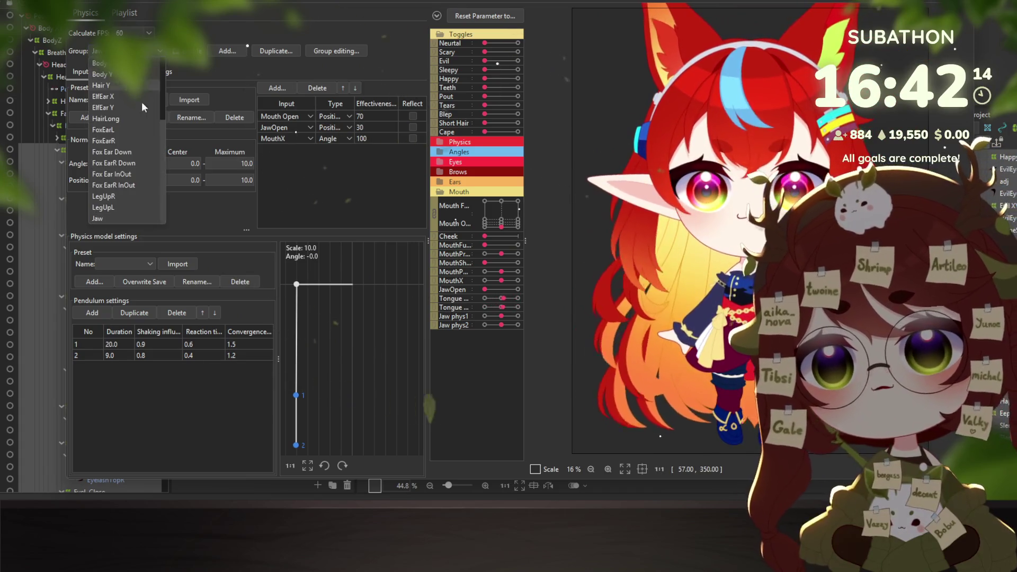
left_click(109, 64)
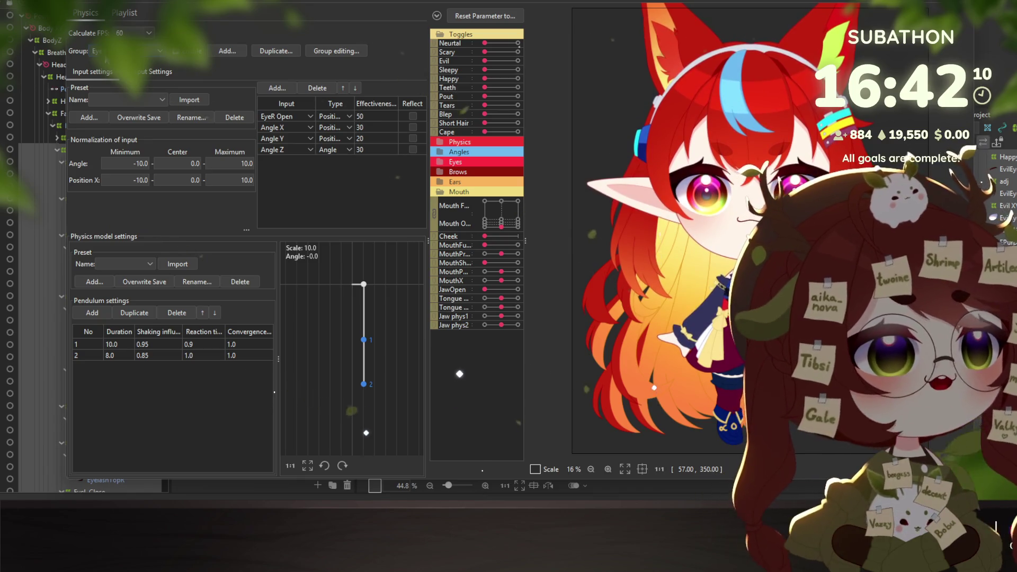
left_click(257, 51)
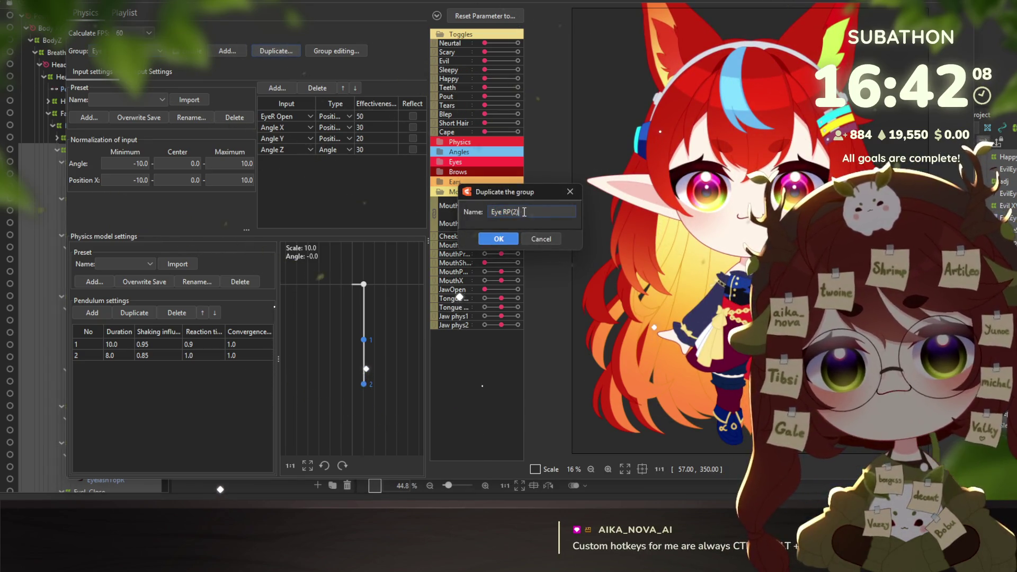
key("BackSpace")
key("BackSpace")
key("BackSpace")
type("L")
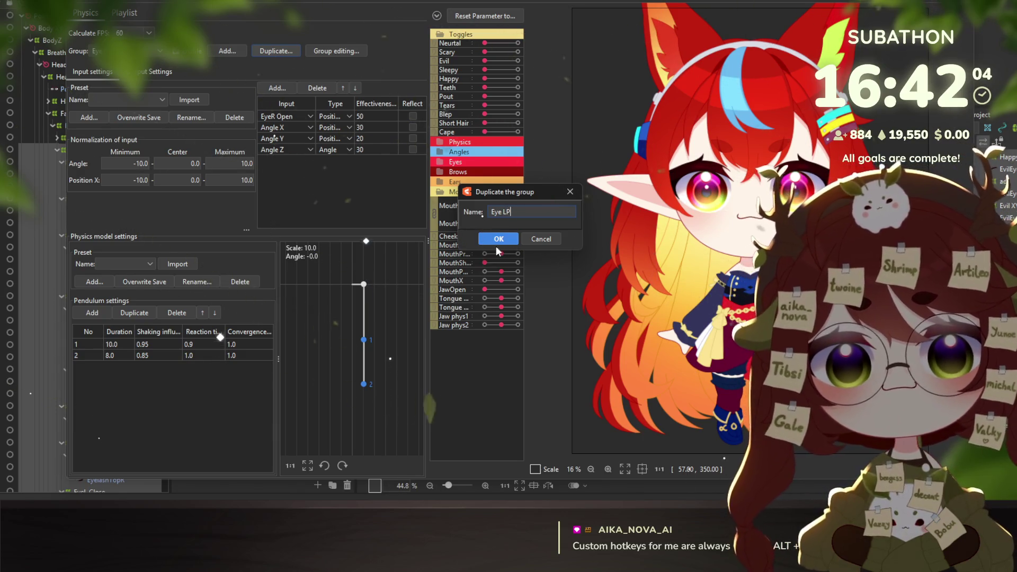
left_click(490, 242)
Set the copied group's first input to EyeL Open
left_click(290, 115)
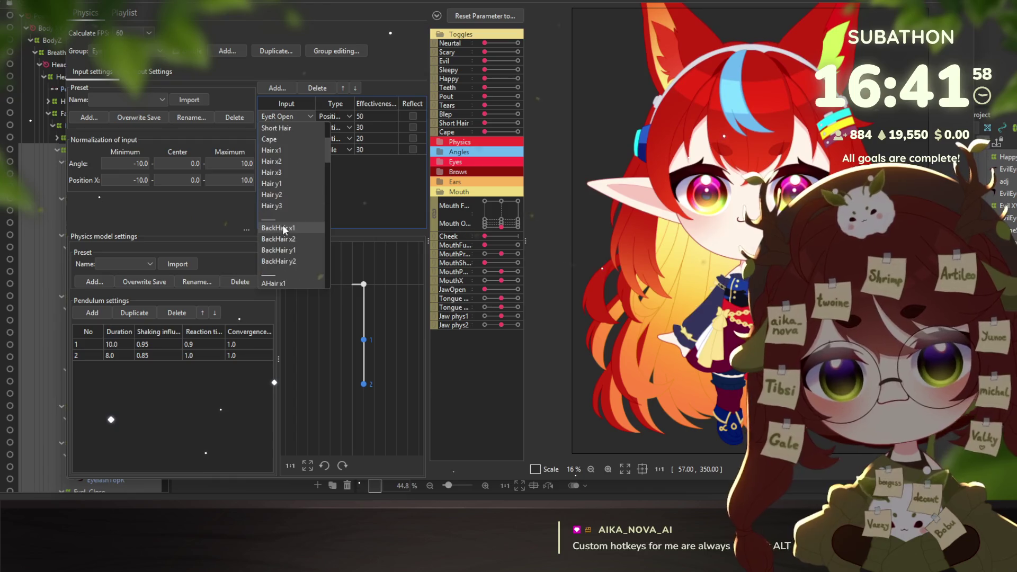
scroll(285, 230, "down", 10)
scroll(281, 173, "down", 2)
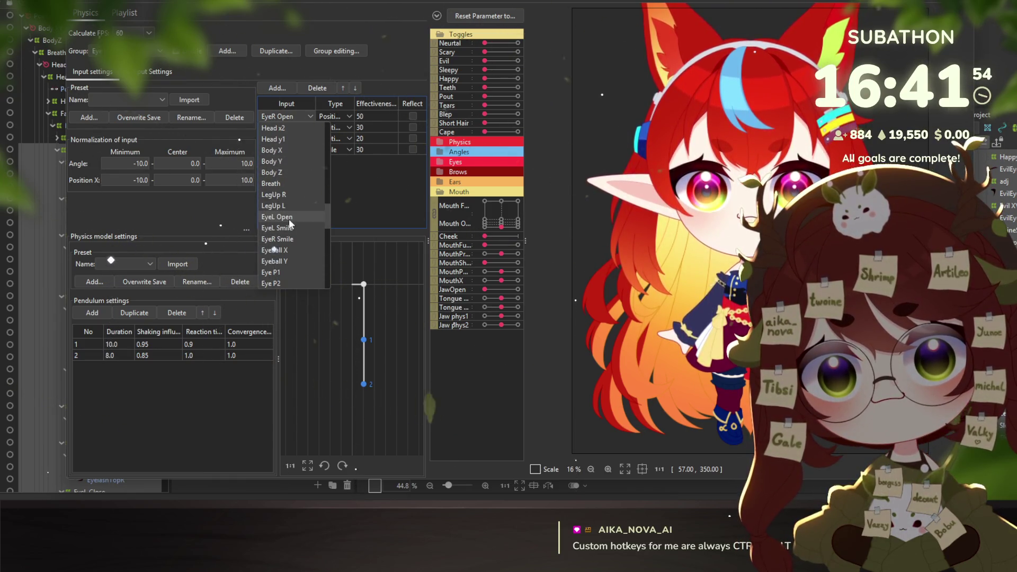
left_click(288, 217)
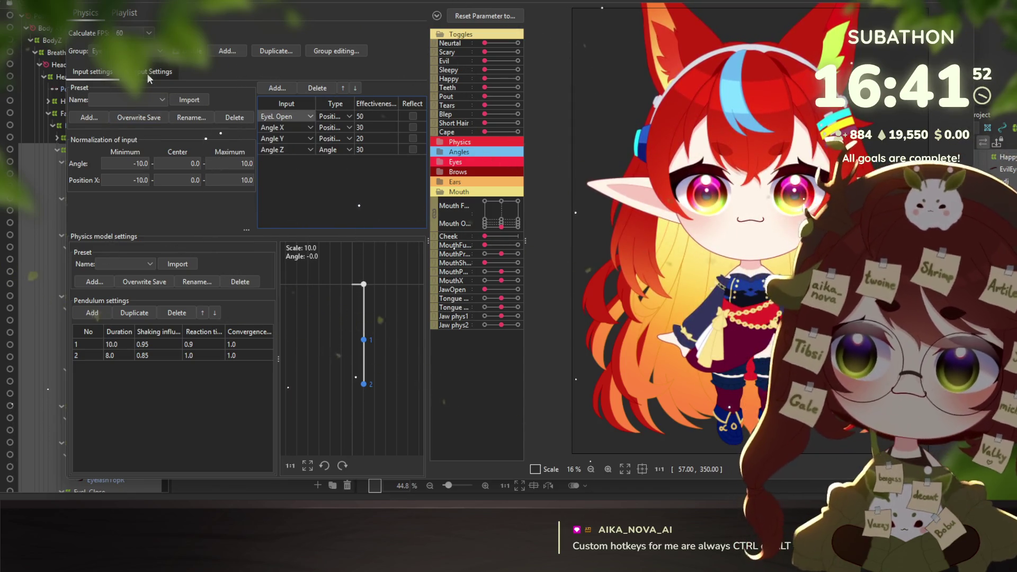
left_click(143, 74)
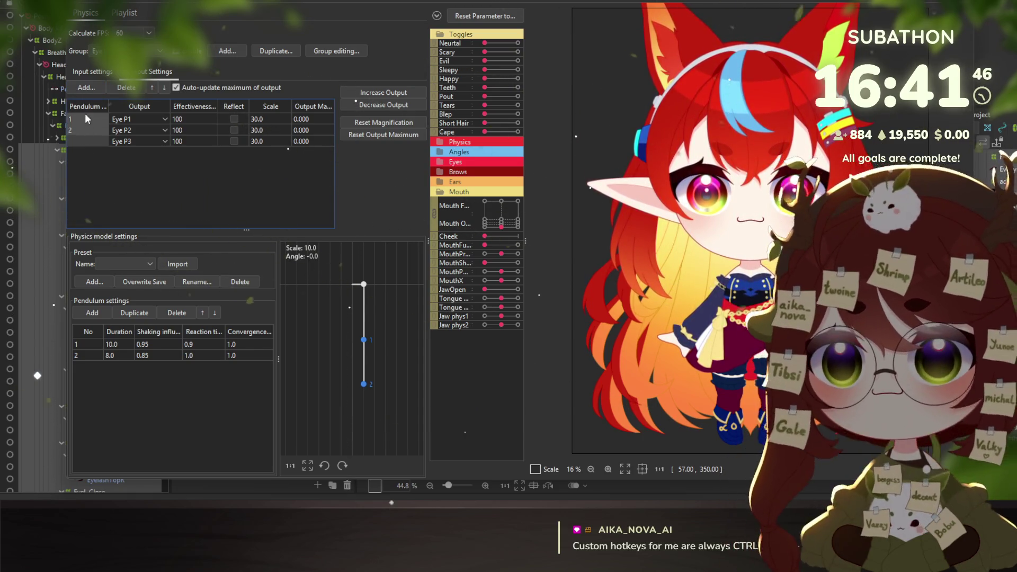
Make EyeL P1, EyeL P2 and EyeL P3 the group's output parameters
left_click(86, 88)
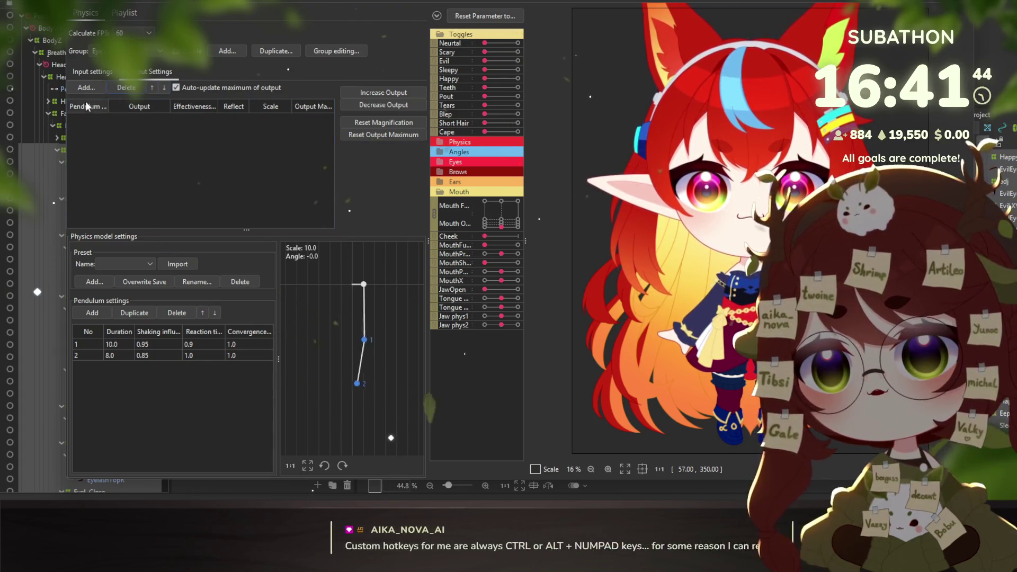
scroll(469, 236, "down", 10)
scroll(456, 238, "down", 5)
scroll(451, 233, "down", 5)
scroll(440, 223, "down", 5)
left_click(437, 175)
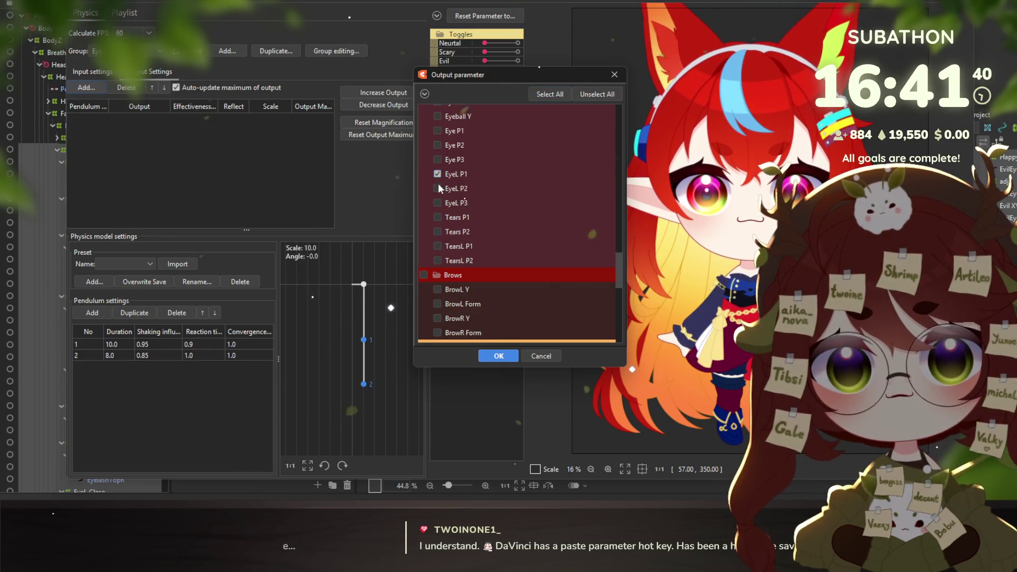
left_click(500, 356)
Set every output's scale to 30 and sway the preview to test the eye physics
right_click(267, 104)
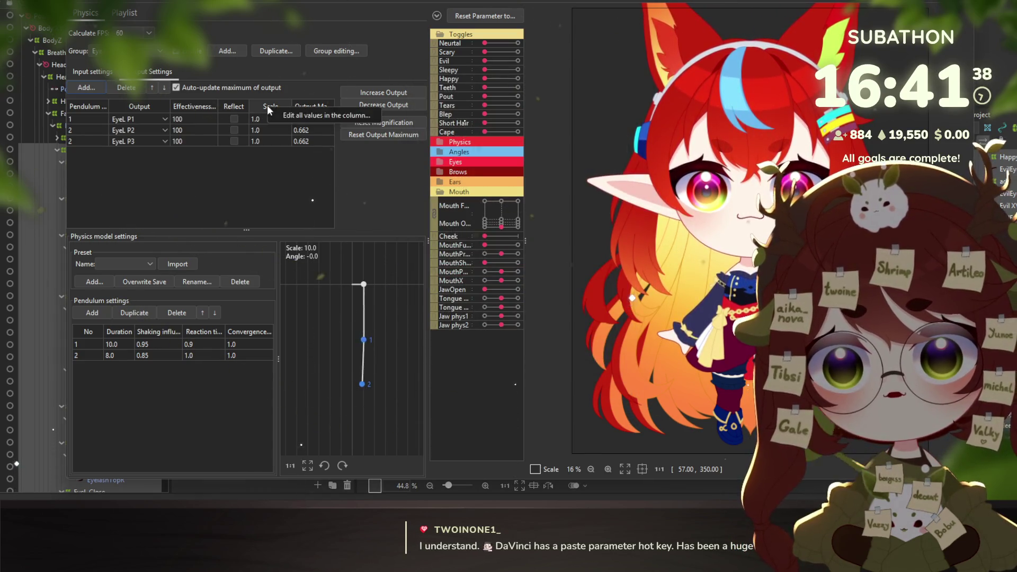
left_click(287, 114)
type("30")
key("Return")
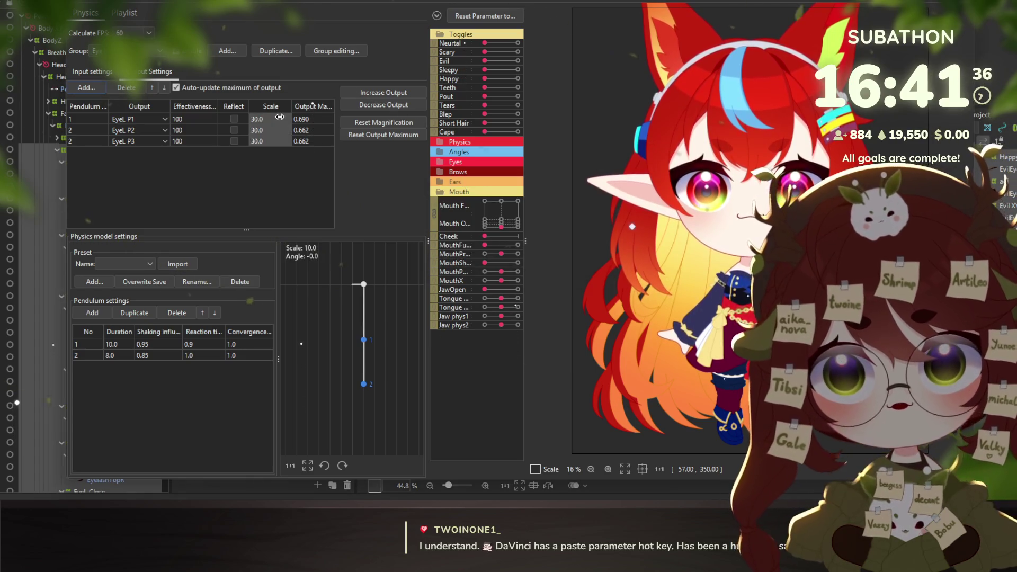
left_click_drag(649, 214, 619, 190)
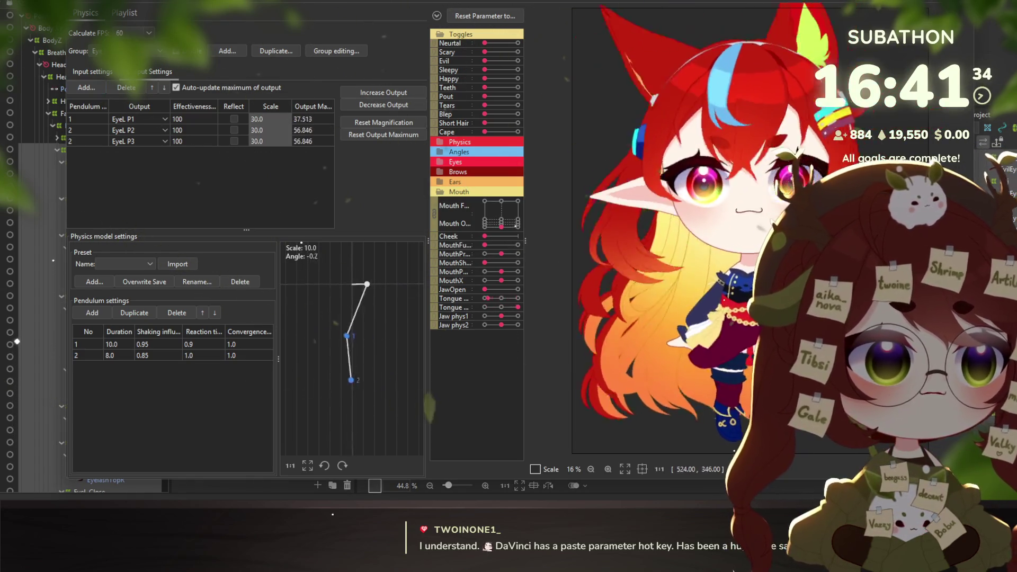
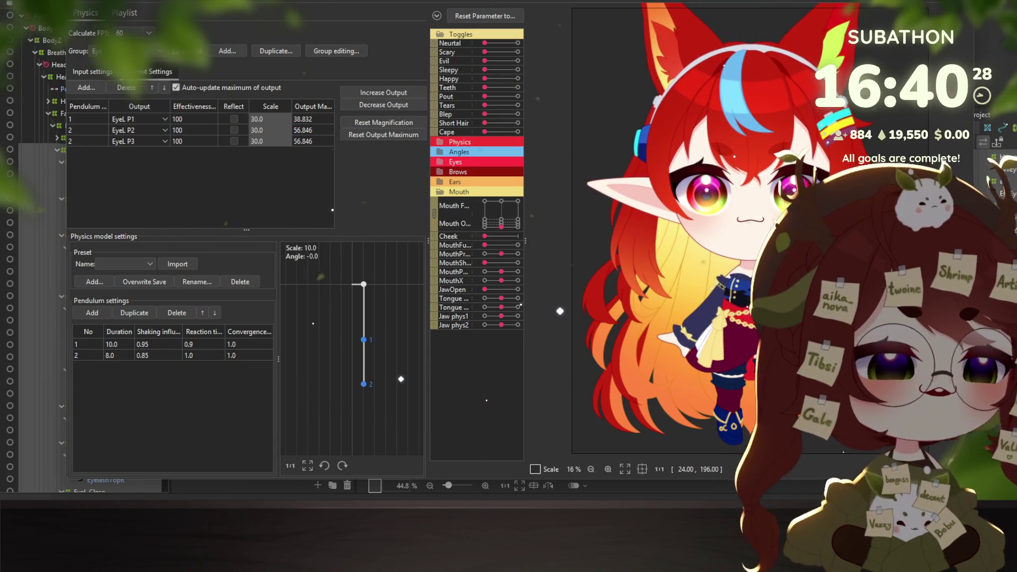
Select the Tears physics group and rename it to TearsR in Group editing
left_click(127, 51)
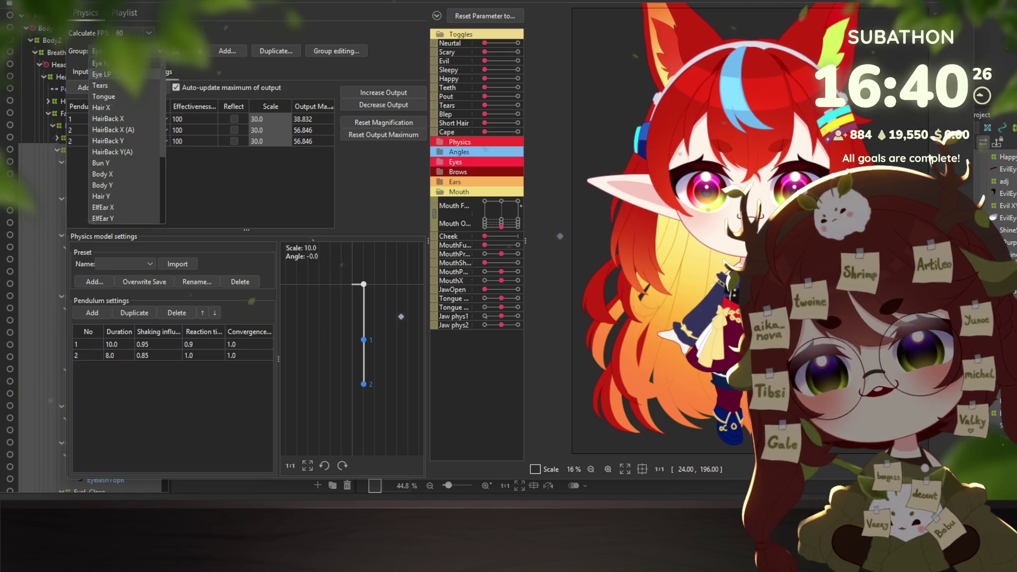
left_click(109, 83)
left_click(339, 51)
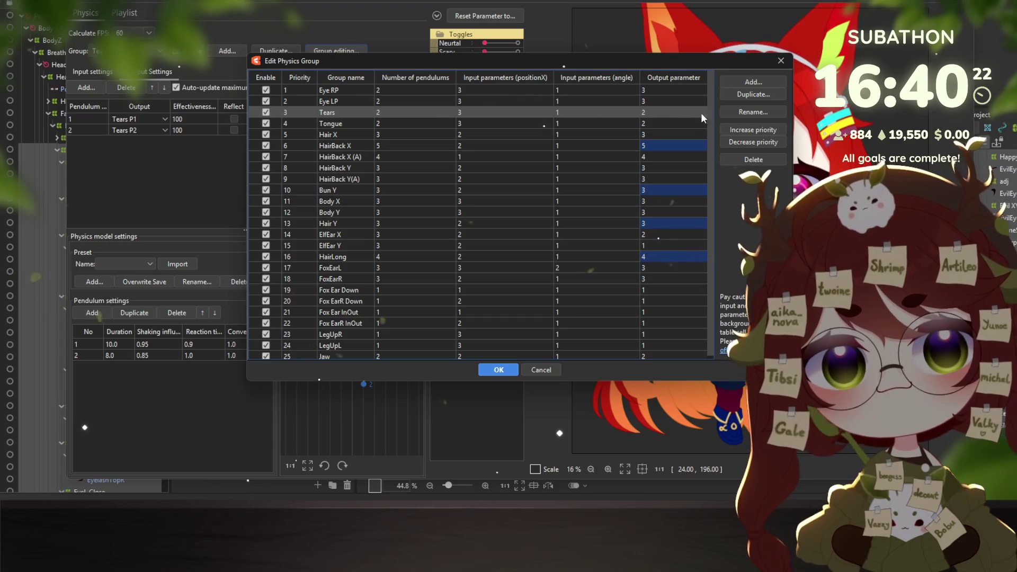
left_click(752, 111)
key("BackSpace")
type("TearsL")
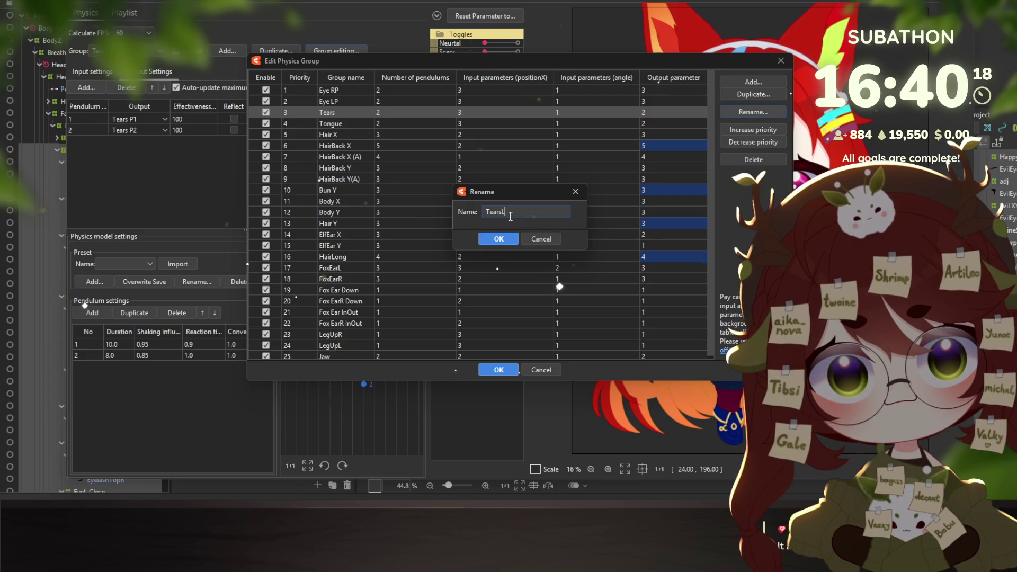
key("BackSpace")
type("R")
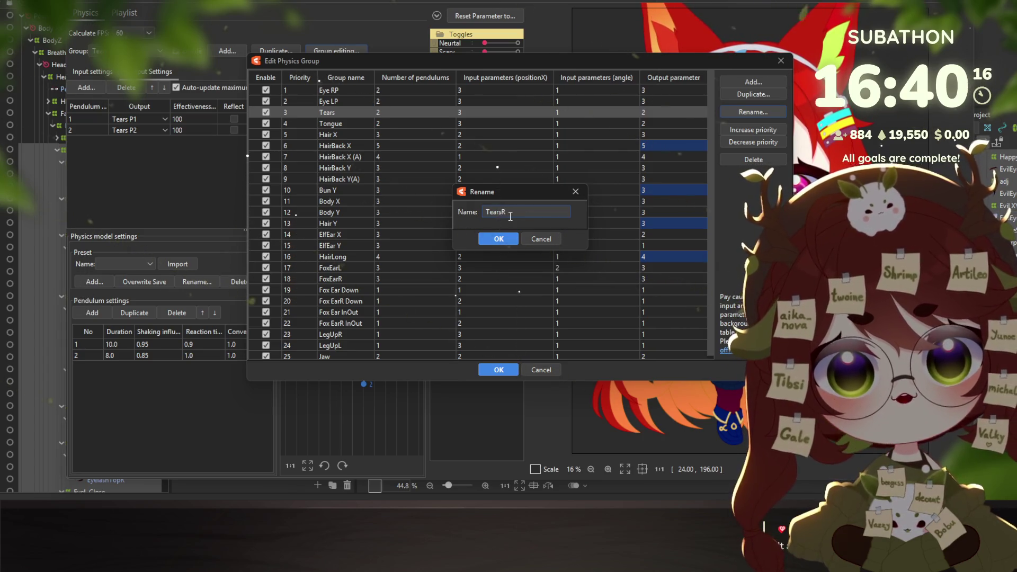
left_click(499, 241)
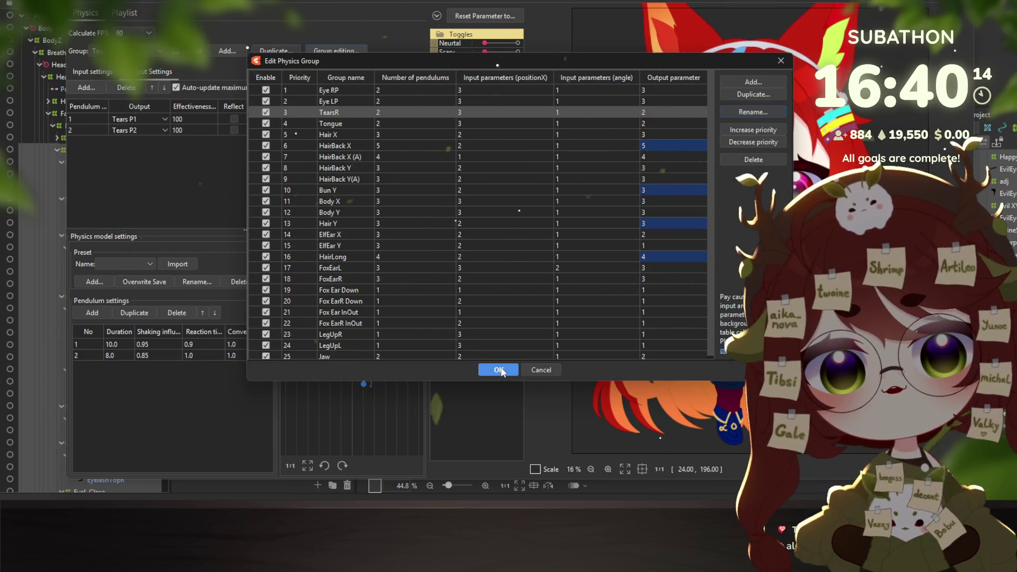
left_click(498, 370)
Duplicate the TearsR group and set the copy's first pendulum output to TearsL P1
left_click(276, 51)
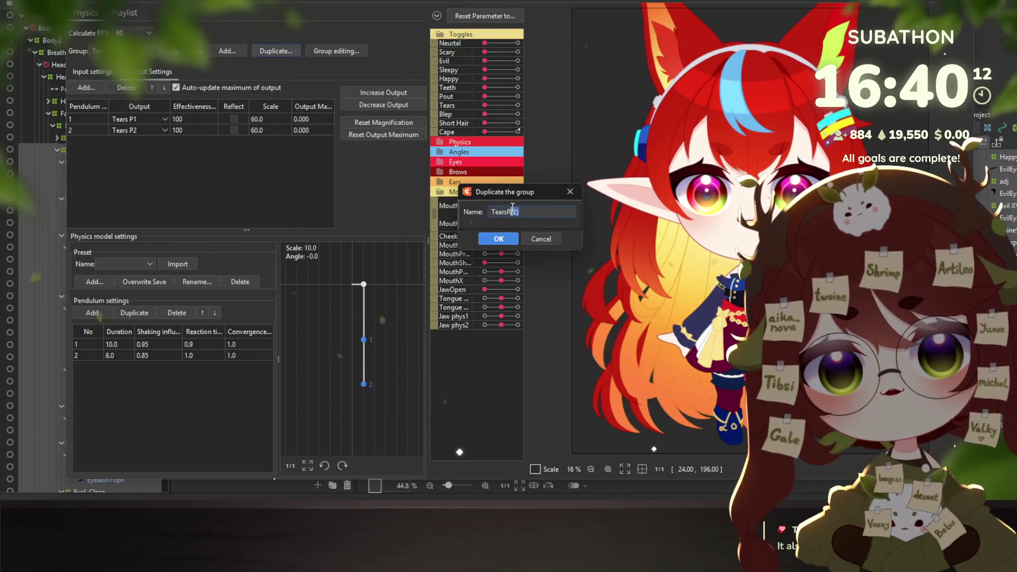
key("Return")
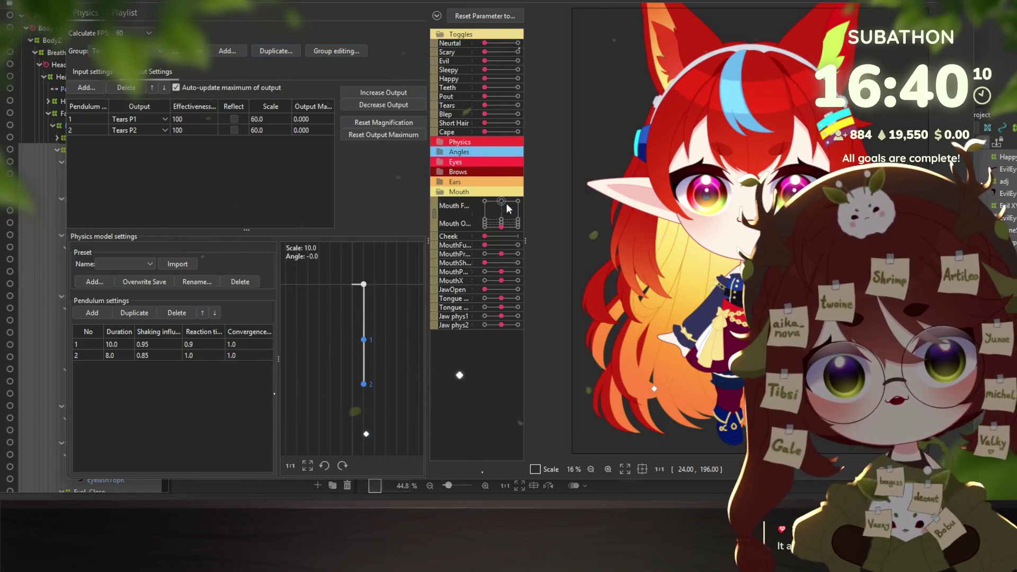
left_click(122, 120)
left_click(77, 127)
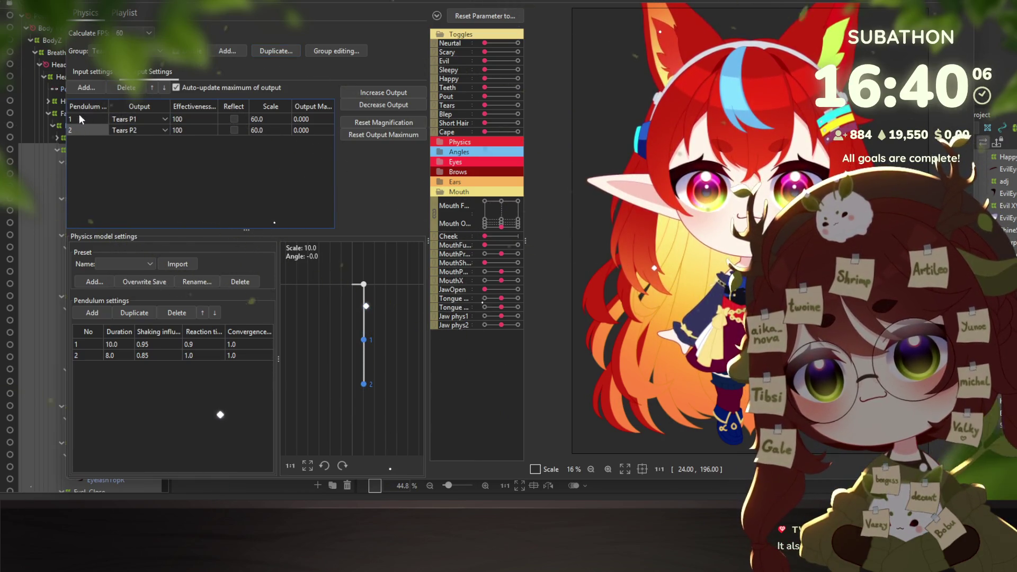
left_click(132, 124)
scroll(150, 240, "down", 5)
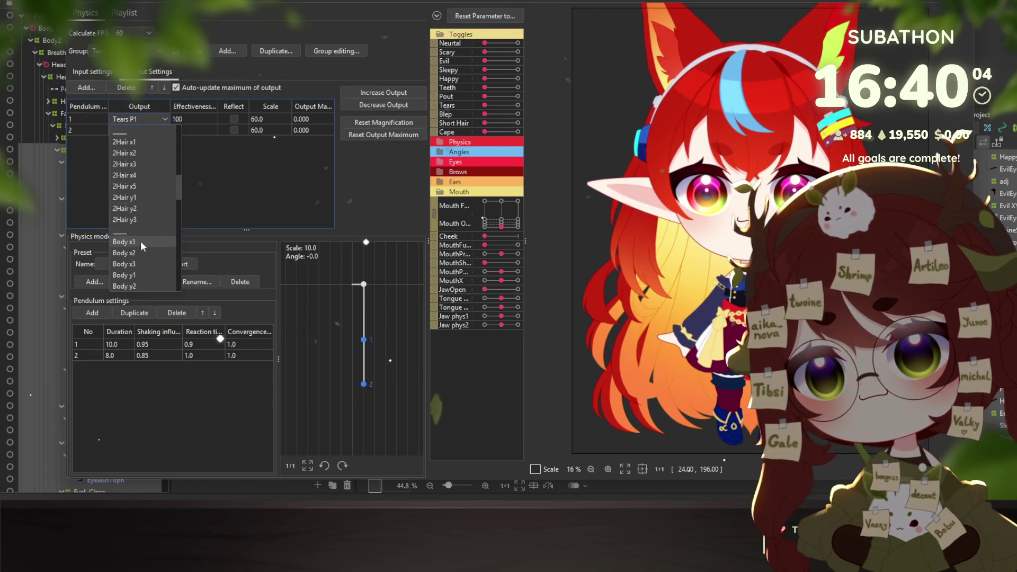
scroll(135, 243, "down", 5)
scroll(141, 256, "down", 5)
scroll(142, 258, "down", 3)
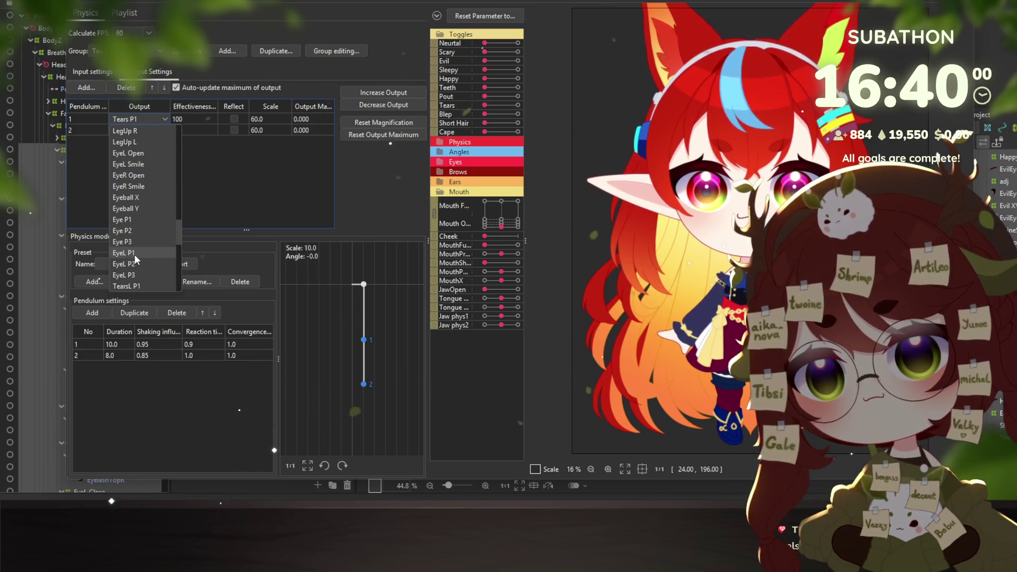
scroll(135, 259, "down", 1)
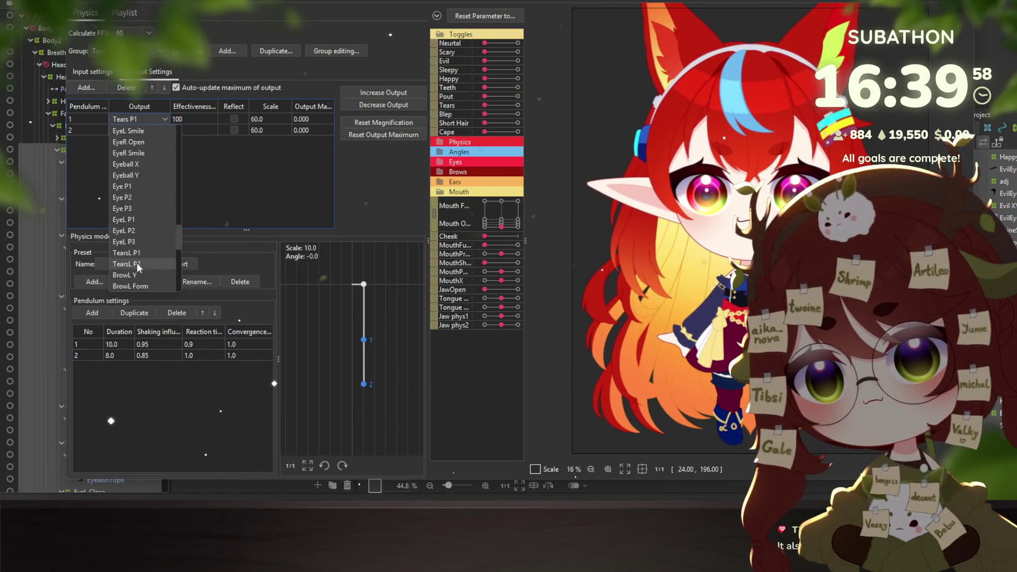
scroll(138, 228, "down", 1)
left_click(139, 224)
Set the second pendulum output to TearsL P2
left_click(139, 130)
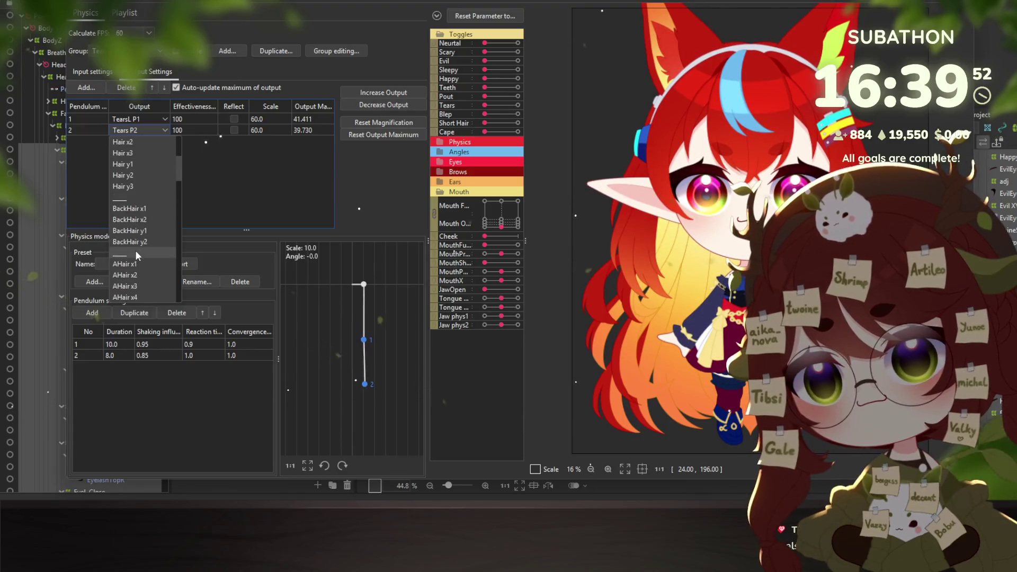
scroll(131, 252, "down", 5)
scroll(131, 253, "down", 5)
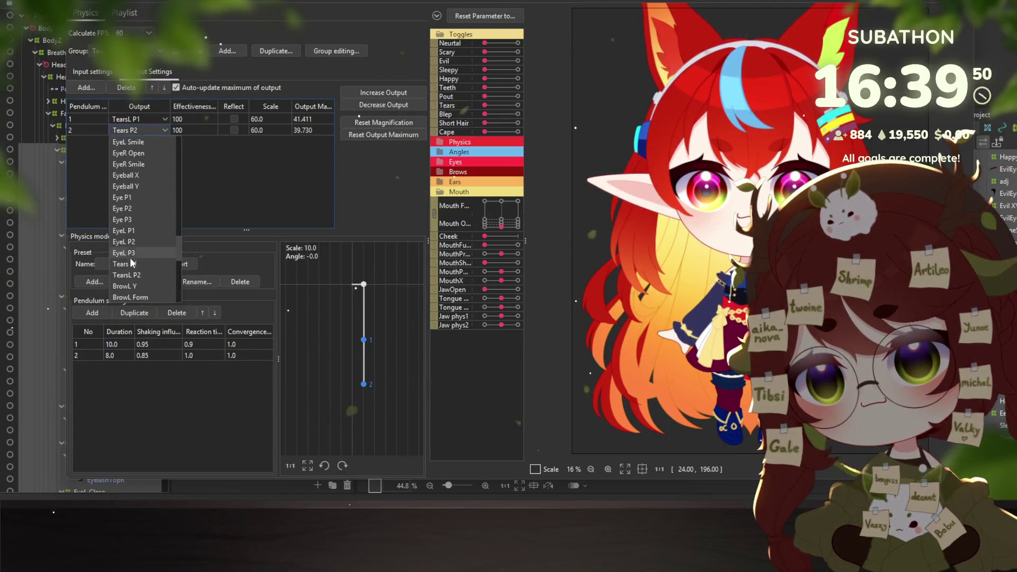
left_click(133, 275)
left_click(101, 75)
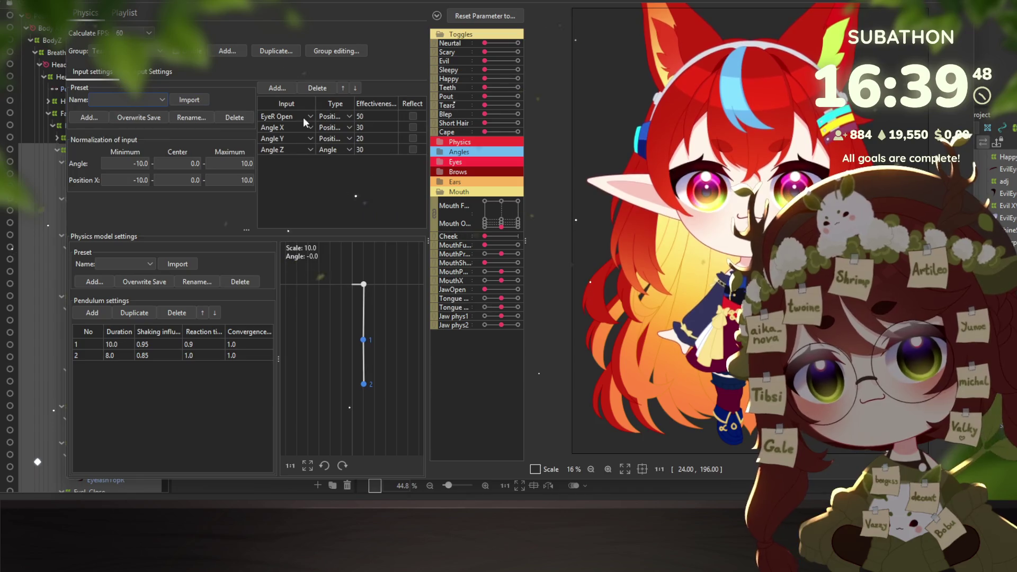
Change the copied group's first input from EyeR Open to EyeL Open
left_click(303, 117)
scroll(280, 243, "down", 5)
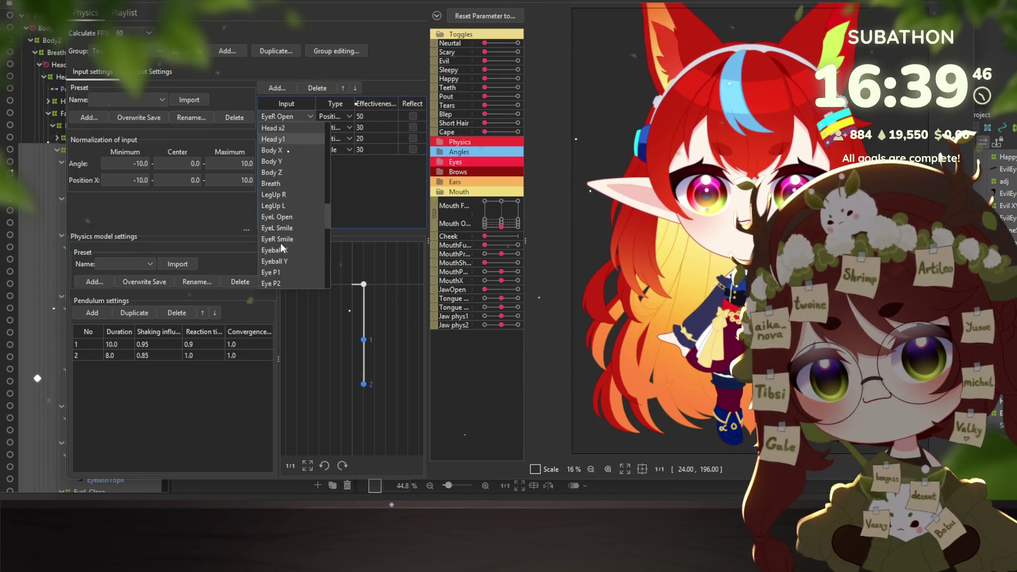
left_click(286, 217)
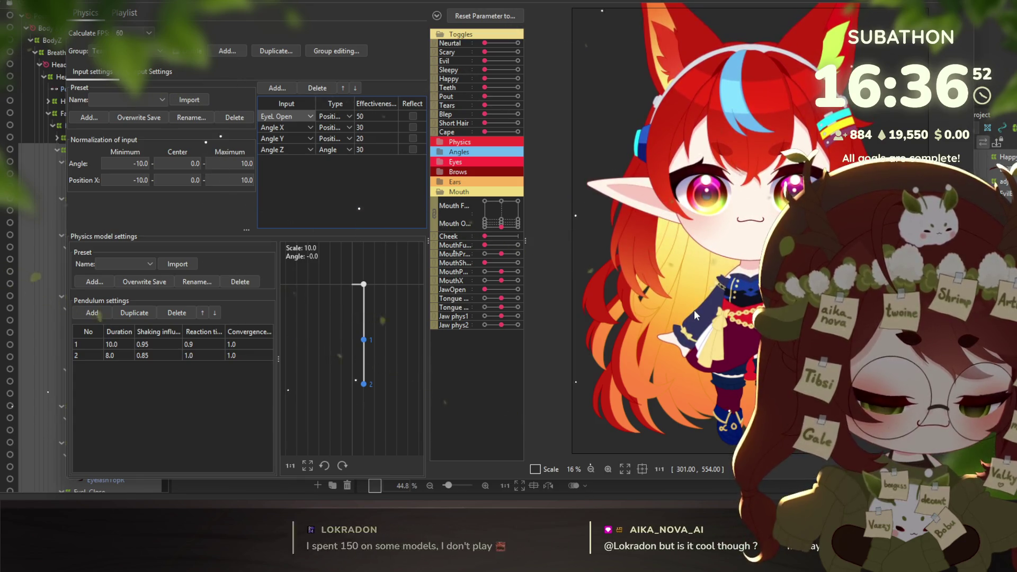
double_click(359, 138)
type("20")
key("Return")
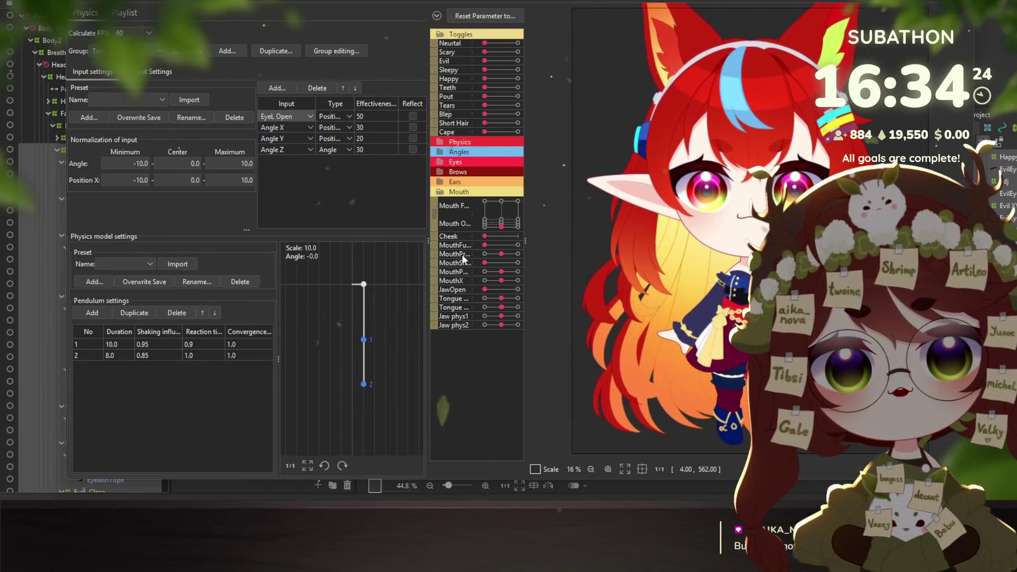
left_click(436, 191)
left_click(439, 182)
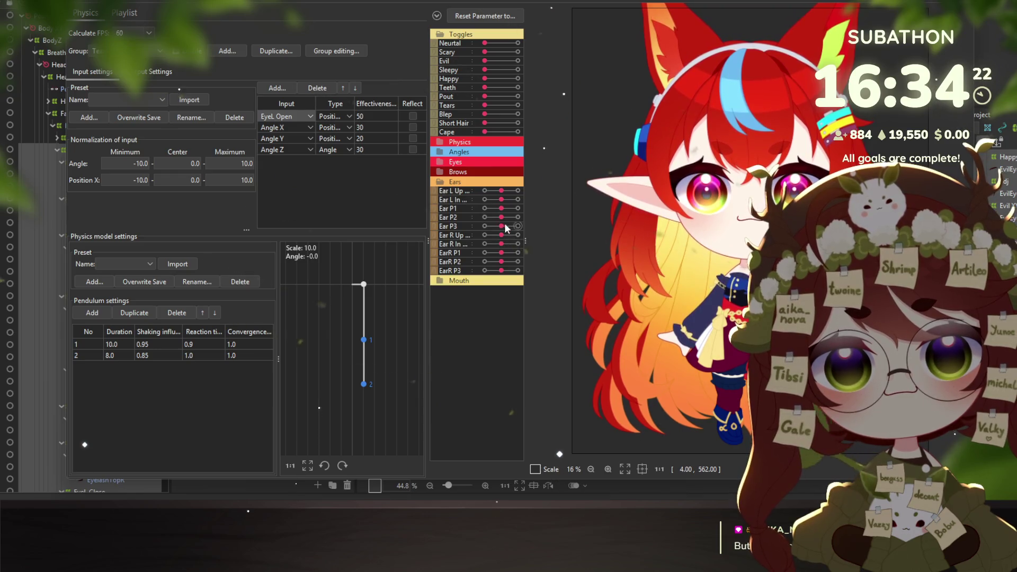
Collapse the Ears parameter folder and expand Eyes to show the eye sliders
left_click(443, 181)
left_click(443, 161)
scroll(638, 216, "up", 4)
scroll(638, 215, "up", 1)
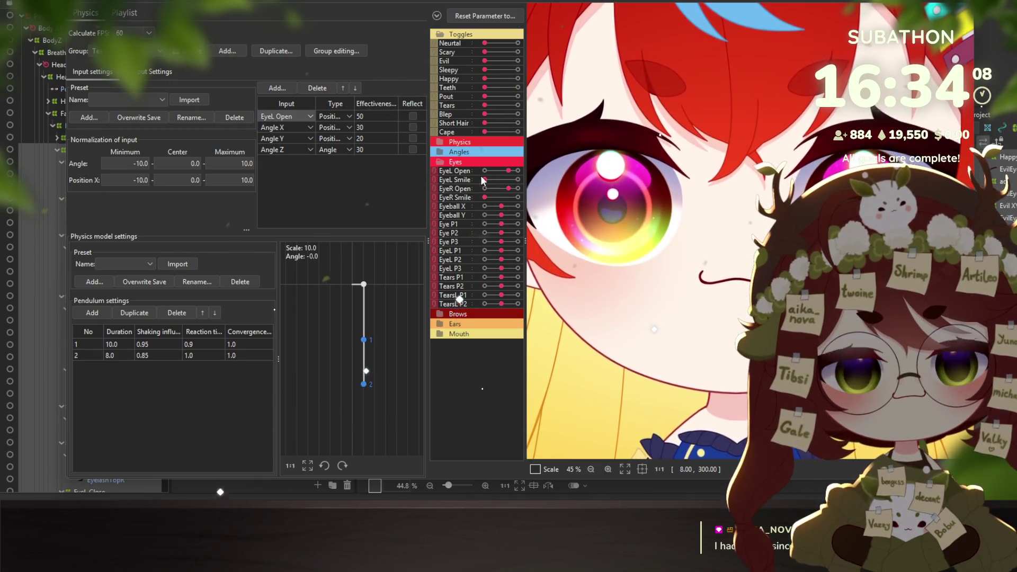
scroll(656, 223, "down", 3)
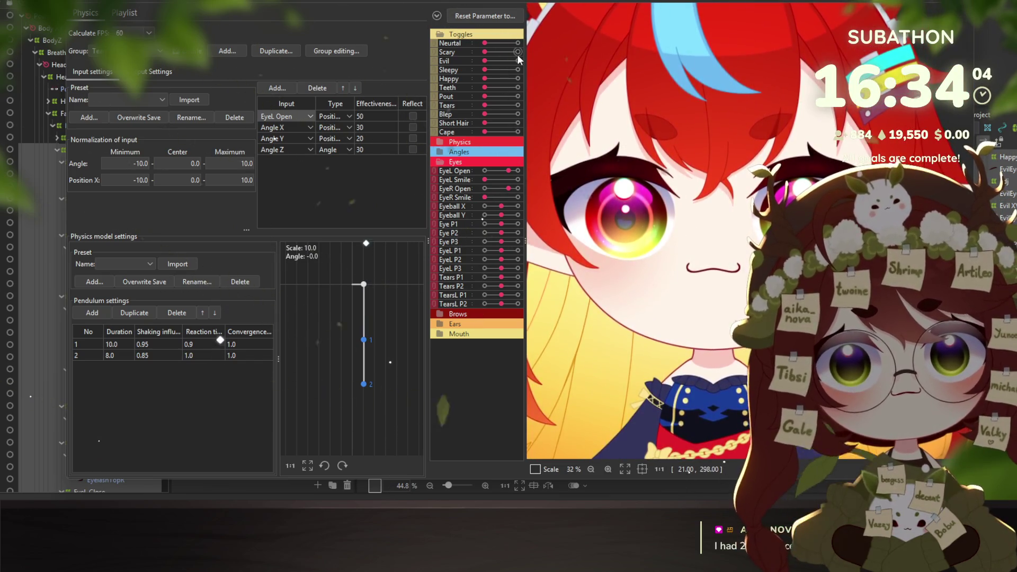
Switch the model from the Scary to the Evil expression and test left eye openness
left_click(516, 52)
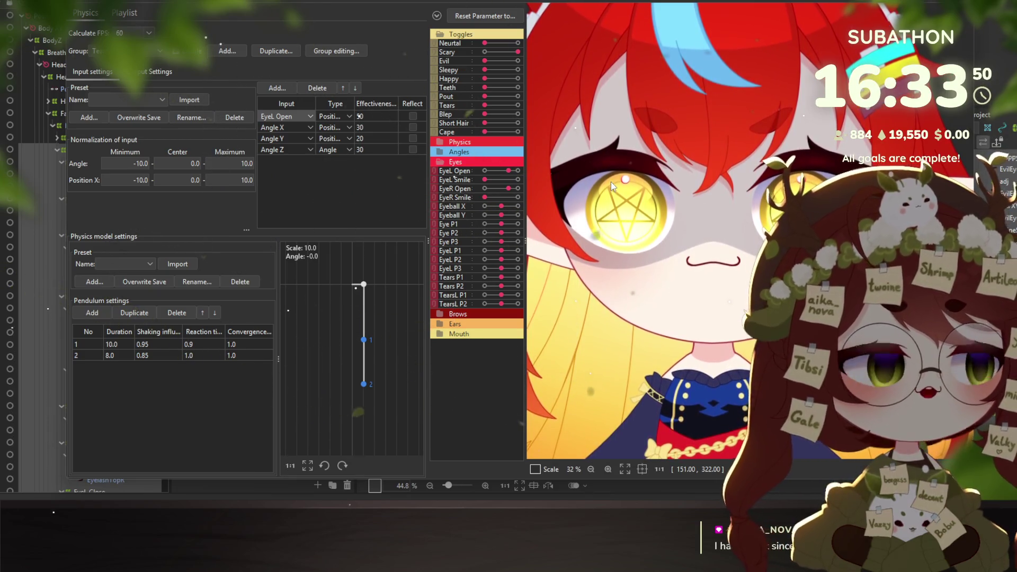
mouse_move(488, 61)
left_mouse_down()
mouse_move(516, 61)
mouse_move(486, 55)
mouse_move(517, 43)
left_mouse_up()
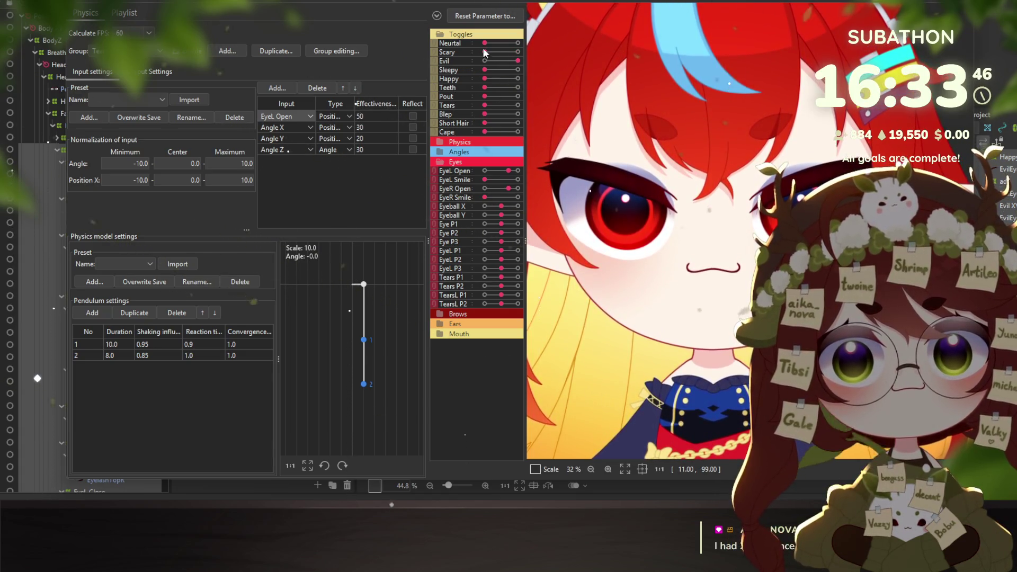
mouse_move(503, 172)
left_mouse_down()
mouse_move(492, 170)
mouse_move(492, 189)
left_mouse_up()
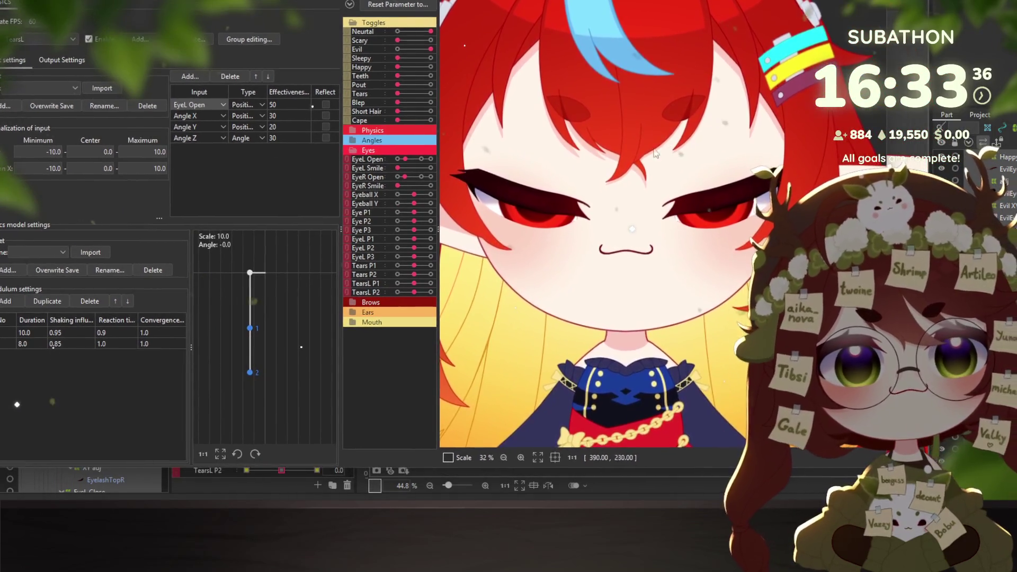
Open both eyes fully, turn Teeth off and turn Tears on
left_click(421, 159)
left_click(424, 177)
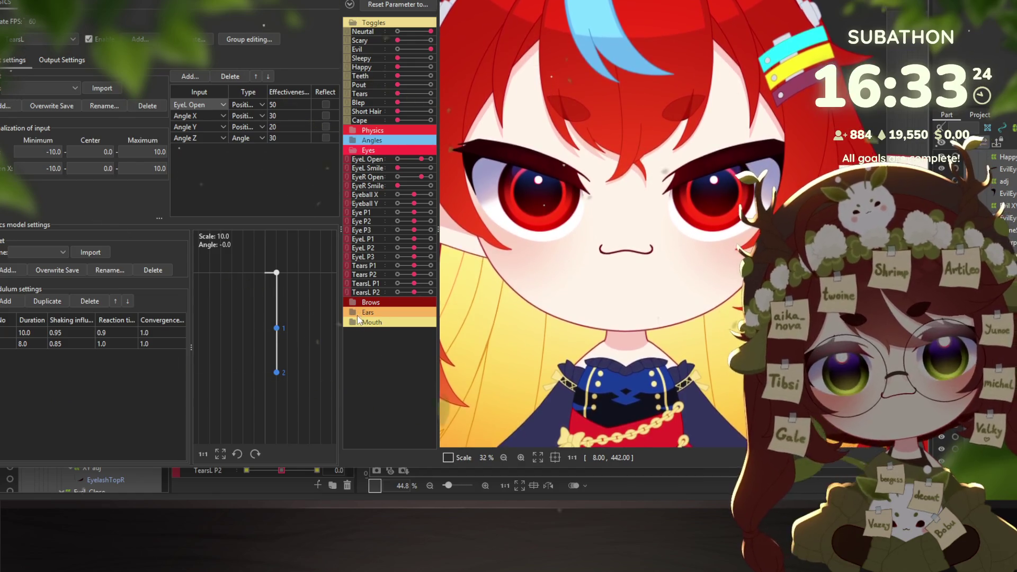
left_click_drag(430, 77, 406, 75)
left_click(431, 93)
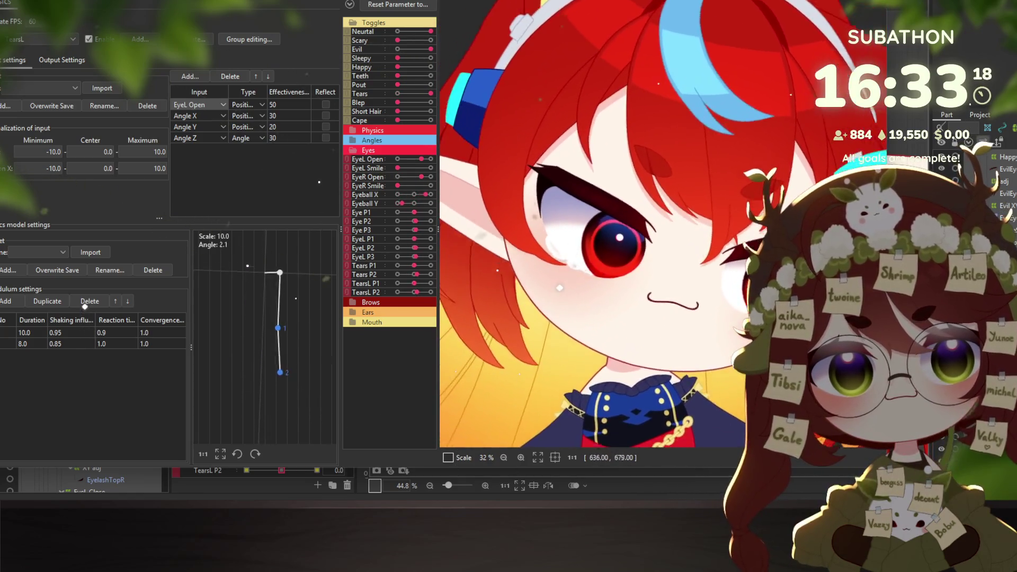
Try the left eye smile, Sleepy, Neutral and Happy expression toggles
left_click_drag(398, 169, 423, 168)
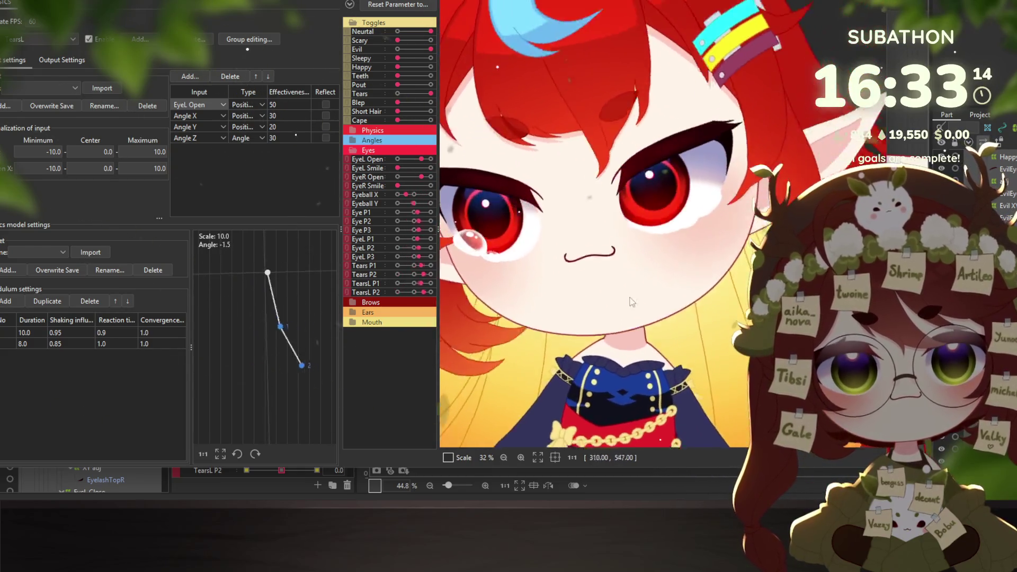
left_click(398, 49)
left_click(430, 58)
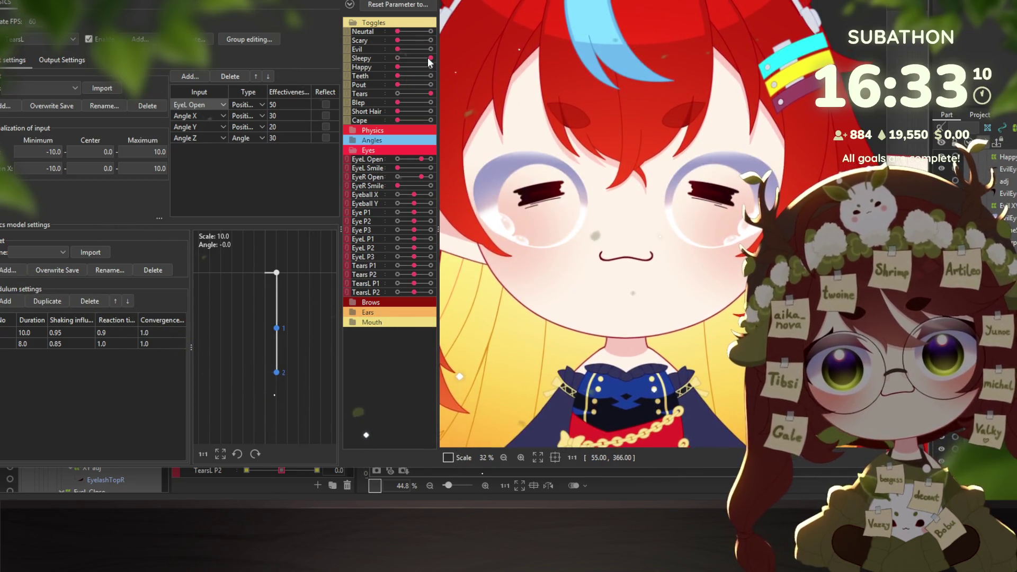
left_click(424, 31)
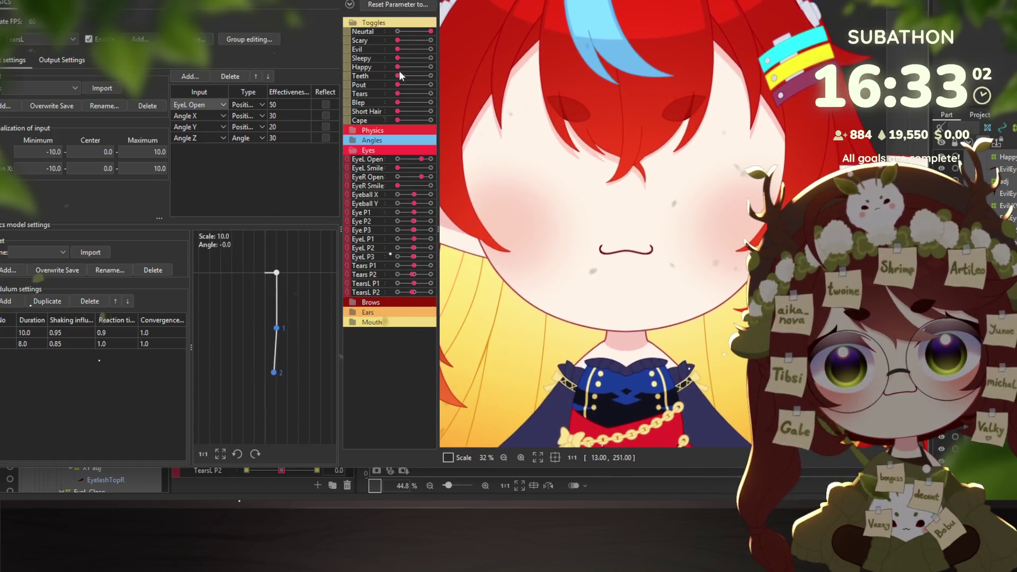
left_click_drag(396, 67, 424, 65)
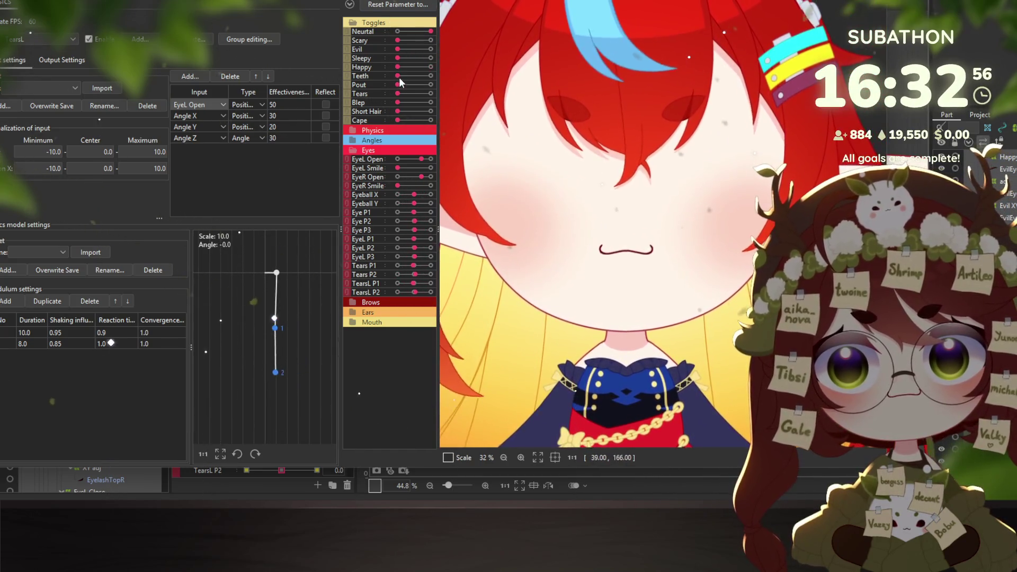
Turn Neutral off so the eyes show, then toggle Blep and Cape on and back off
left_click(401, 31)
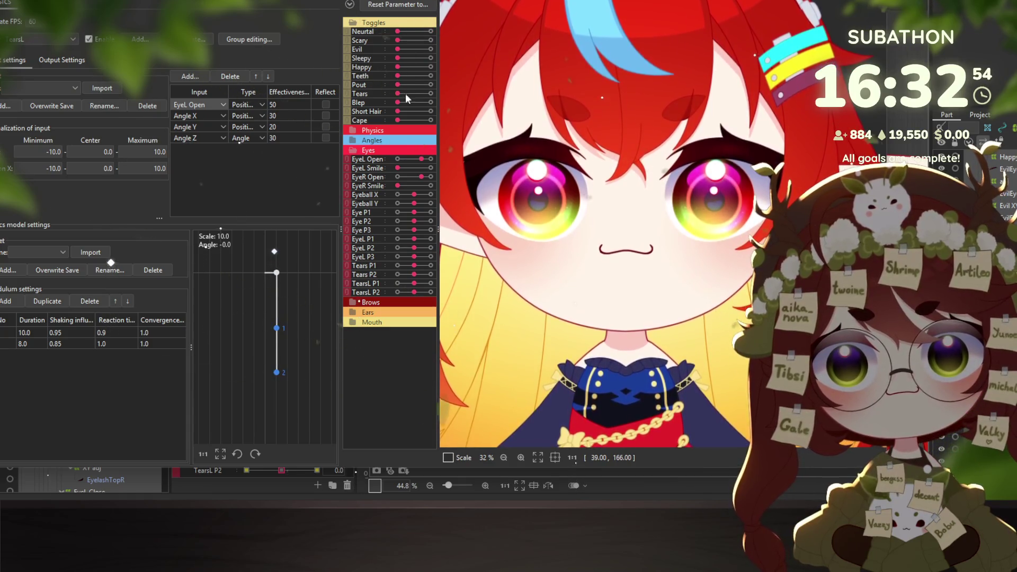
left_click(430, 102)
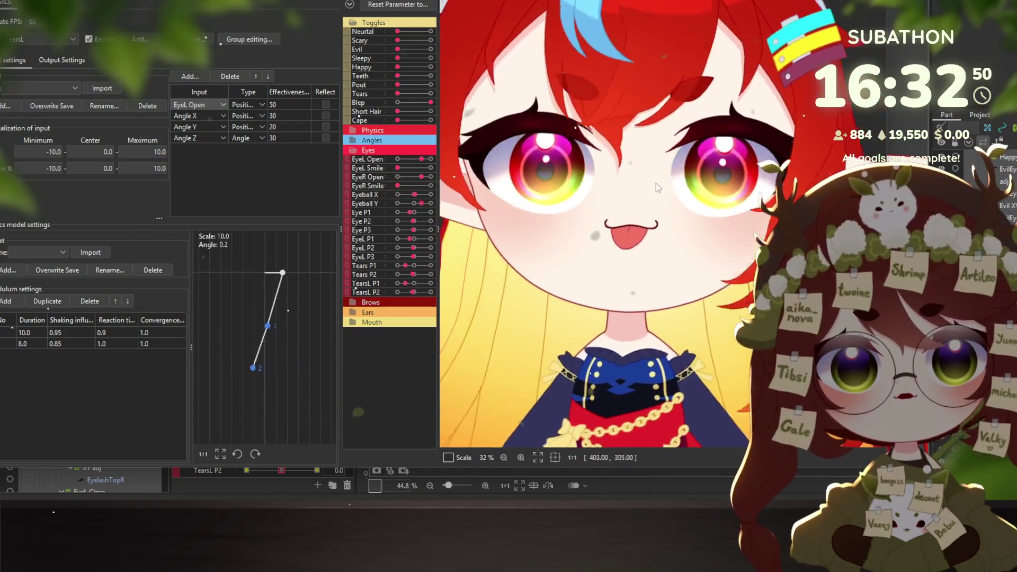
left_click(400, 102)
left_click(430, 119)
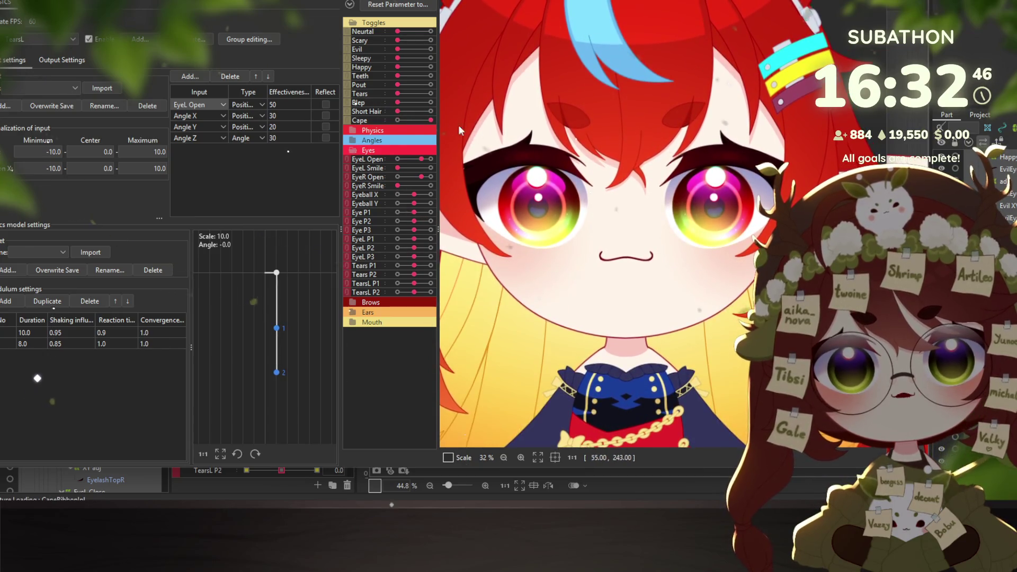
left_click(405, 121)
scroll(665, 213, "down", 5)
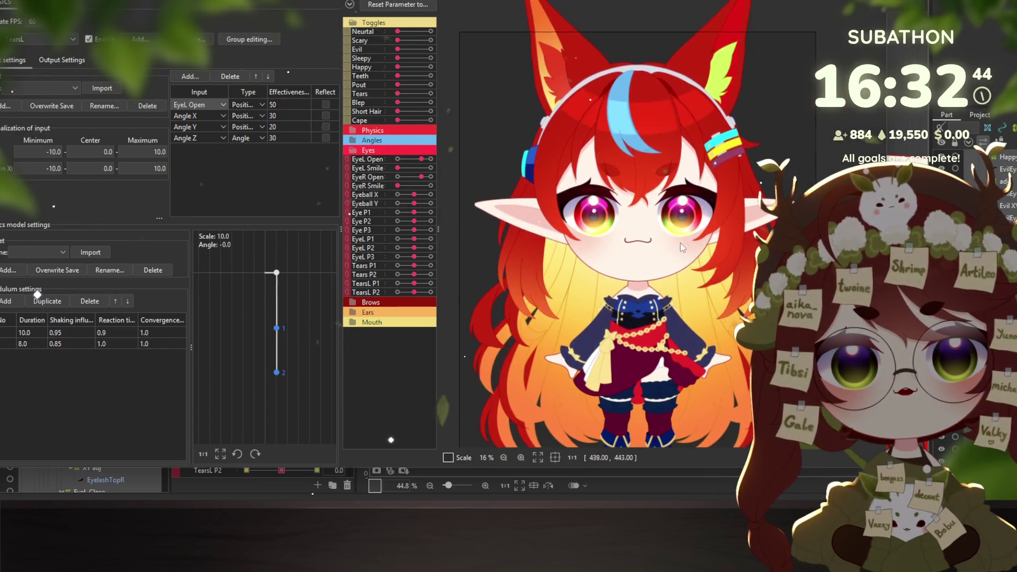
scroll(665, 213, "up", 2)
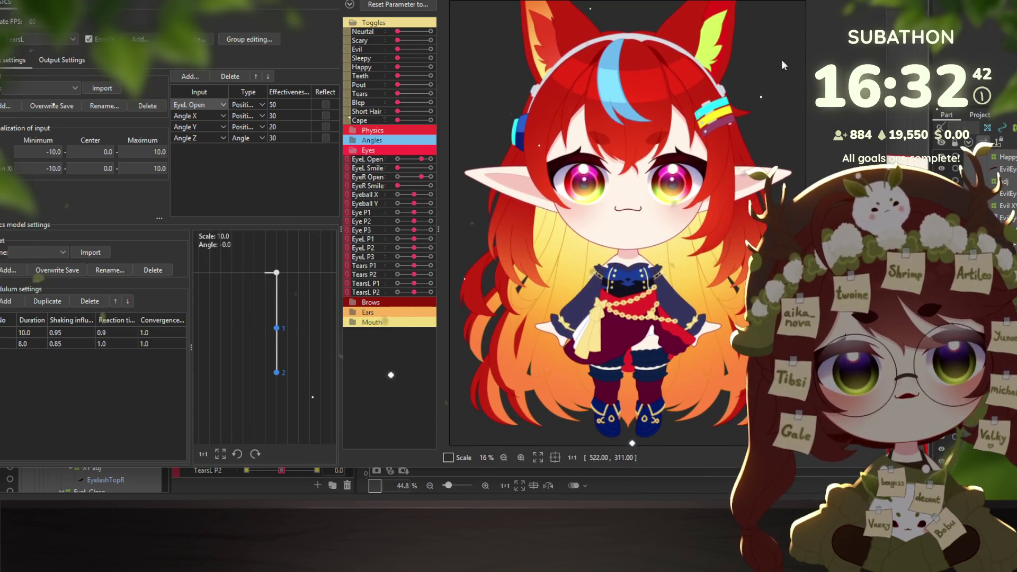
Close the physics settings, clear the eye selection and pick the BrowR2 brow layer
key("Escape")
scroll(598, 238, "down", 2)
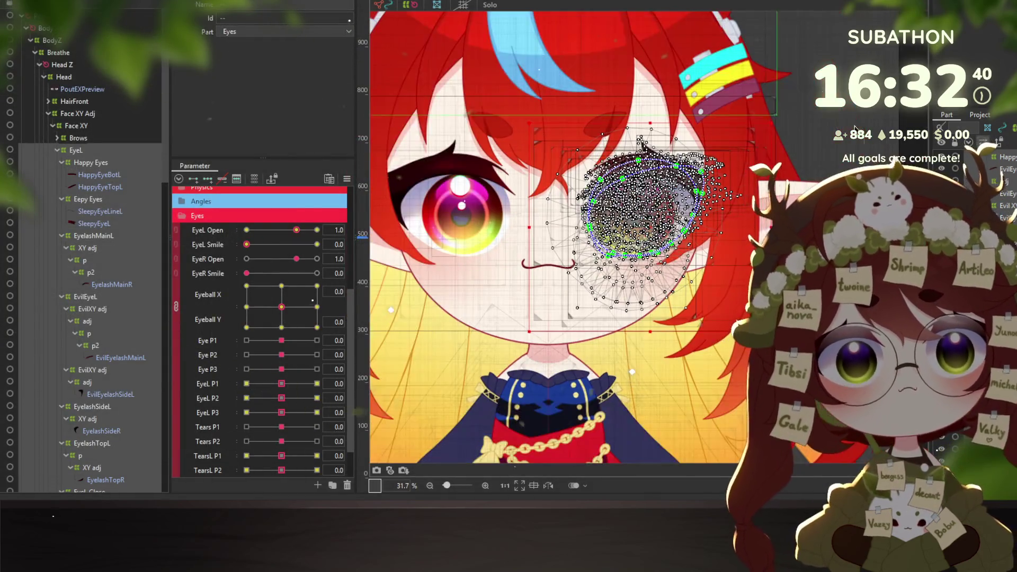
key("Escape")
scroll(607, 183, "down", 3)
scroll(607, 183, "up", 4)
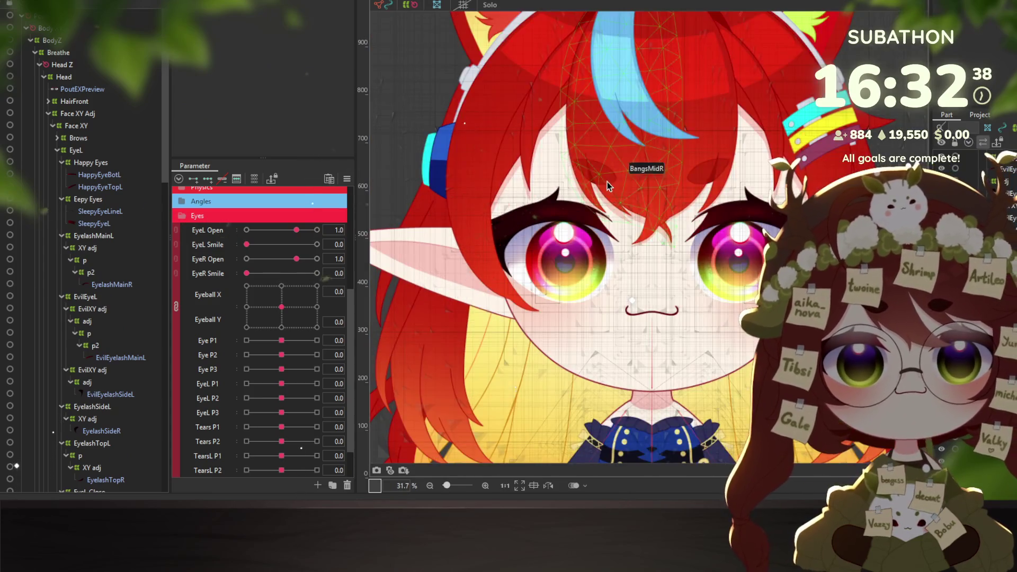
right_click(603, 170)
mouse_move(682, 206)
left_click(741, 208)
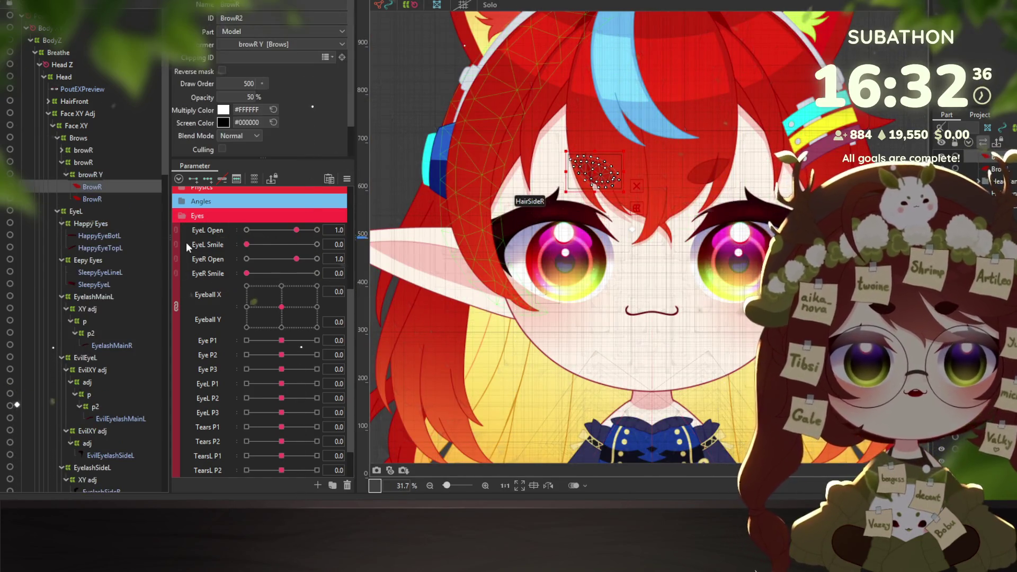
Find the upper browR deformer holding the BrowL layers, comparing it with the lower one
right_click(80, 163)
left_click(91, 166)
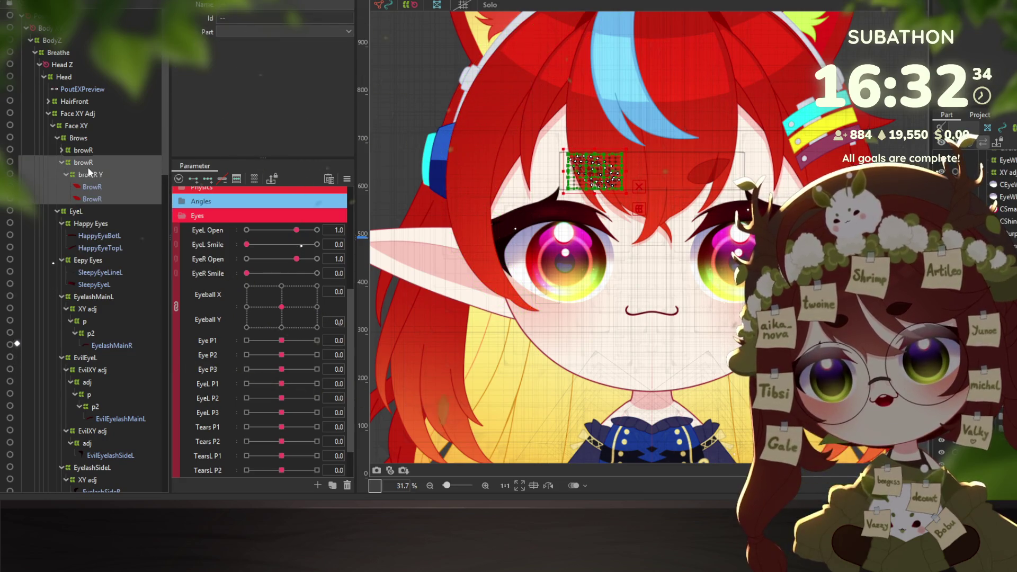
left_click(83, 150)
right_click(83, 148)
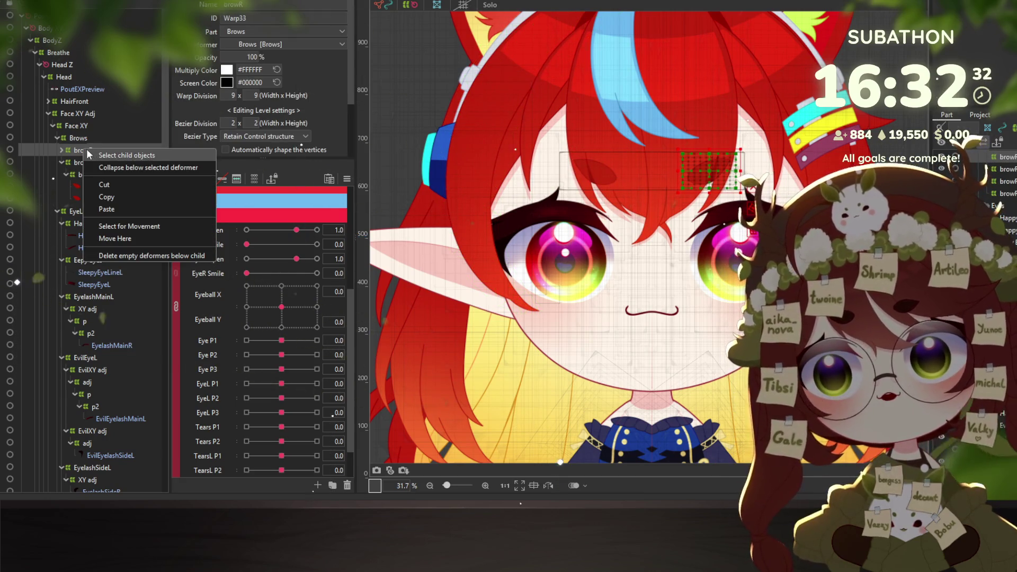
left_click(96, 154)
left_click(70, 151)
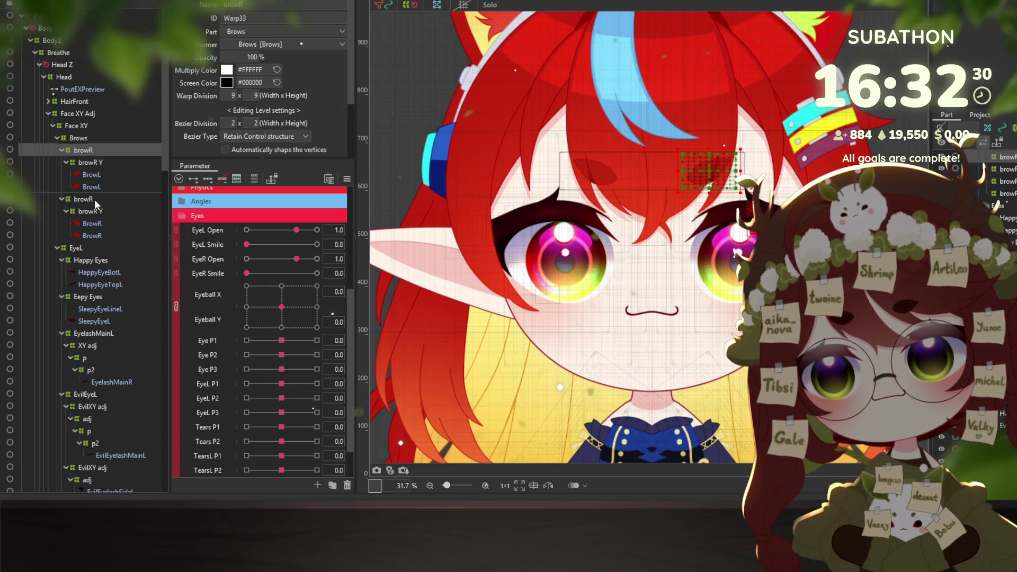
left_click(85, 199)
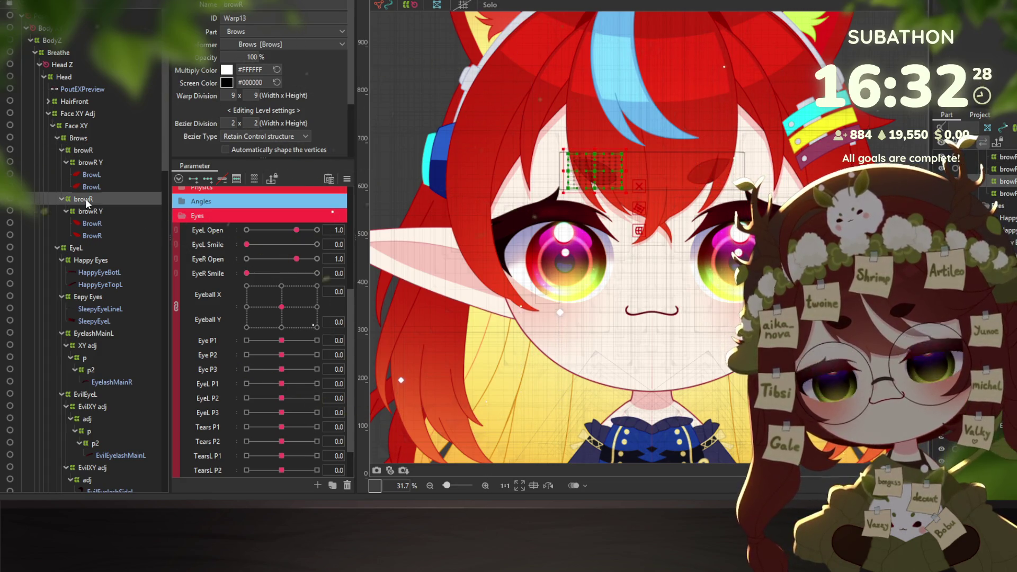
Rename the upper browR deformer to browL and collapse the Eyes parameter group
left_click(78, 154)
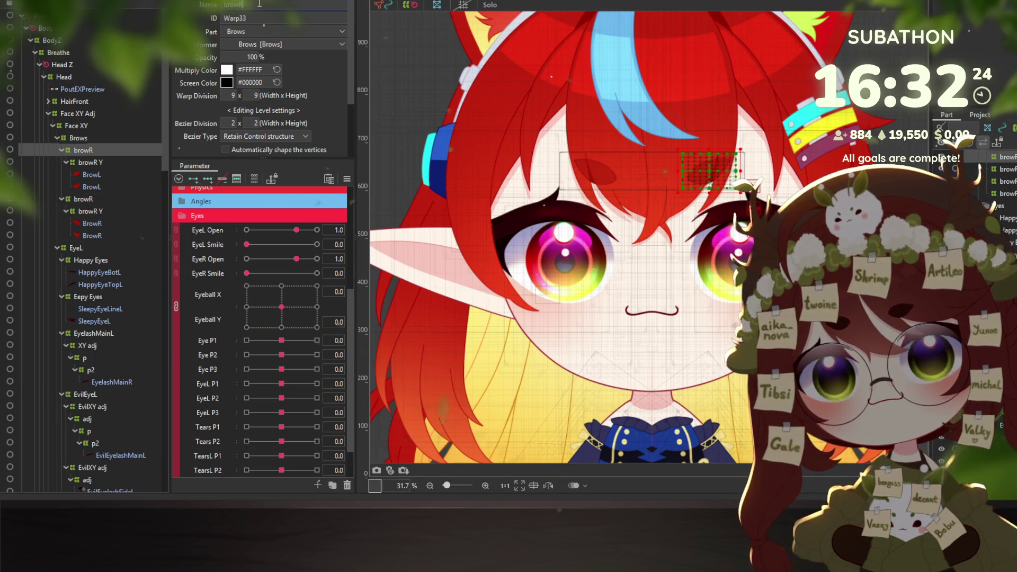
key("BackSpace")
type("L")
key("Return")
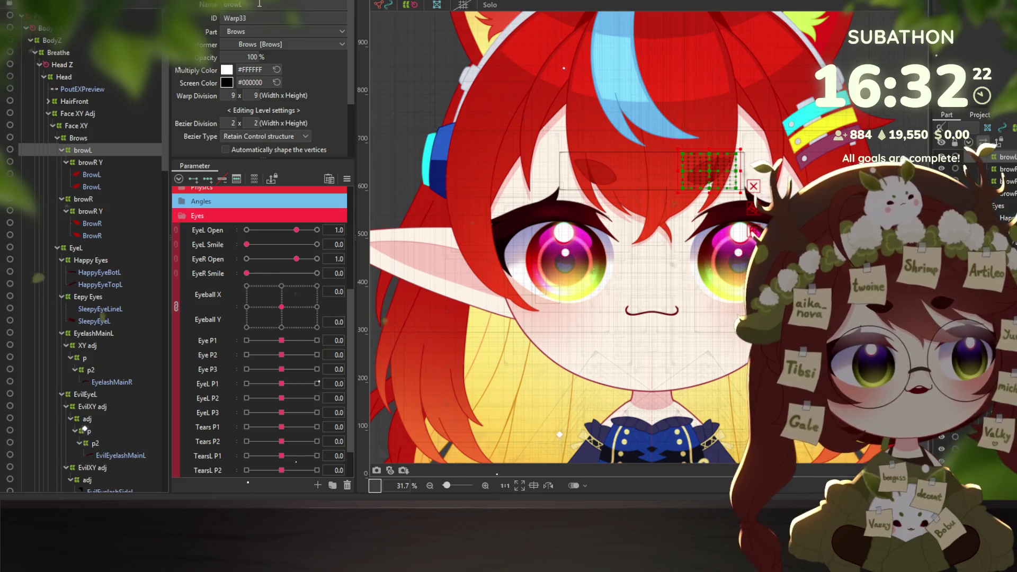
right_click(78, 153)
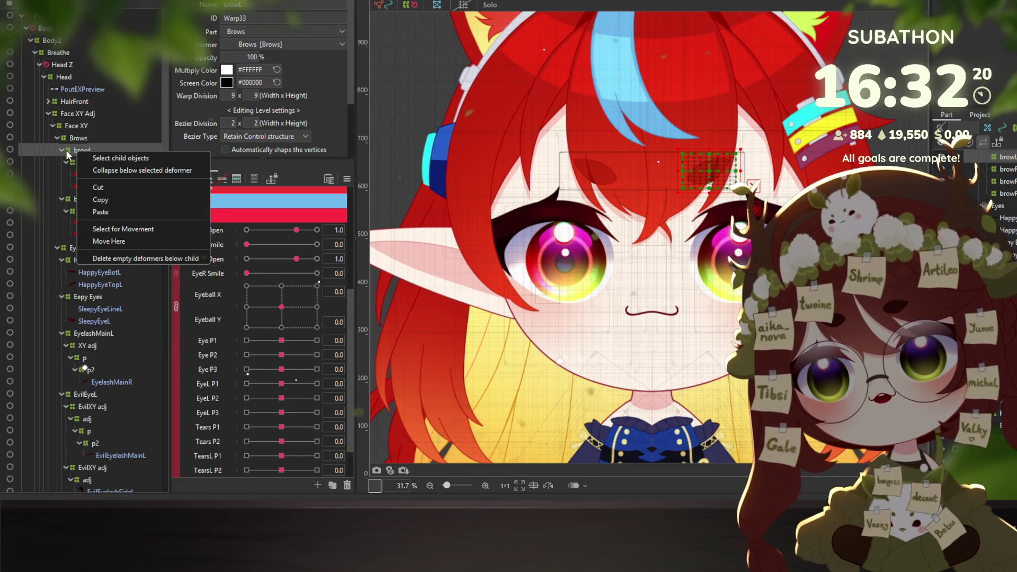
left_click(67, 154)
left_click(175, 217)
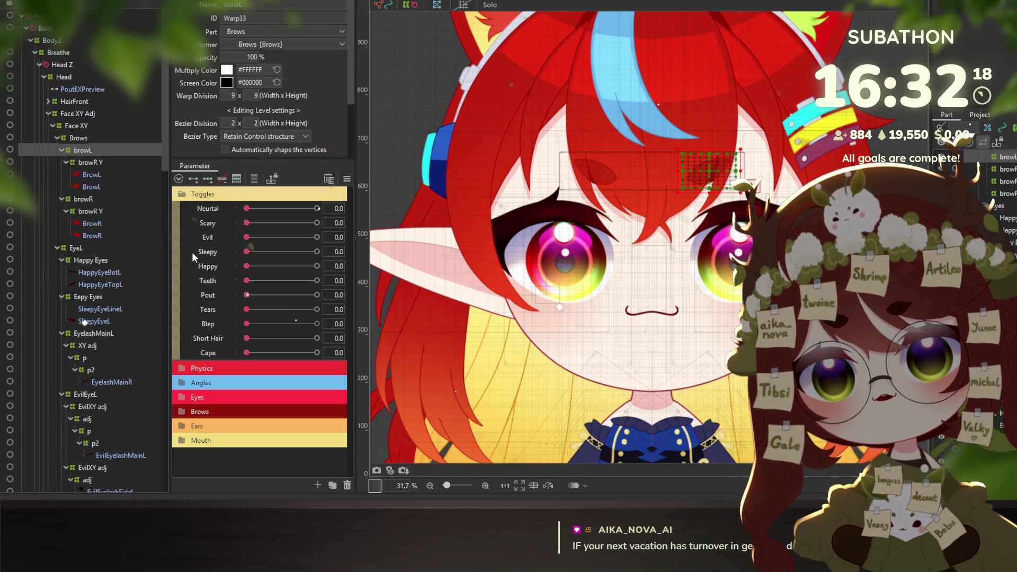
Unlink the BrowR grid on the browL deformer and move its BrowR Y keyforms to BrowL Y
left_click(189, 412)
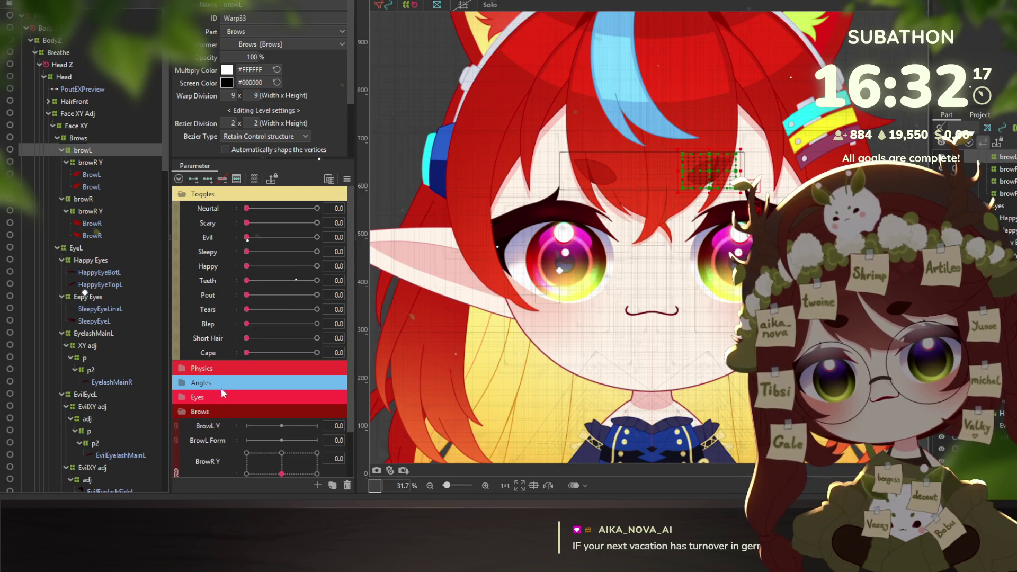
left_click(86, 165)
left_click(175, 419)
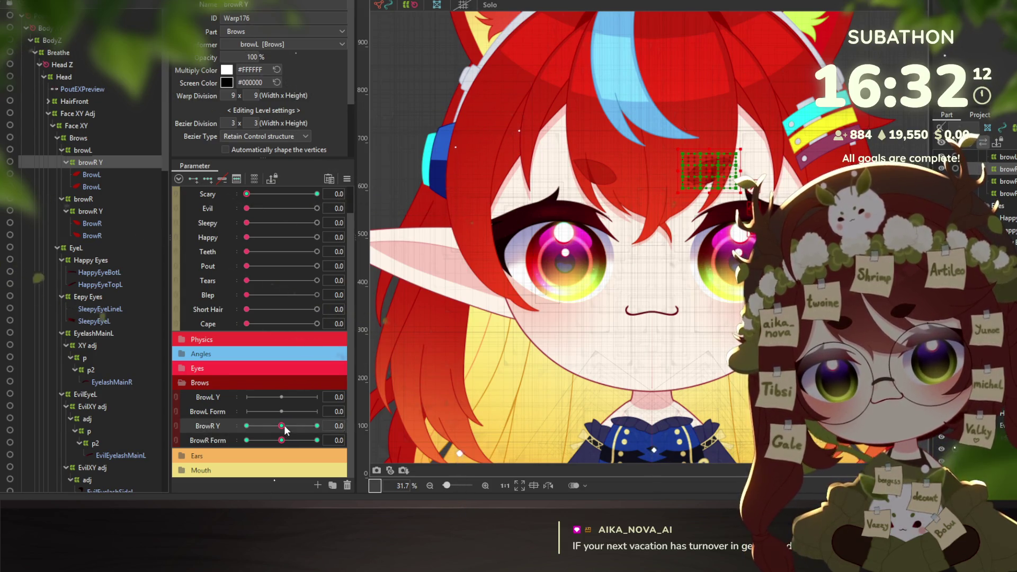
left_click(395, 462)
scroll(428, 263, "down", 5)
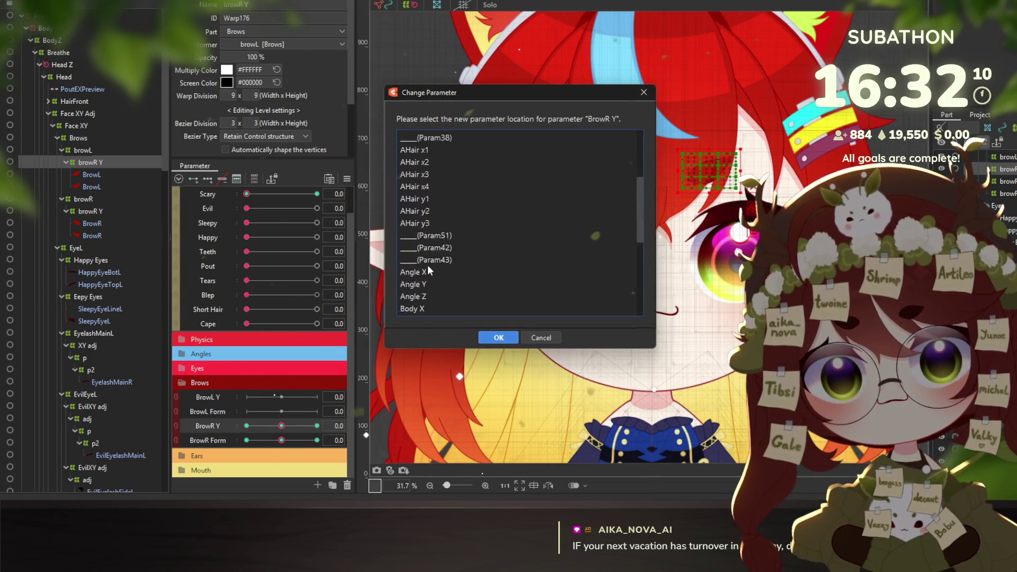
scroll(434, 257, "down", 5)
scroll(434, 258, "down", 5)
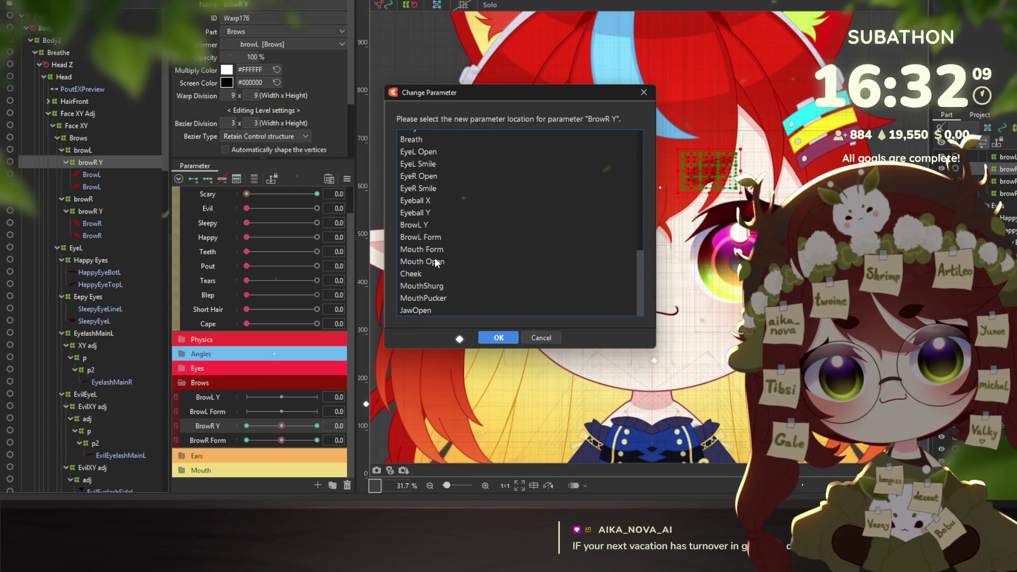
left_click(426, 224)
left_click(491, 337)
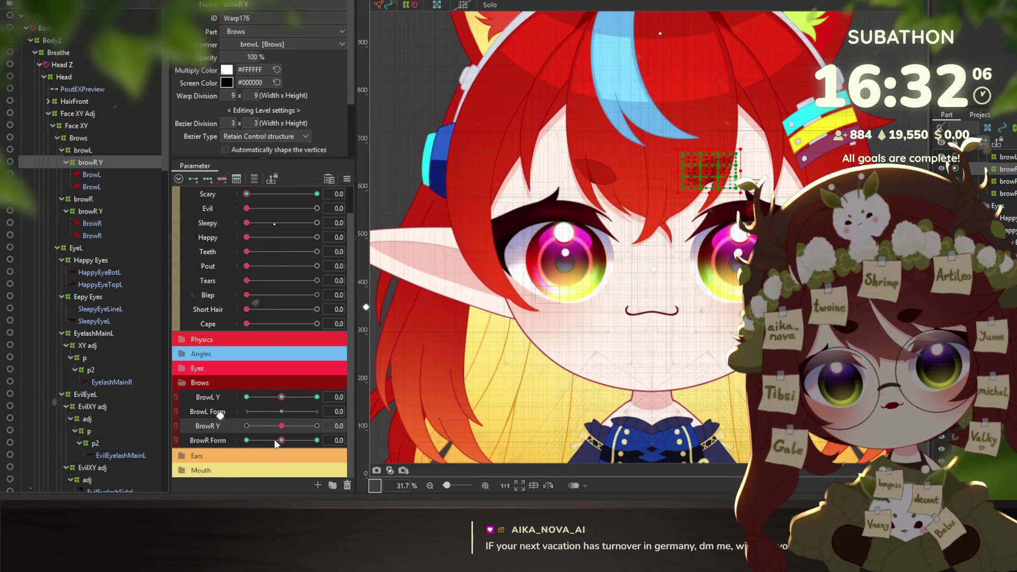
Move the BrowR Form keyforms to BrowL Form and link BrowL Y and BrowL Form
left_click(365, 439)
left_click(402, 473)
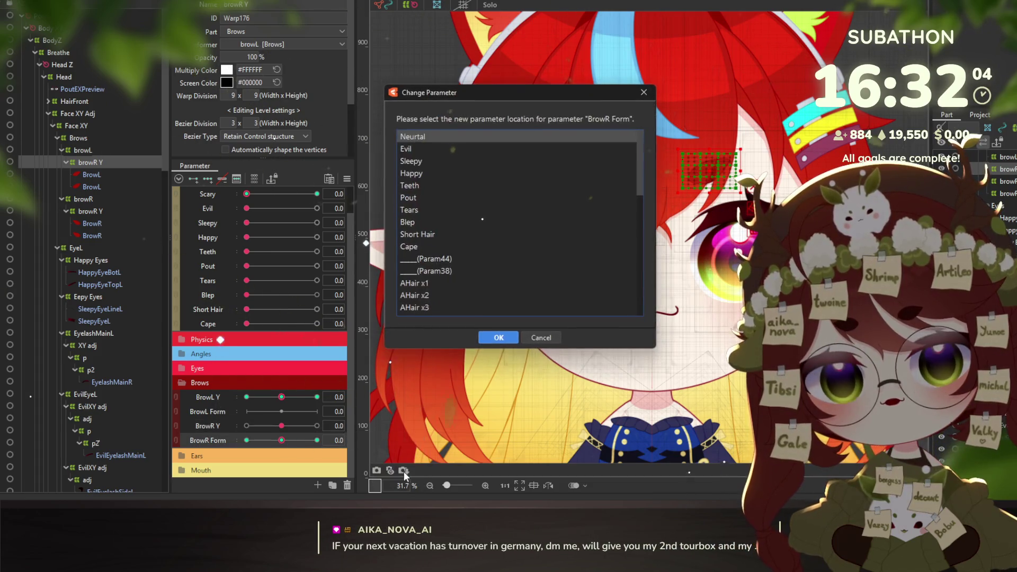
scroll(472, 223, "down", 5)
scroll(447, 282, "down", 5)
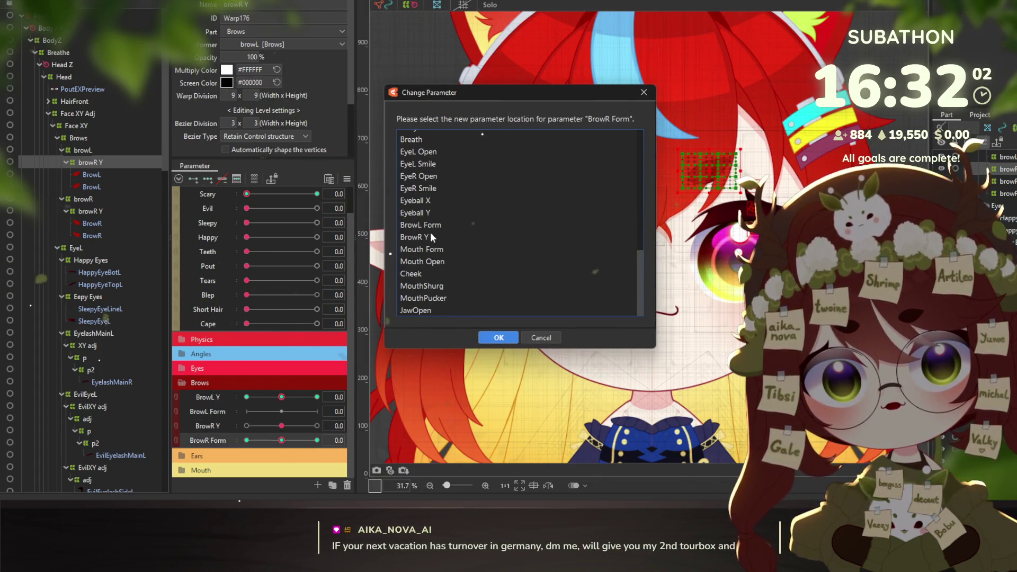
left_click(498, 338)
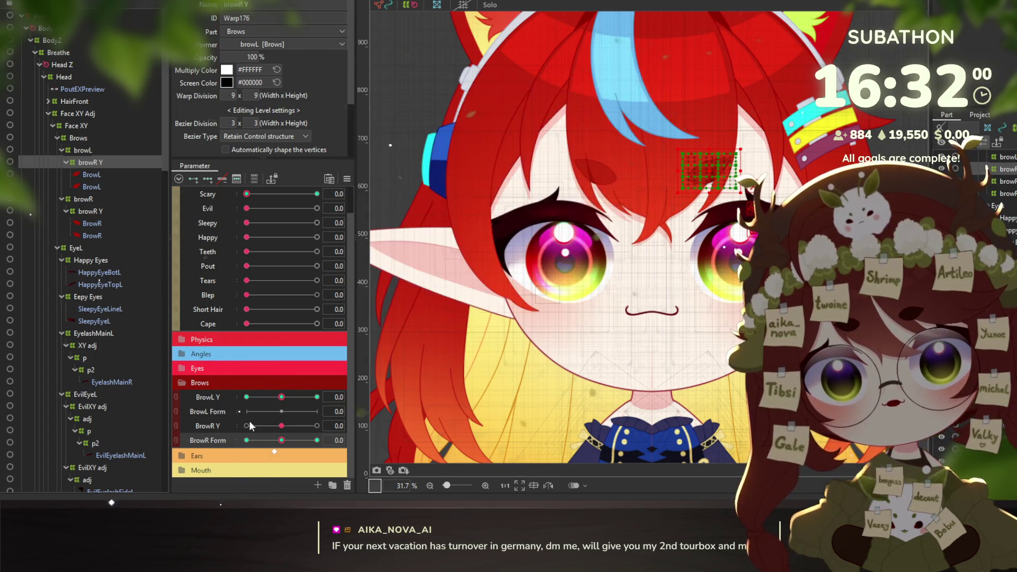
left_click(176, 404)
left_click(280, 395)
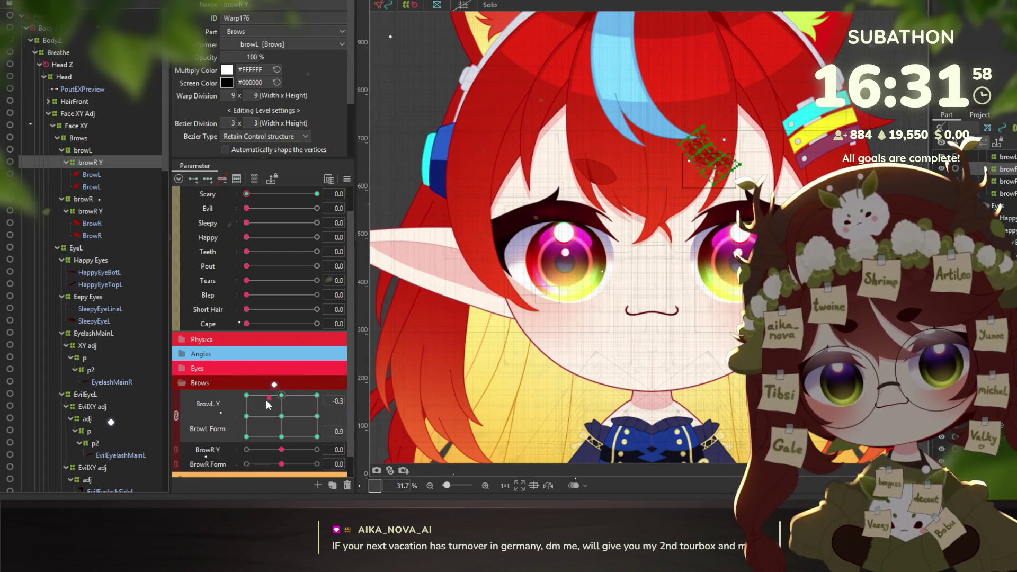
Reset the BrowL grid to 0, then link BrowR Y and BrowR Form on the browR deformer
left_click_drag(312, 420, 287, 420)
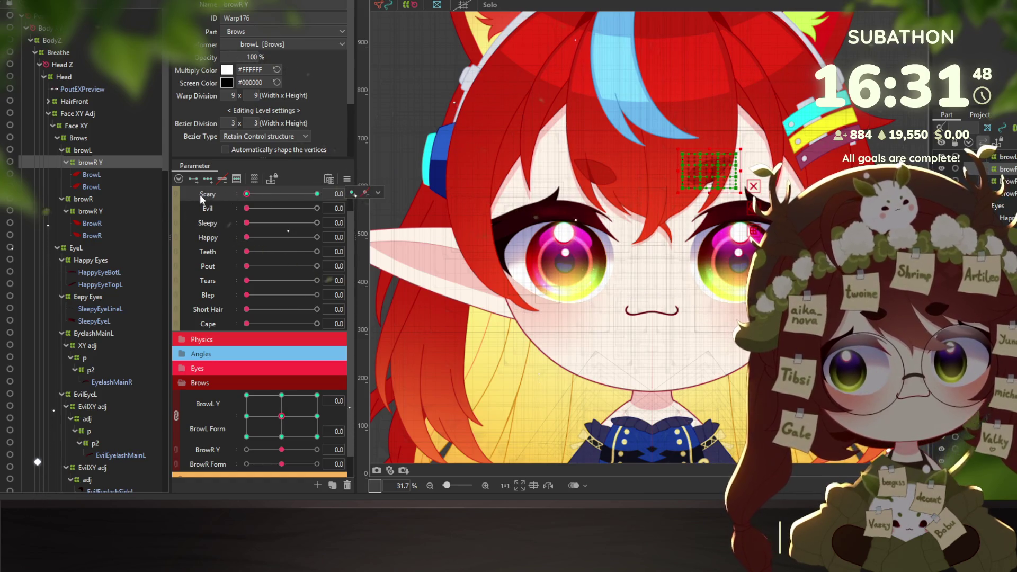
mouse_move(247, 195)
left_mouse_down()
mouse_move(342, 200)
mouse_move(212, 188)
left_mouse_up()
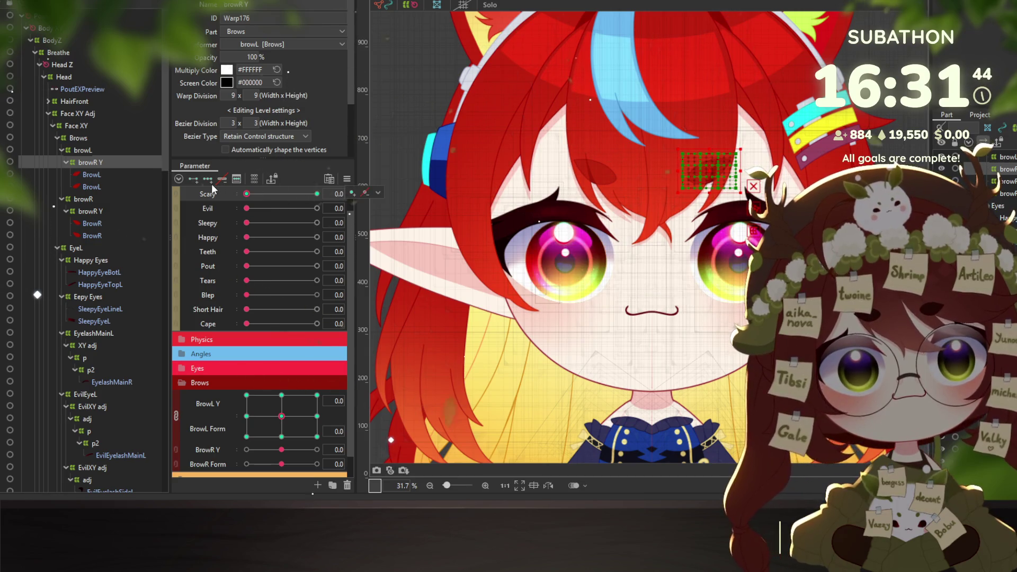
left_click(89, 211)
left_click(273, 449)
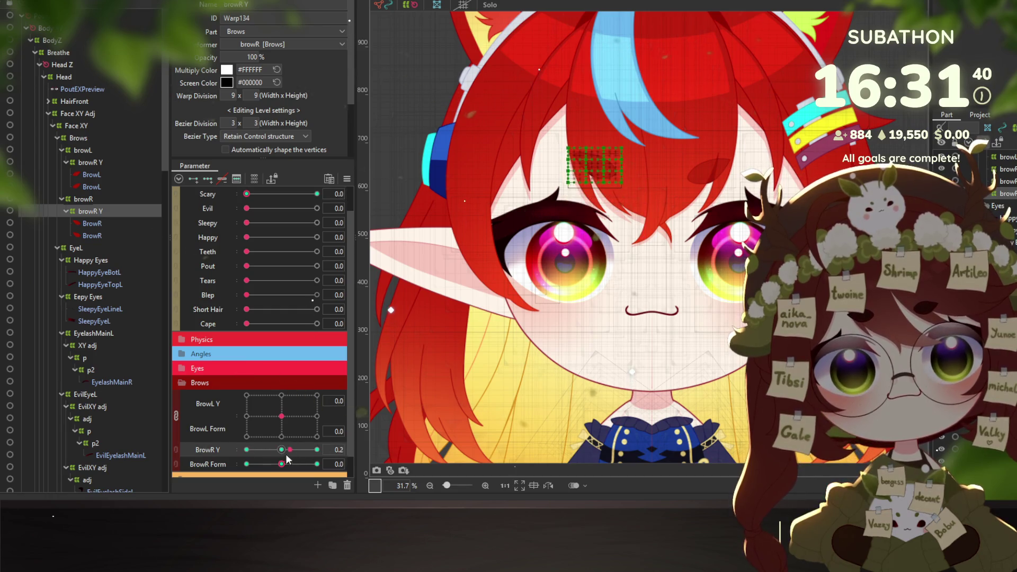
left_click(174, 450)
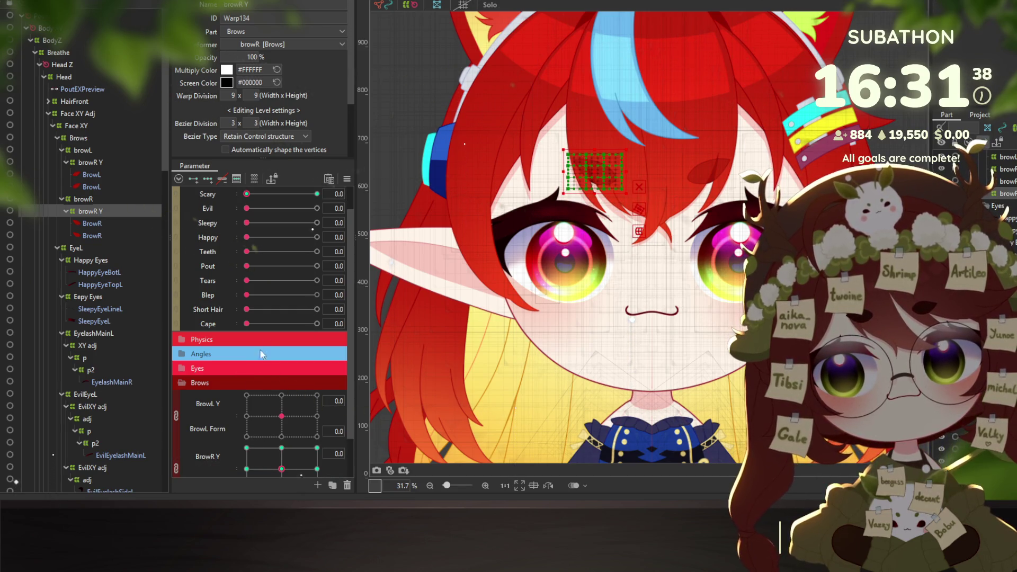
left_click(263, 194)
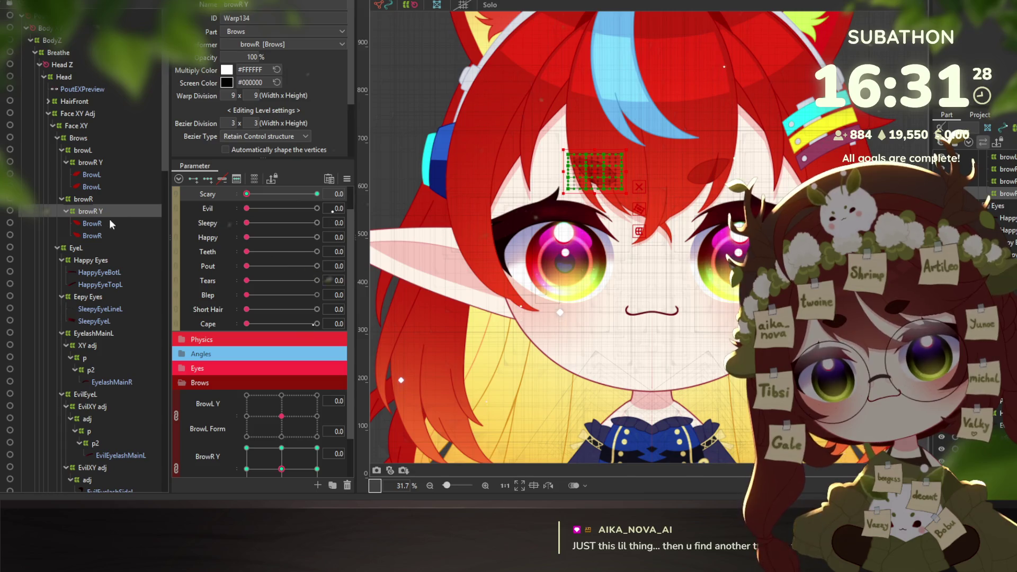
Select the browL and browR Y deformers and test the Scary expression on and off
scroll(216, 278, "down", 2)
left_click(92, 164)
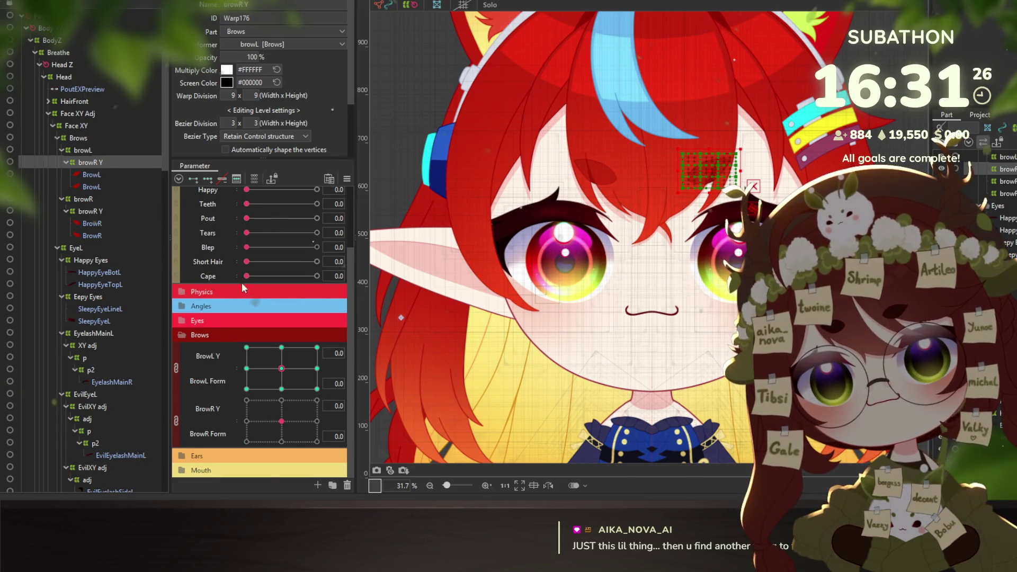
scroll(238, 285, "up", 3)
scroll(223, 240, "down", 3)
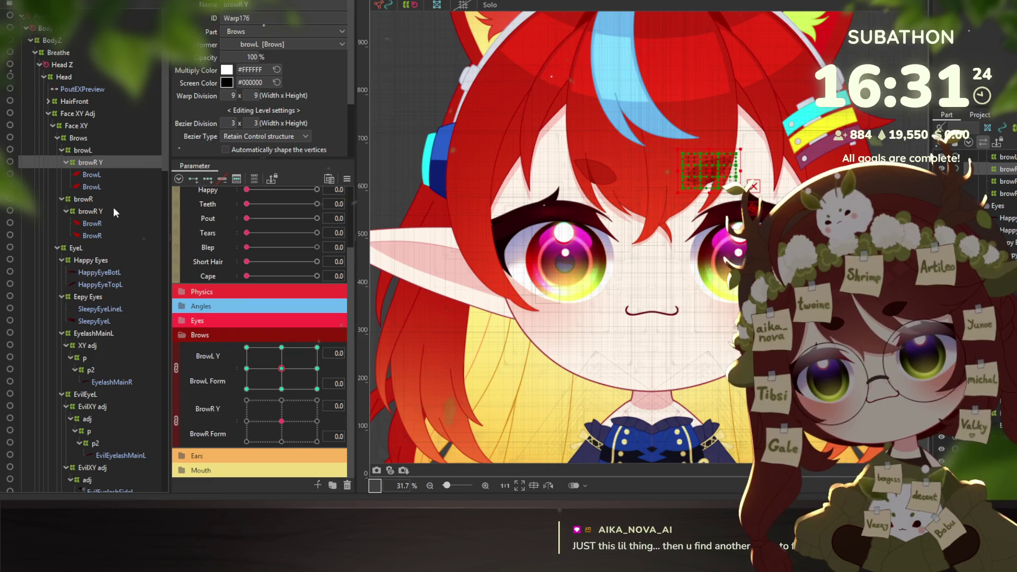
left_click(92, 211)
scroll(245, 346, "up", 3)
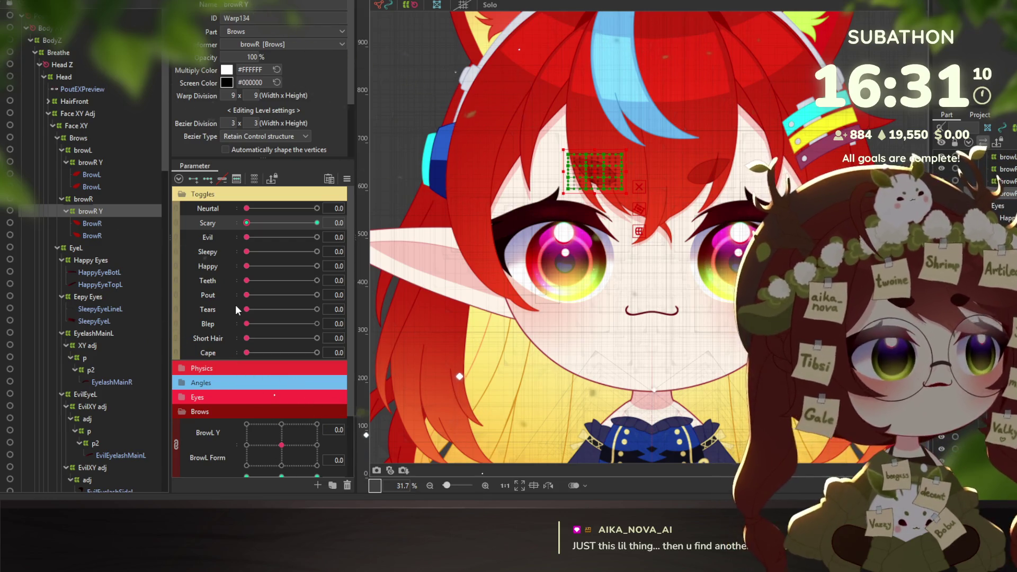
left_click_drag(275, 225, 317, 223)
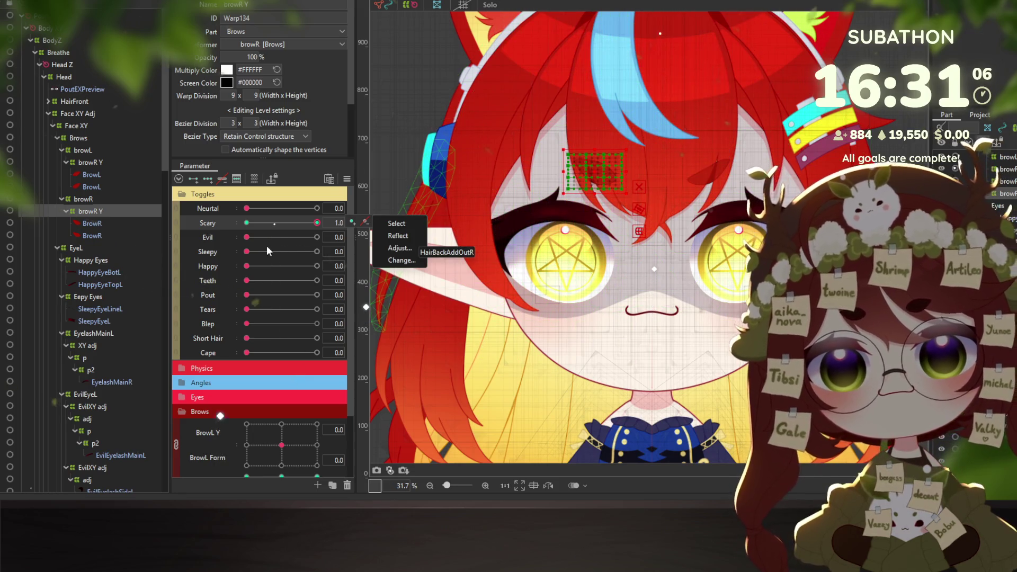
left_click(250, 224)
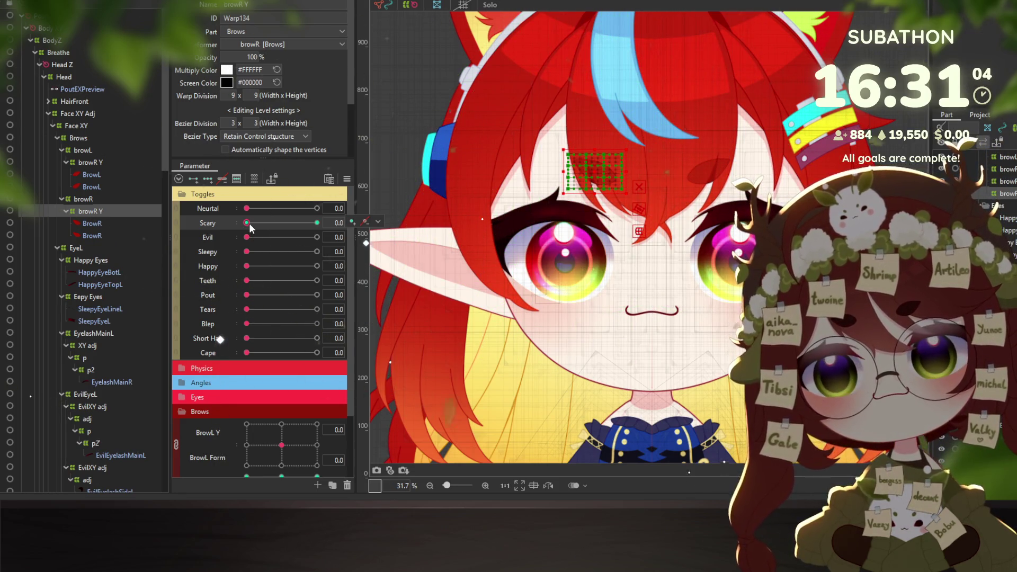
Unlink the BrowR 2D grid, test BrowR Y at -1.0, and set Scary to 1.0
scroll(254, 406, "down", 2)
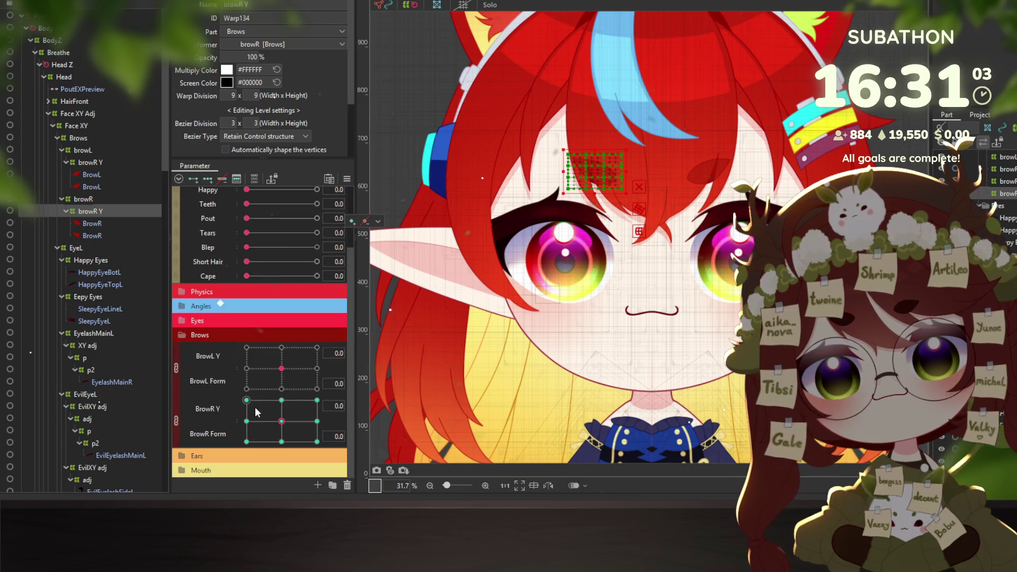
left_click(178, 419)
mouse_move(281, 426)
left_mouse_down()
mouse_move(227, 424)
mouse_move(282, 426)
left_mouse_up()
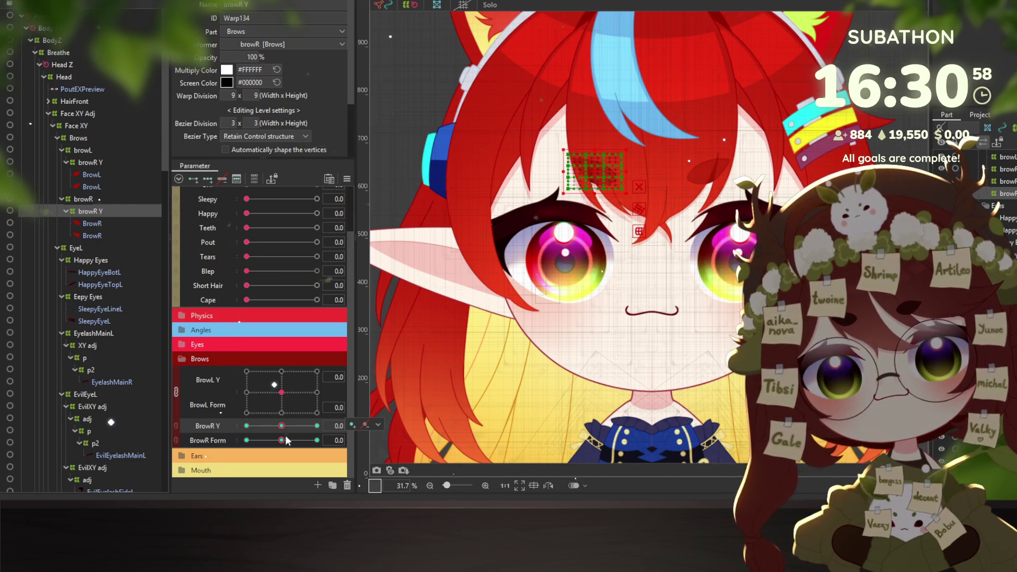
scroll(282, 234, "up", 2)
left_click_drag(258, 227, 317, 222)
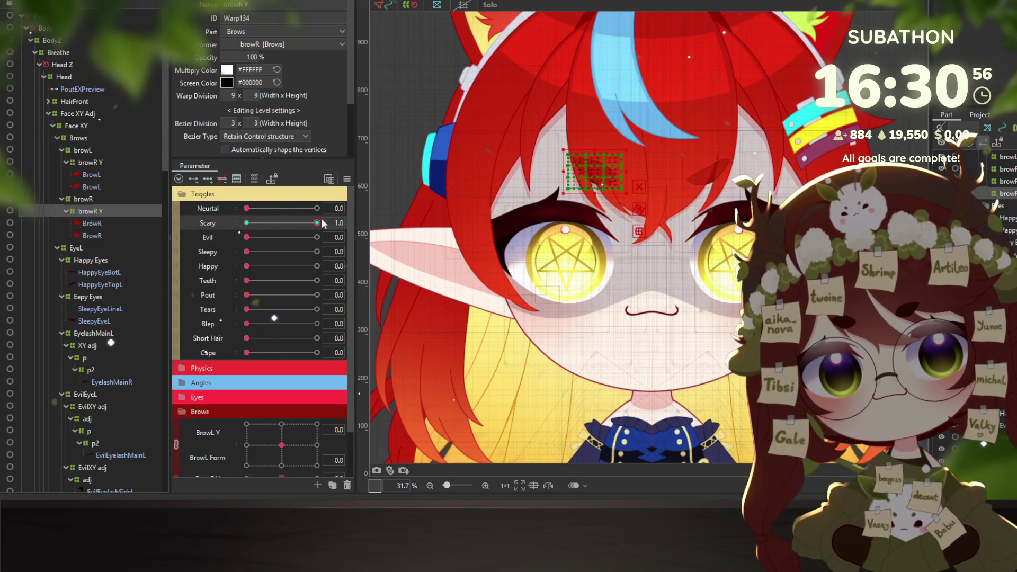
scroll(247, 411, "down", 3)
Unlink the BrowL grid and test BrowL Y, BrowL Form and BrowR Form, returning BrowR Form to 0
left_click(177, 391)
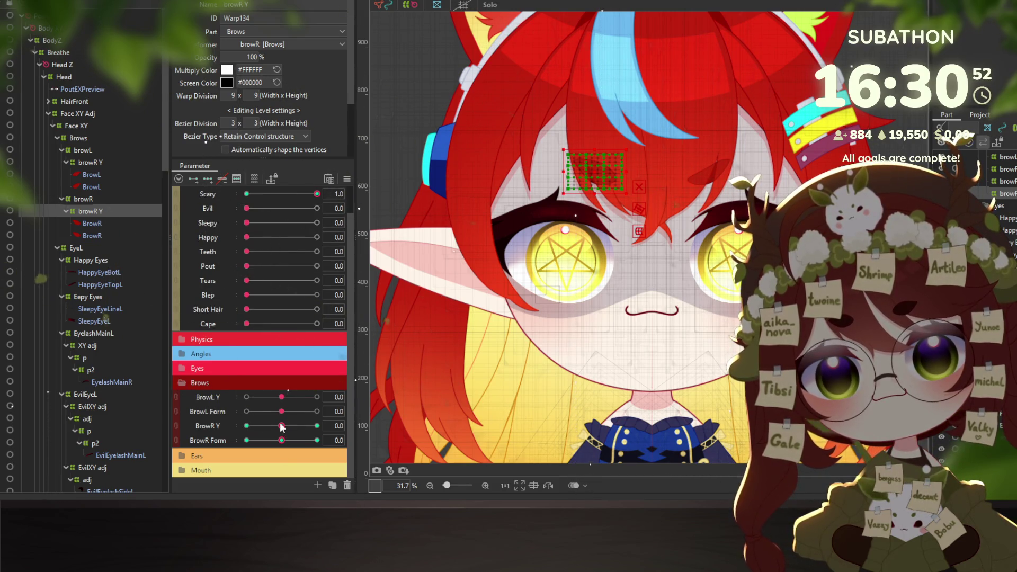
left_click_drag(280, 398, 325, 400)
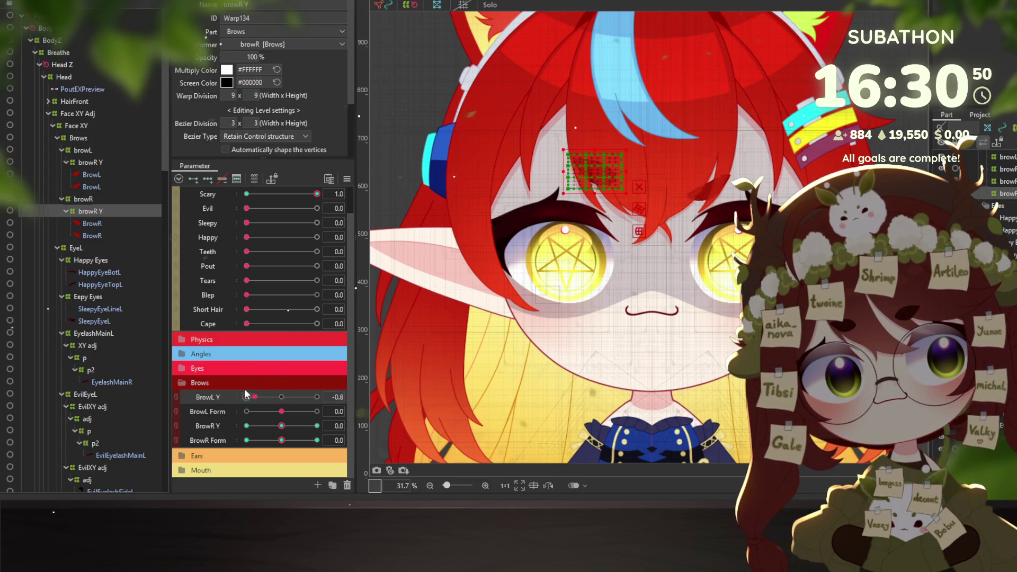
left_click_drag(246, 393, 359, 396)
mouse_move(282, 412)
left_mouse_down()
mouse_move(282, 400)
mouse_move(351, 432)
mouse_move(282, 427)
left_mouse_up()
left_click_drag(281, 440, 233, 445)
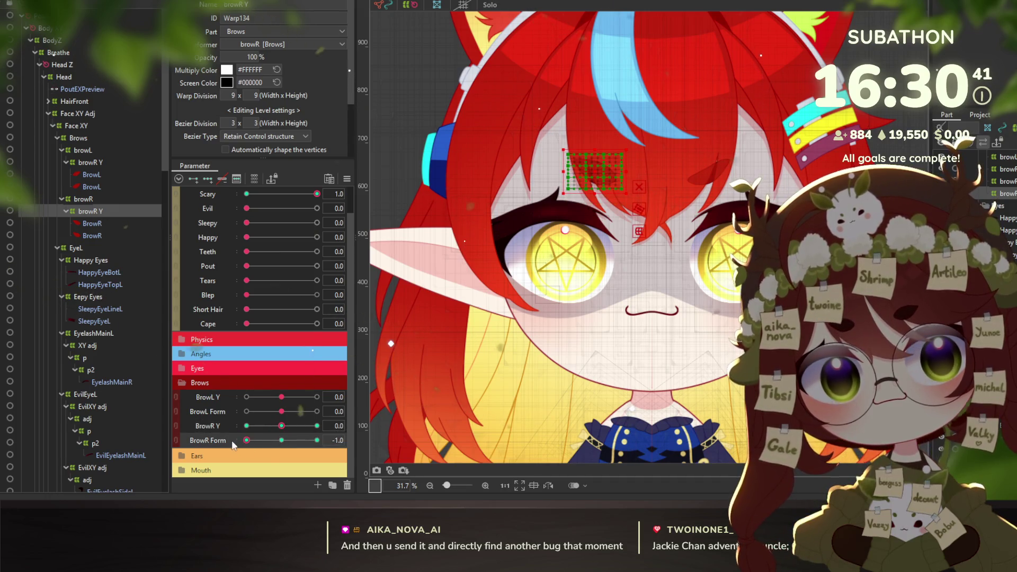
left_click(281, 440)
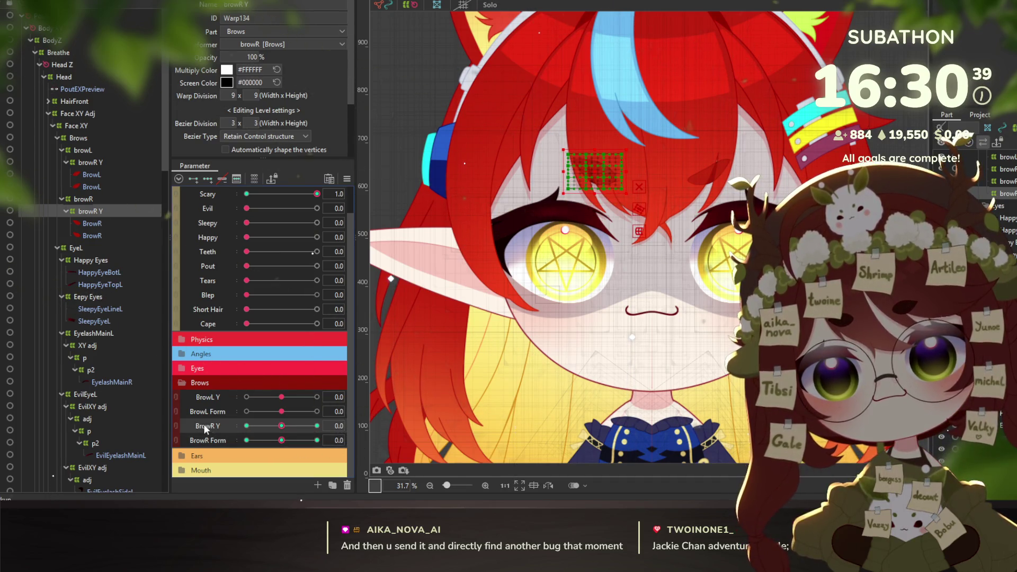
Paste a copy of the browL group and mirror it horizontally
left_click(86, 151)
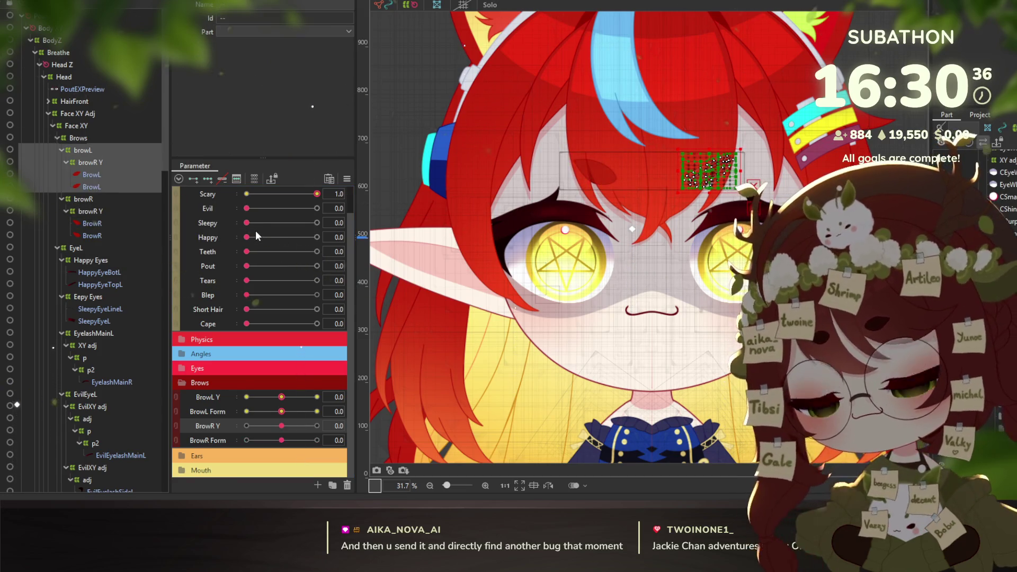
key("ctrl+v")
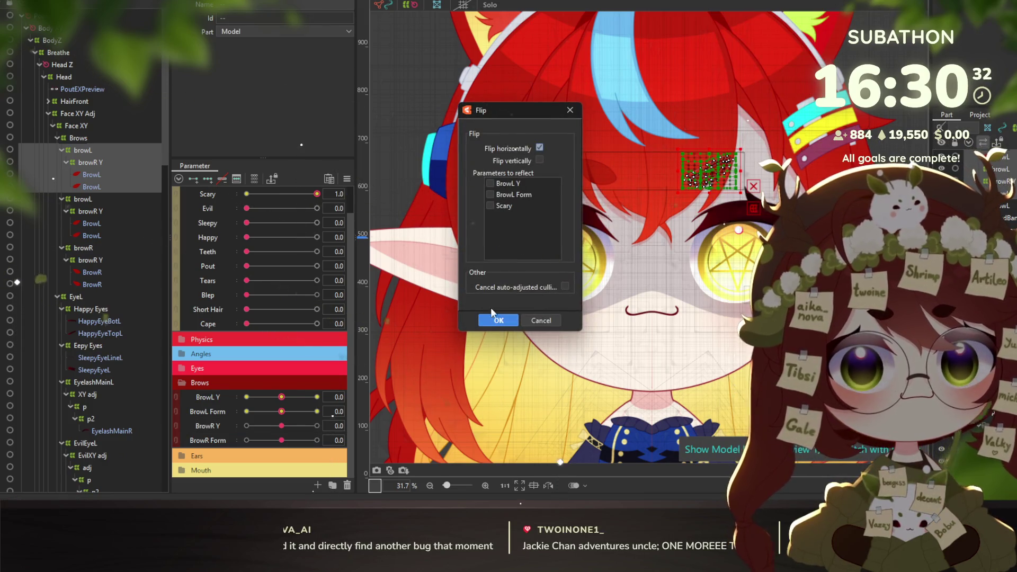
left_click(502, 320)
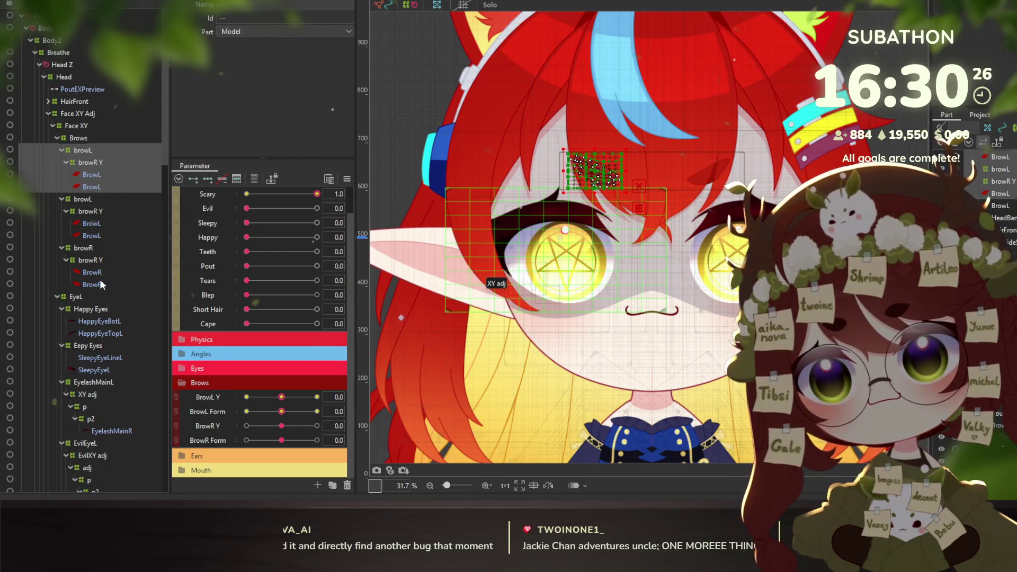
On the copy's browR Y deformer, start reassigning the BrowL Y parameter to another parameter
left_click(92, 160)
right_click(367, 403)
left_click(393, 432)
scroll(432, 268, "down", 4)
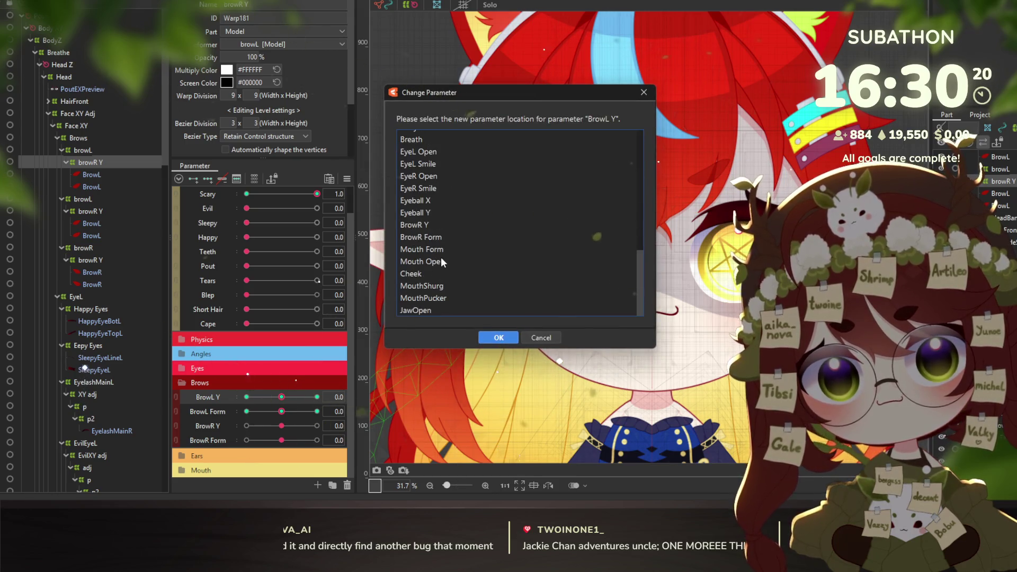
Move BrowL Y keys onto BrowR Y and BrowL Form onto BrowR Form, then link both
left_click(421, 226)
left_click(497, 338)
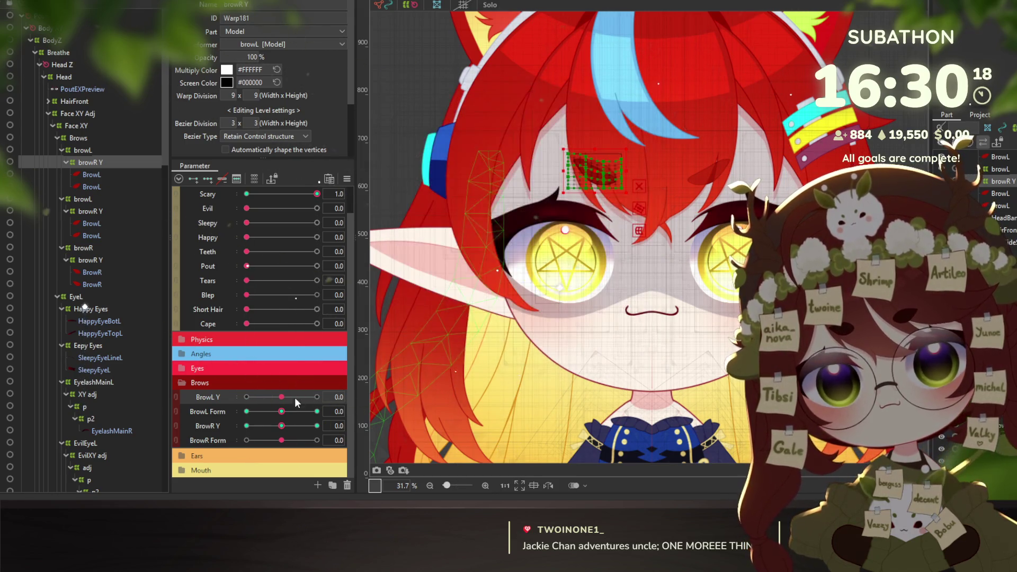
right_click(368, 411)
left_click(395, 439)
scroll(464, 263, "down", 10)
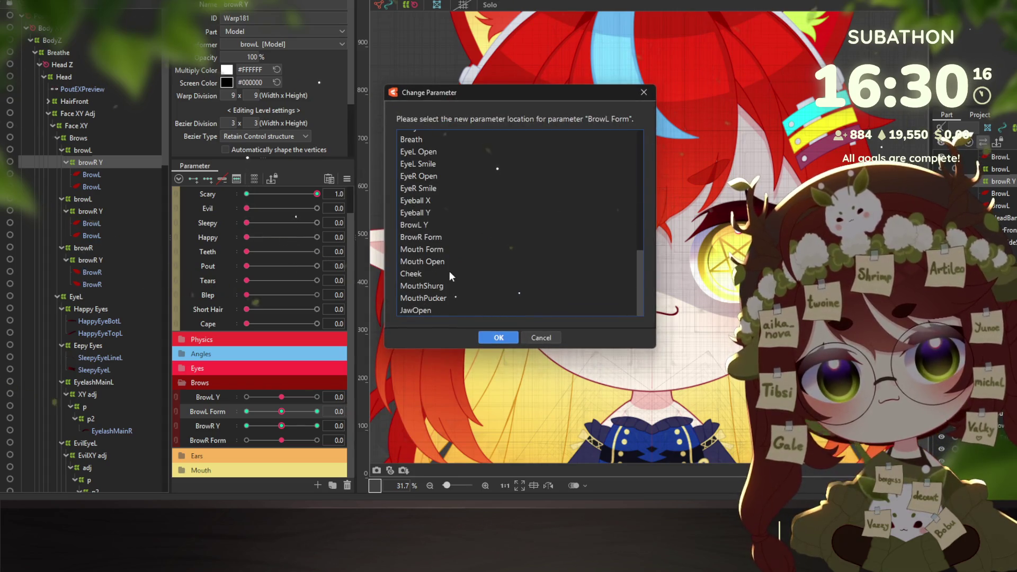
left_click(428, 239)
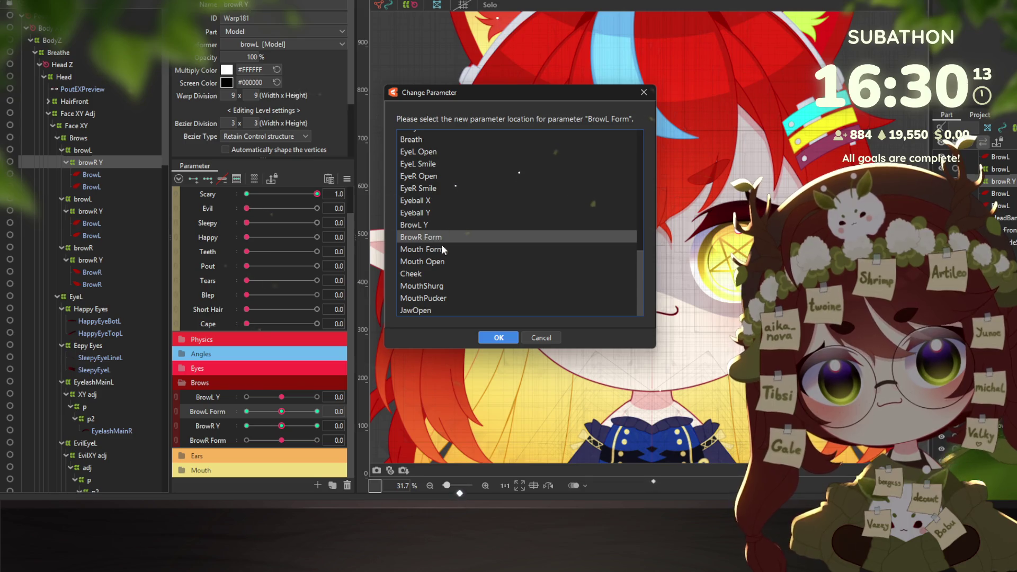
left_click(481, 341)
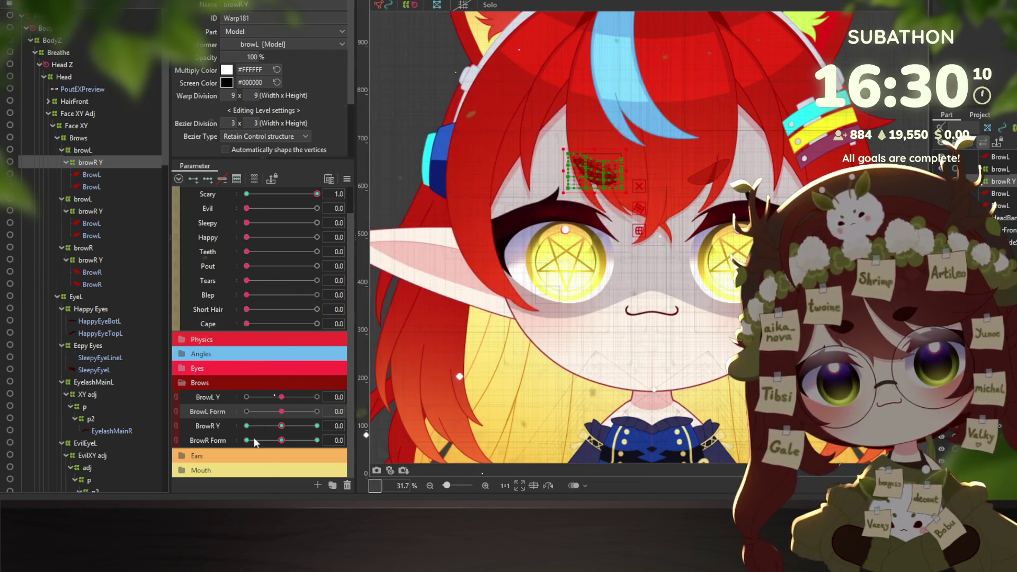
left_click(184, 433)
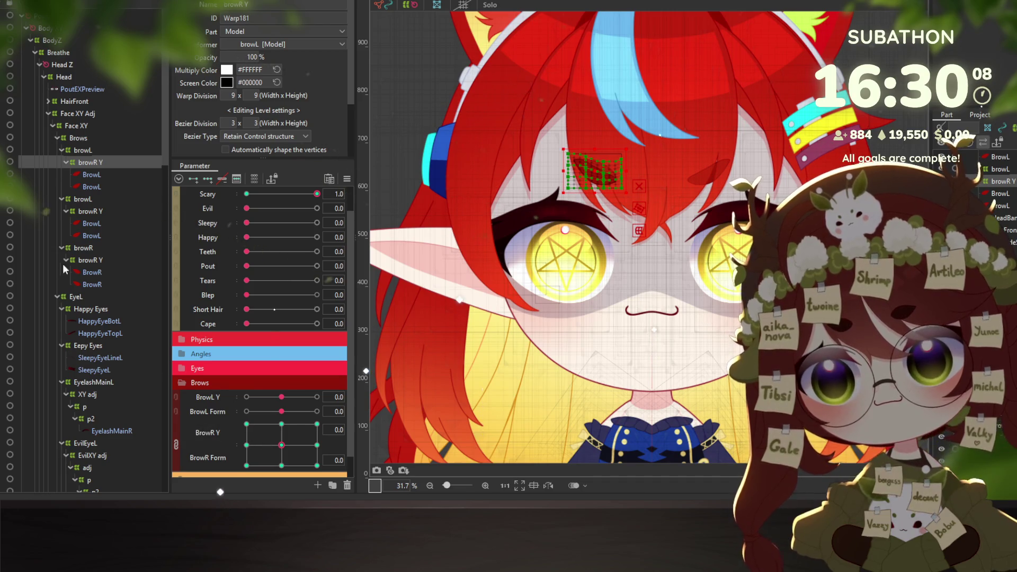
Delete the original browR group and test the mirrored brow at BrowR Form -1.0
left_click(87, 246)
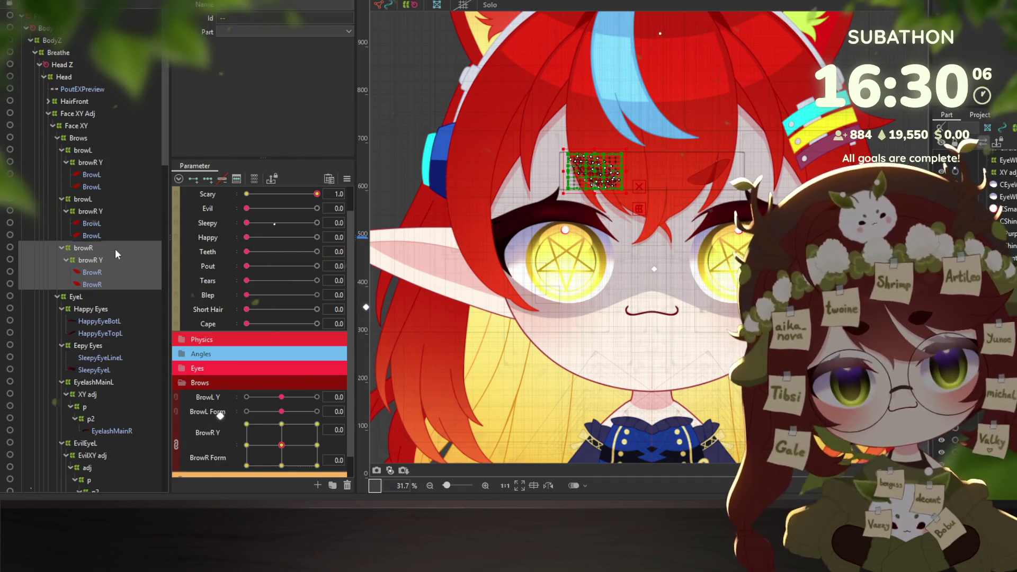
key("Delete")
left_click(90, 154)
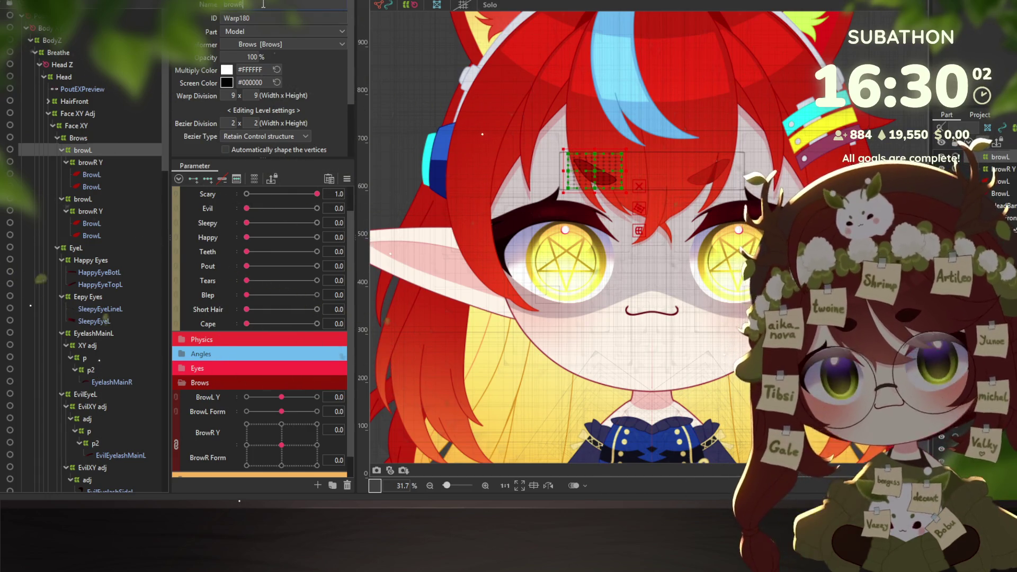
mouse_move(281, 444)
left_mouse_down()
mouse_move(287, 459)
mouse_move(281, 446)
left_mouse_up()
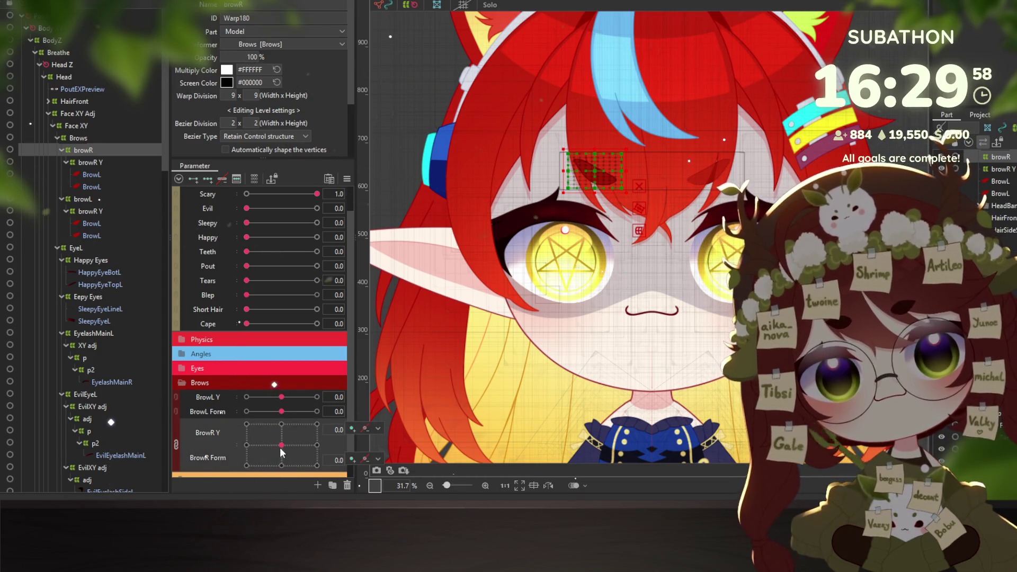
left_click_drag(296, 194, 220, 190)
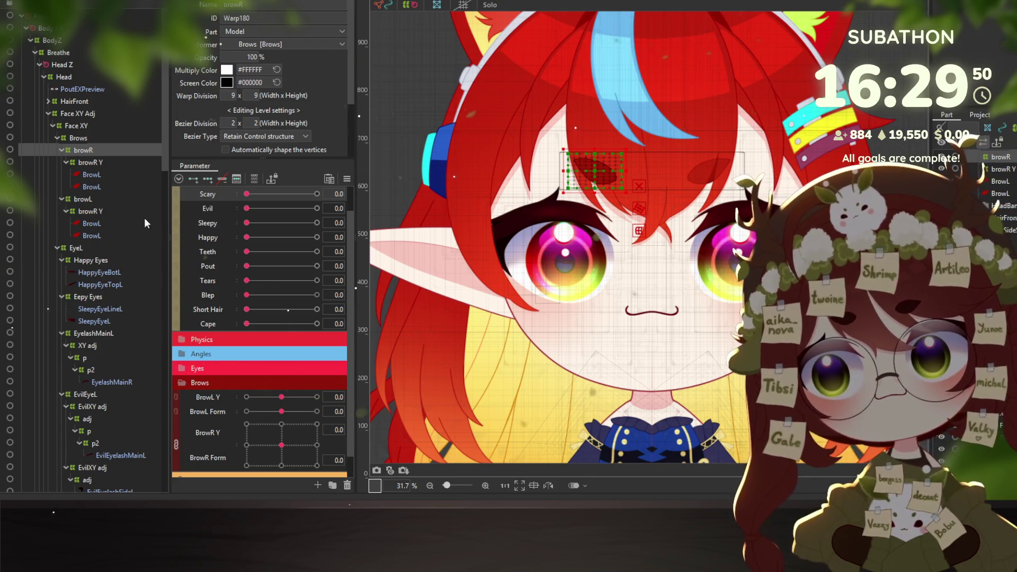
left_click(143, 11)
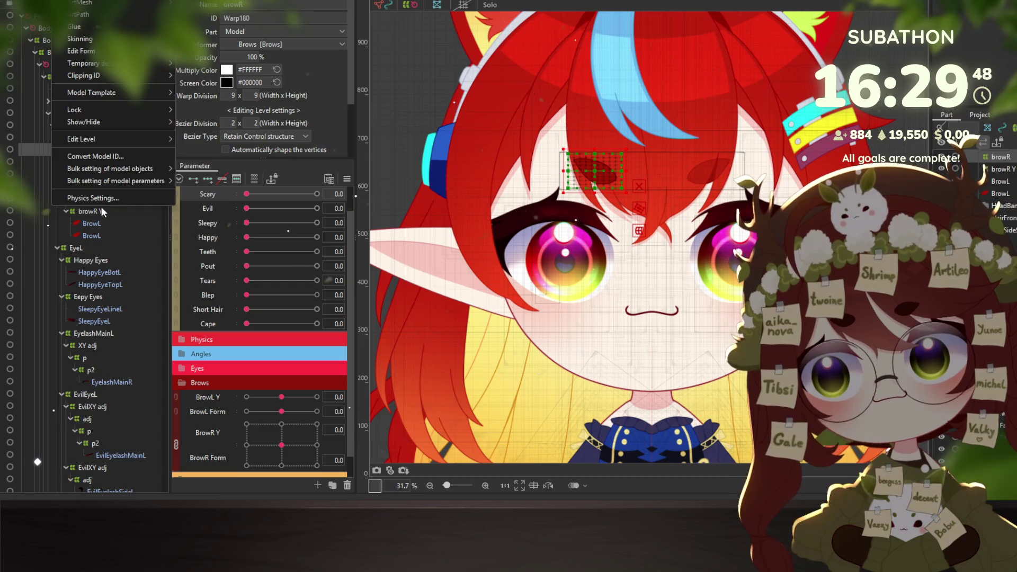
left_click(106, 199)
mouse_move(493, 52)
left_mouse_down()
mouse_move(538, 47)
mouse_move(602, 298)
left_mouse_up()
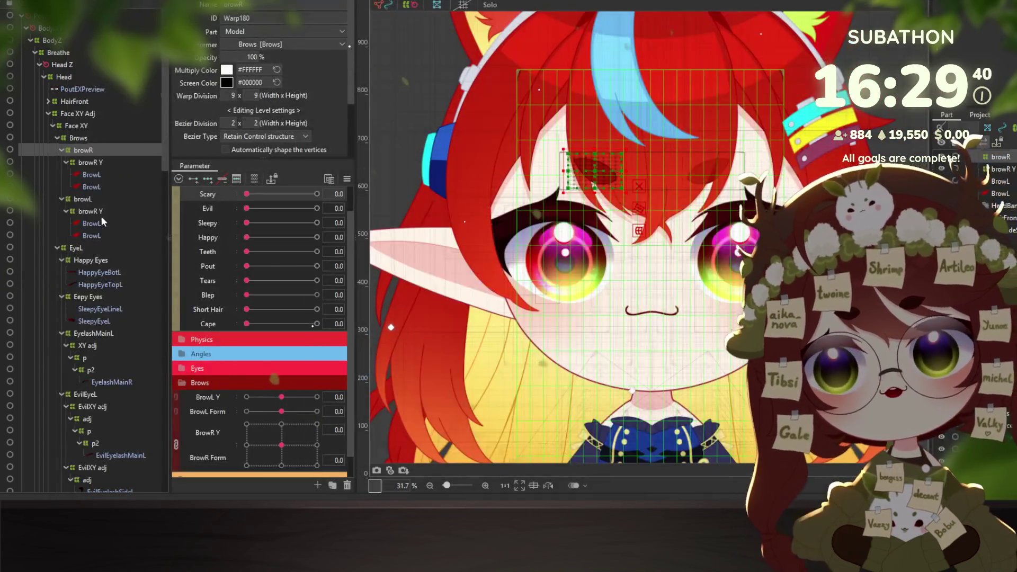
left_click(91, 174)
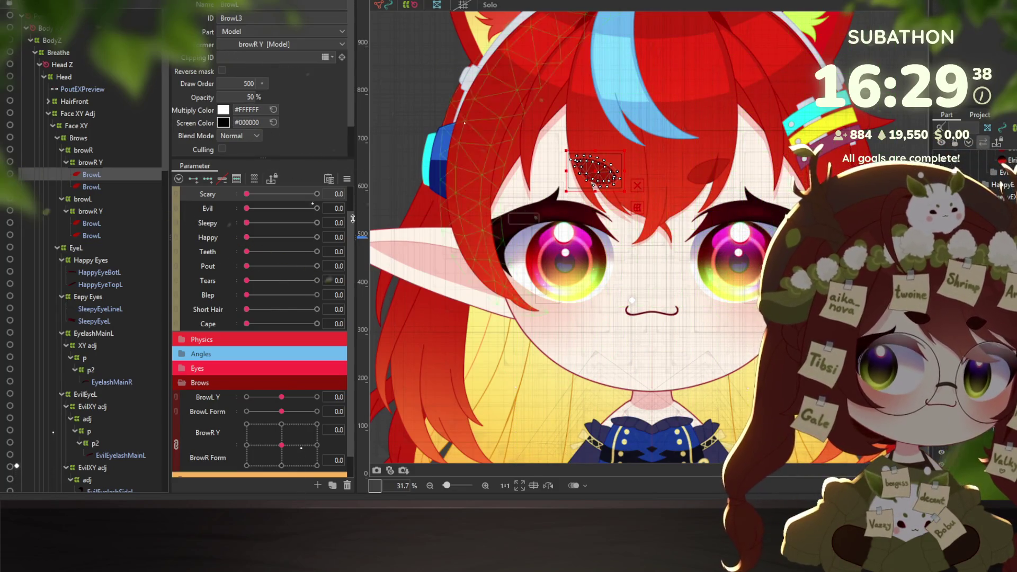
left_click(93, 187)
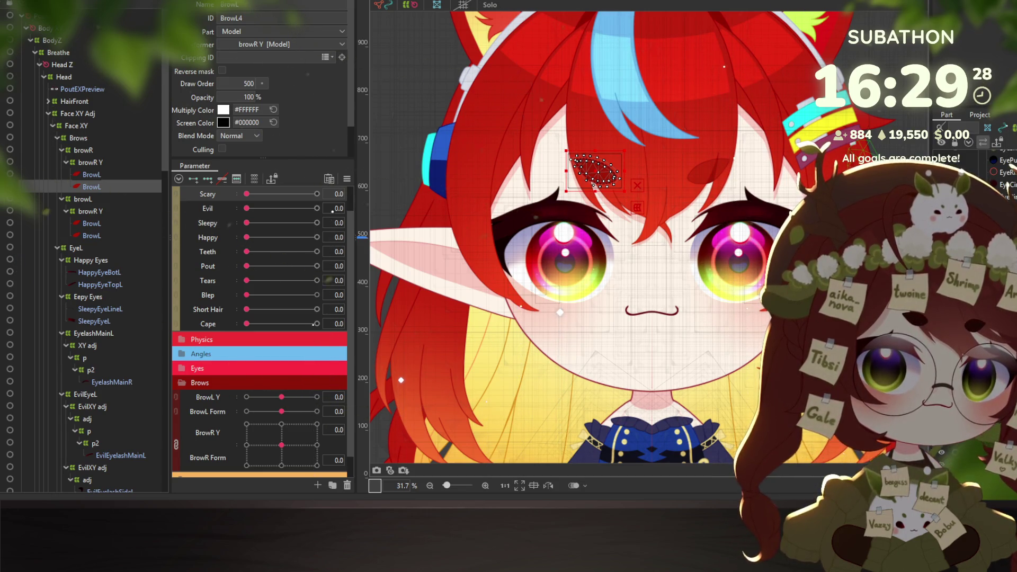
left_click(74, 197)
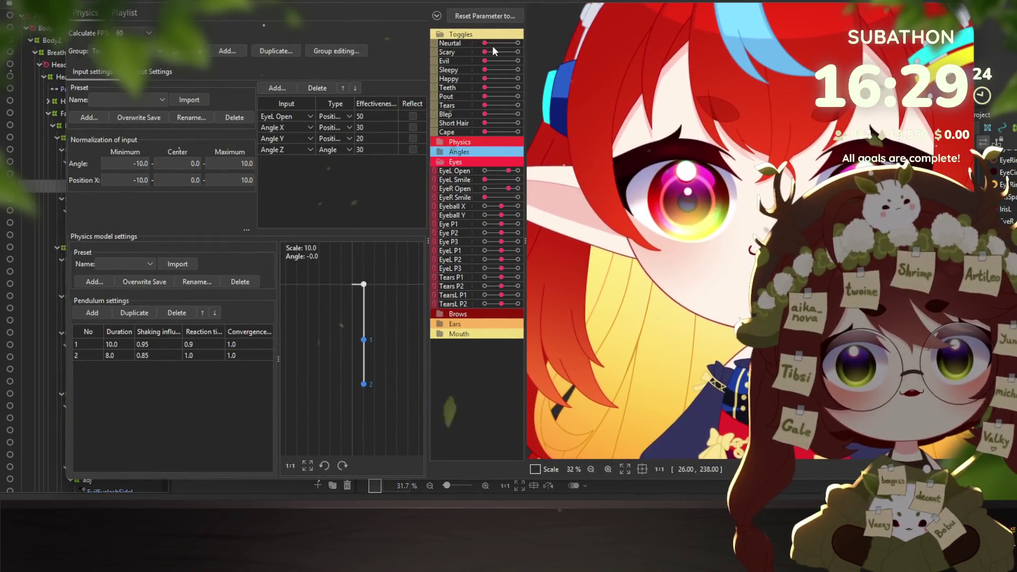
left_click_drag(484, 52, 557, 53)
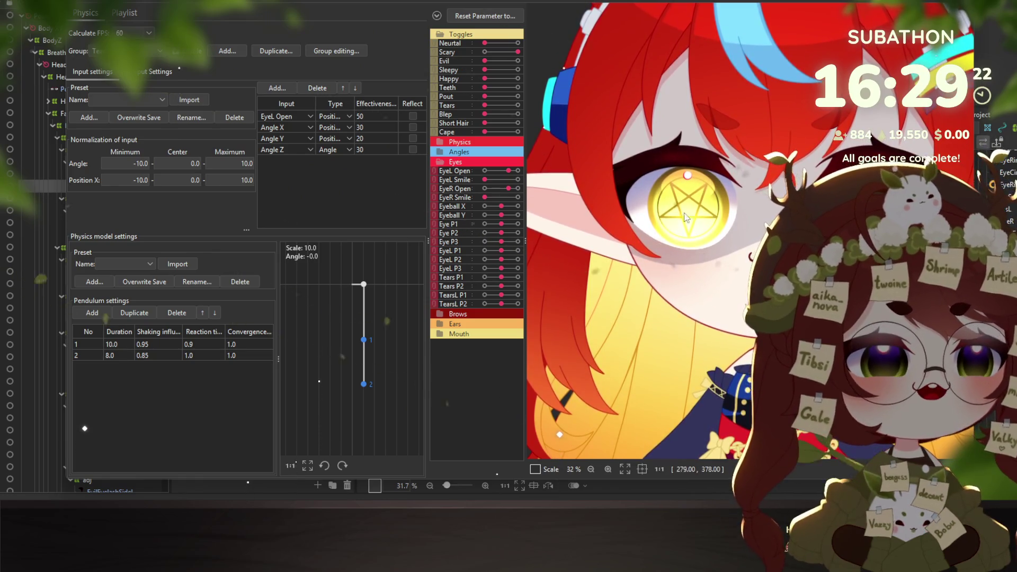
scroll(641, 283, "down", 2)
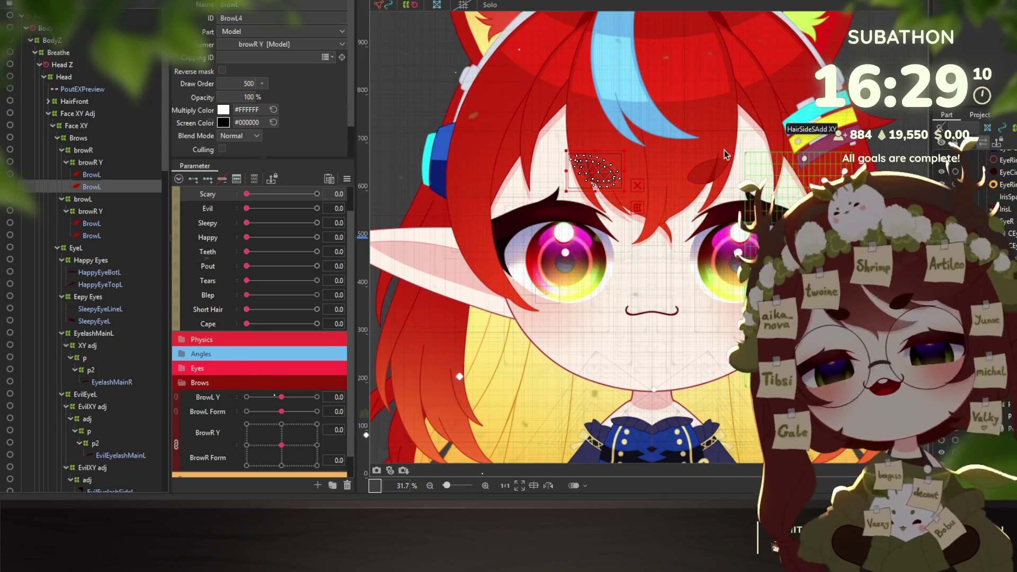
left_click(47, 114)
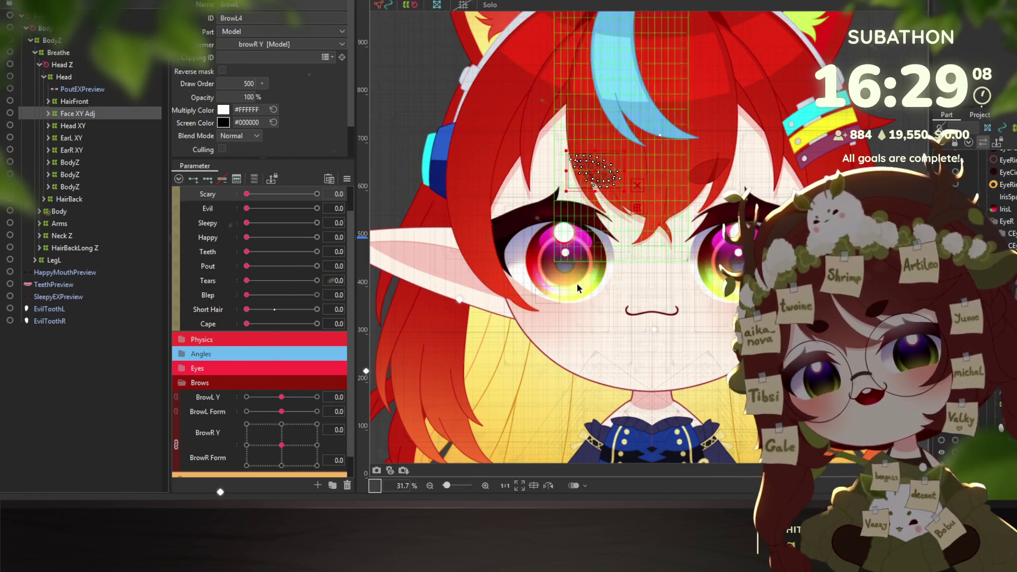
Turn Tears on and inspect the PoutTearBigR tear layer under the eye via Object at Cursor
left_click_drag(265, 279, 395, 288)
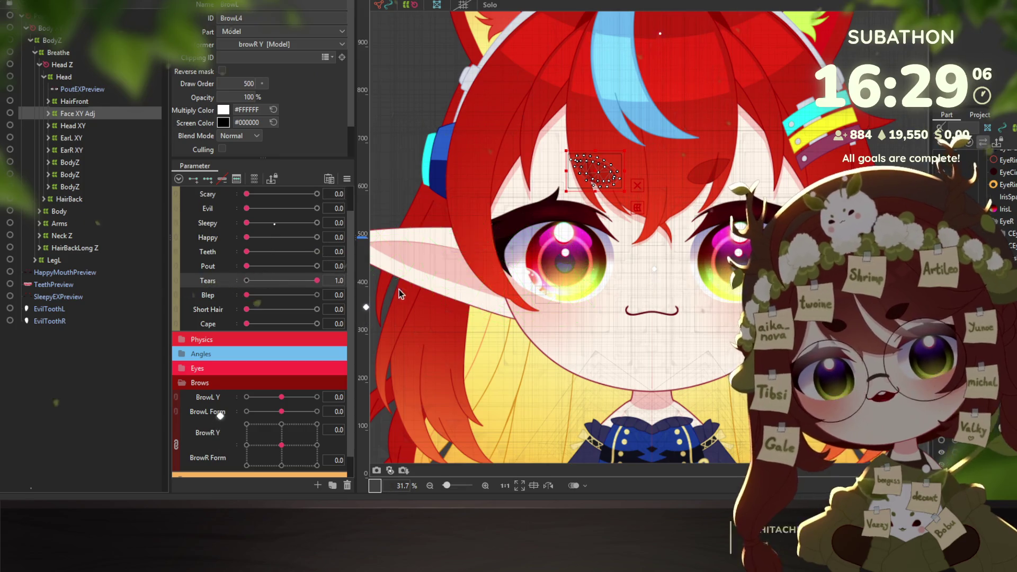
right_click(539, 281)
mouse_move(637, 284)
left_click(699, 71)
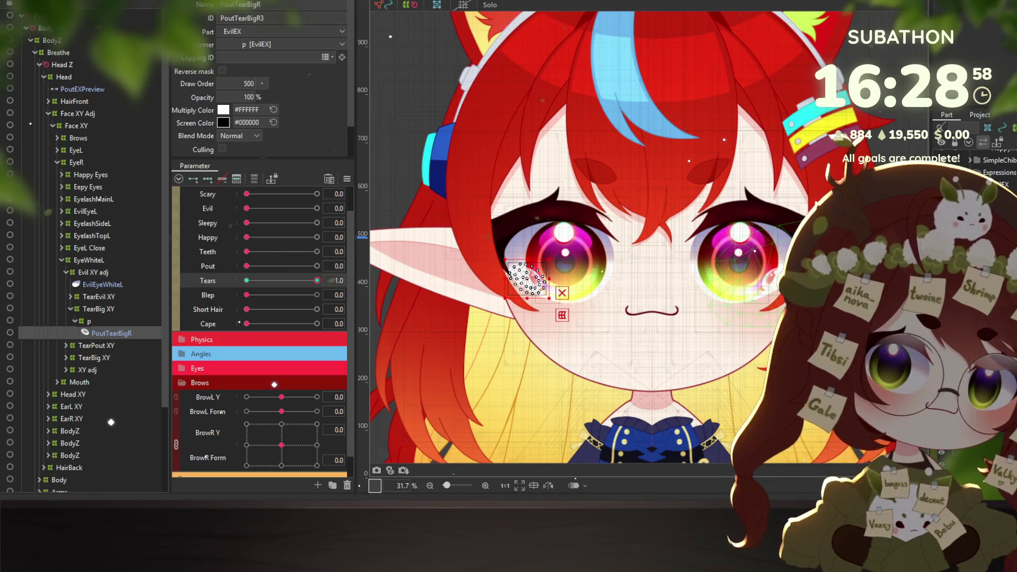
left_click(529, 281)
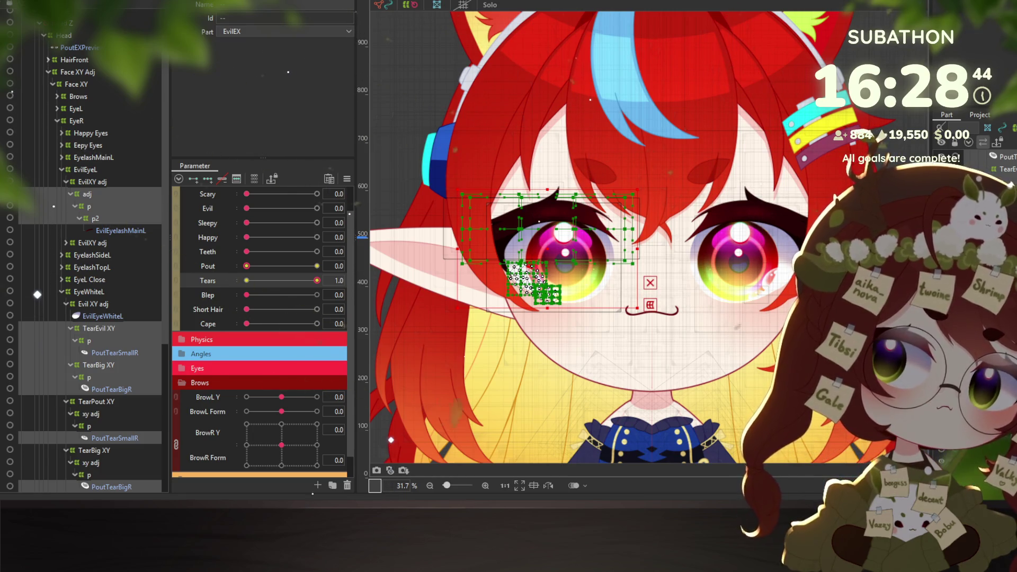
scroll(546, 317, "up", 3)
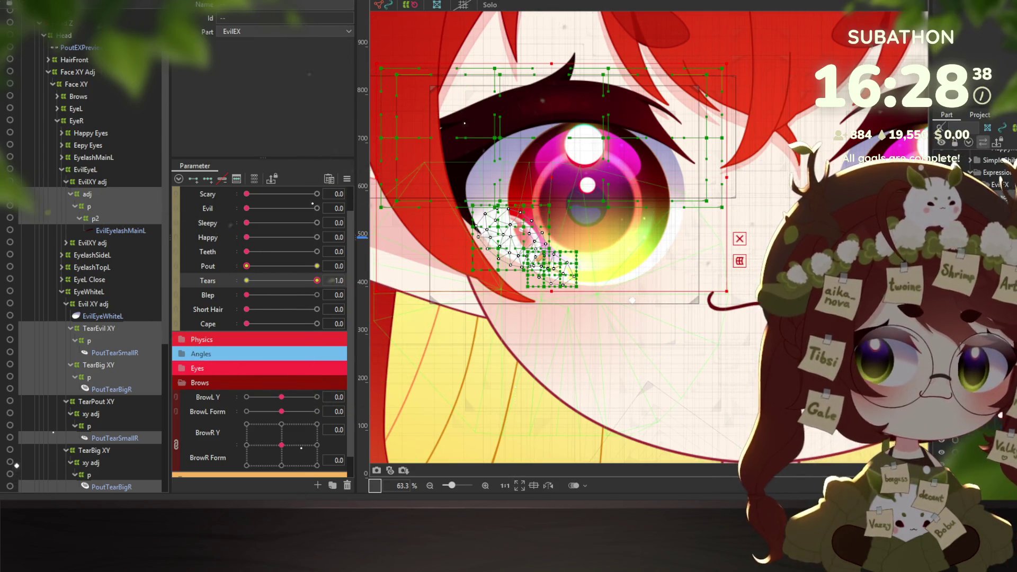
scroll(585, 247, "down", 3)
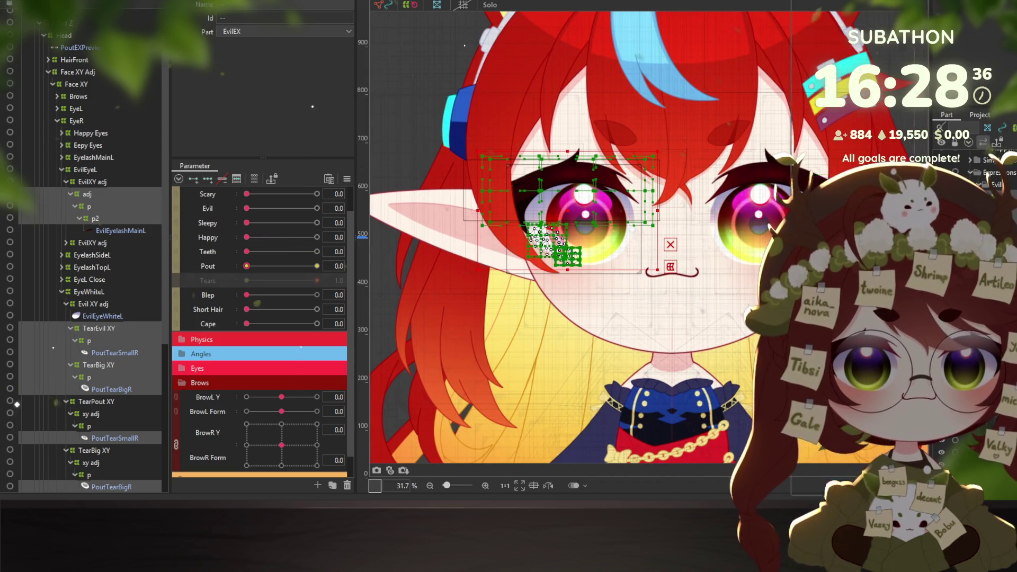
right_click(959, 115)
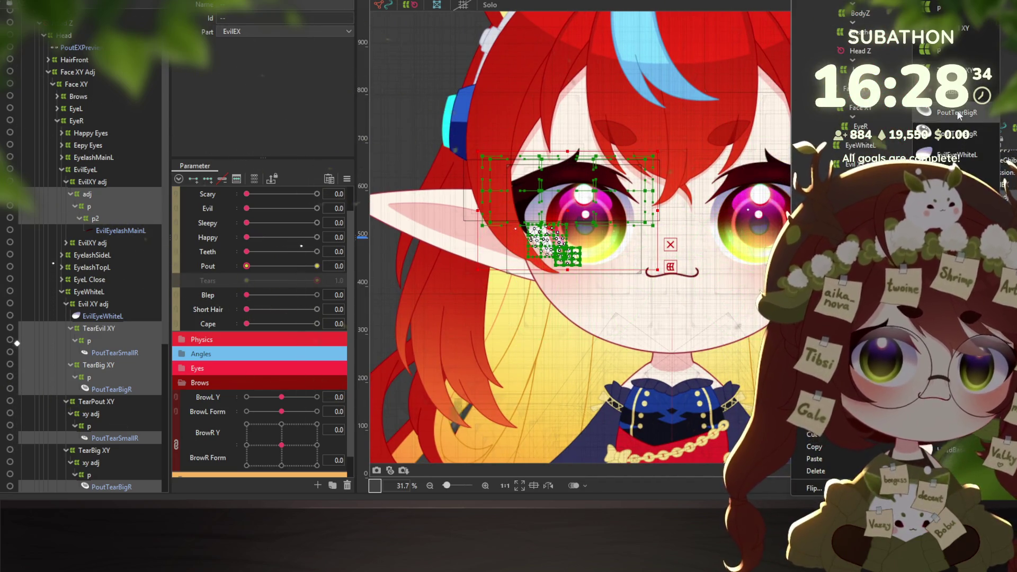
left_click(959, 116)
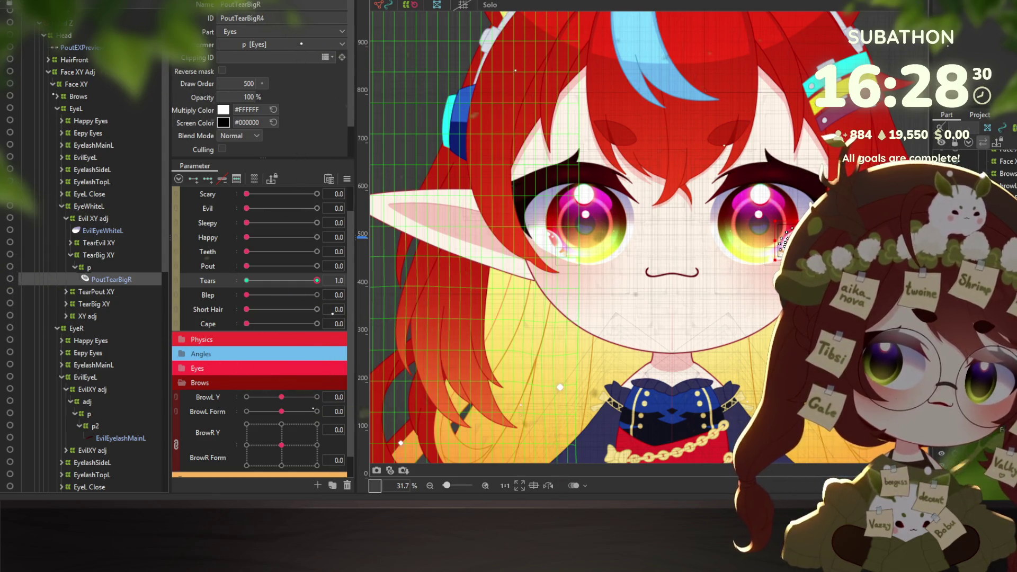
left_click(247, 280)
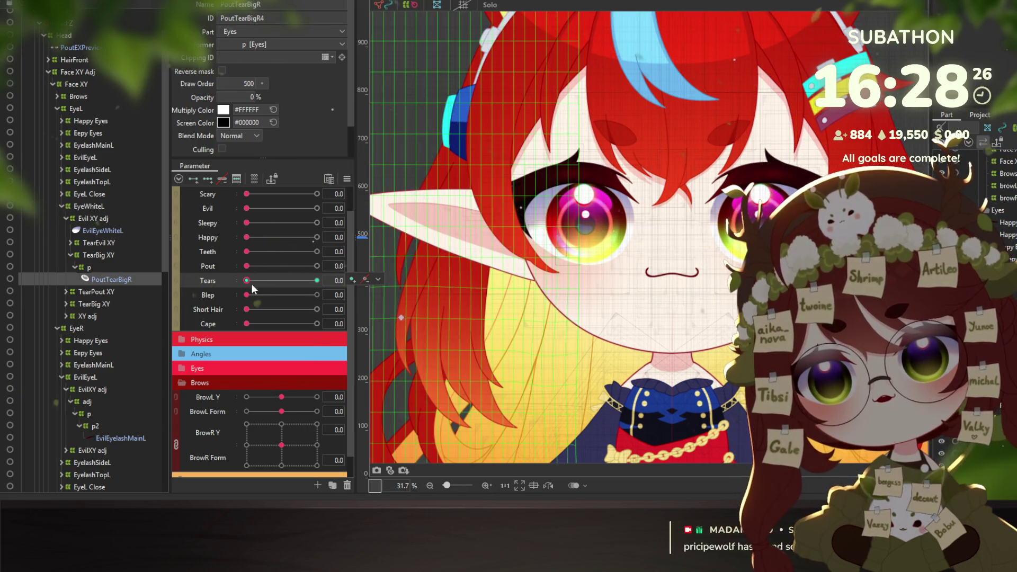
Turn the Evil expression on and select the red ElrisR iris and the EvilEX part
left_click_drag(253, 209, 317, 208)
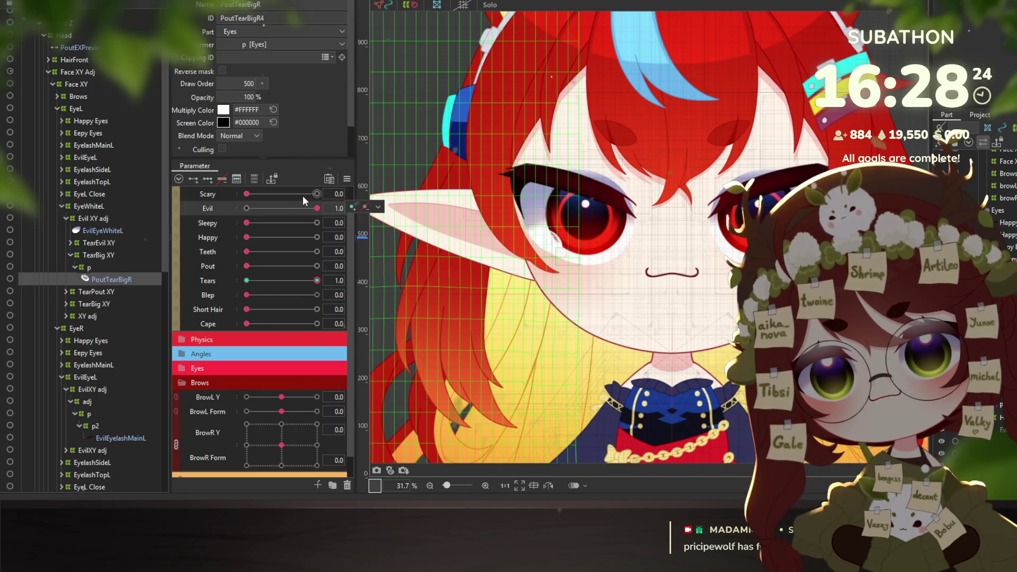
scroll(251, 197, "up", 2)
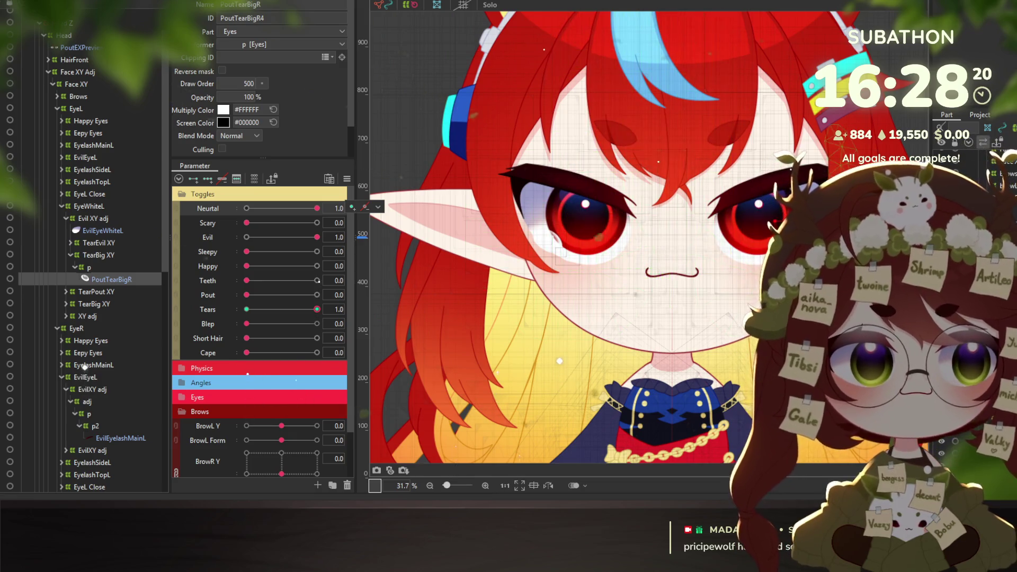
scroll(754, 252, "up", 2)
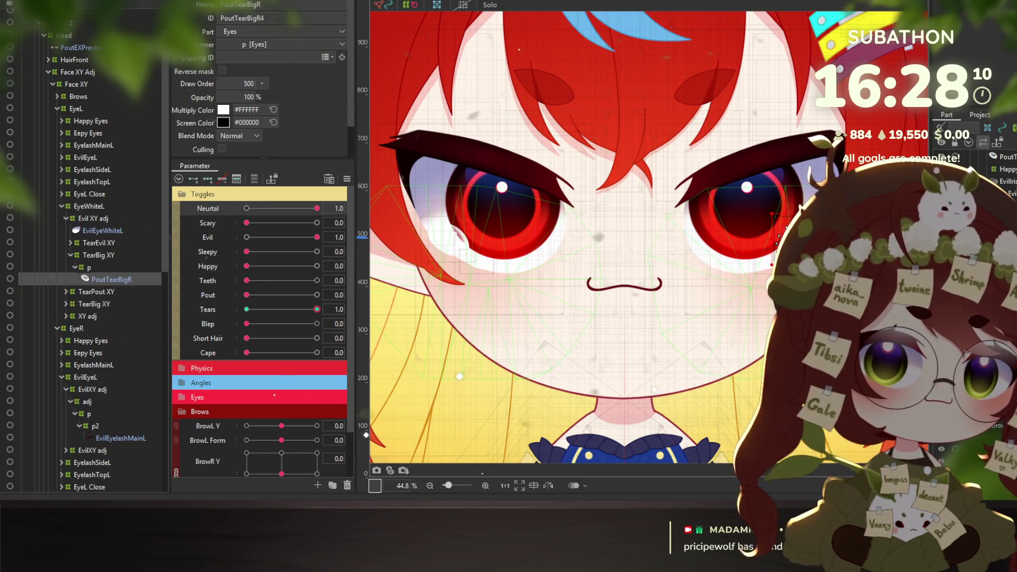
left_click(459, 358)
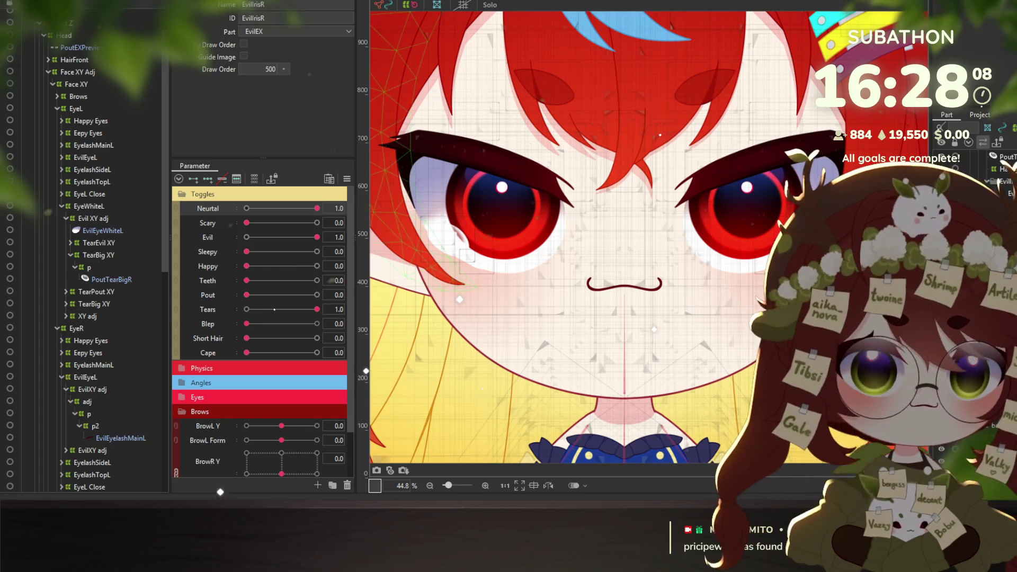
left_click(460, 262)
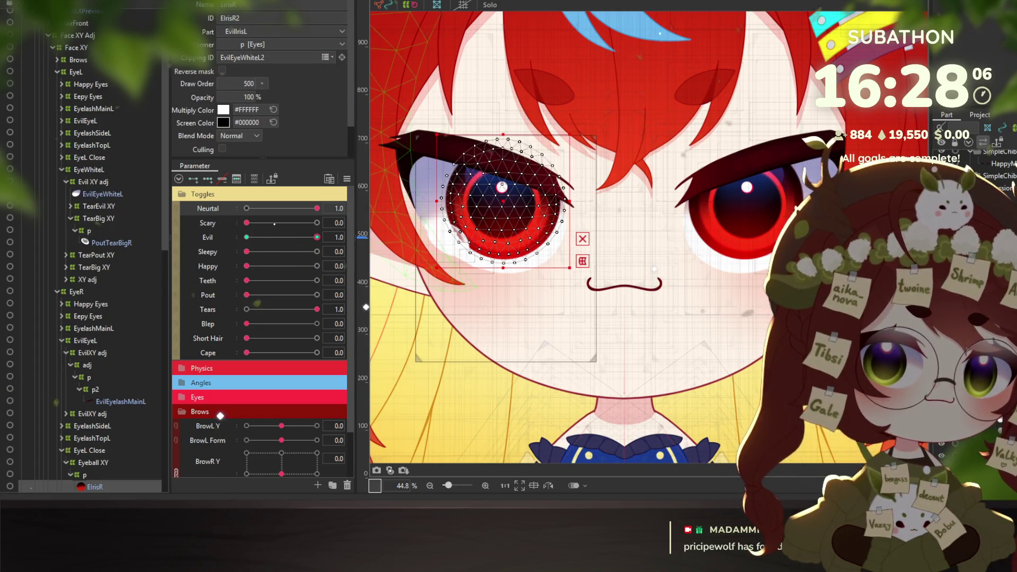
left_click(220, 340)
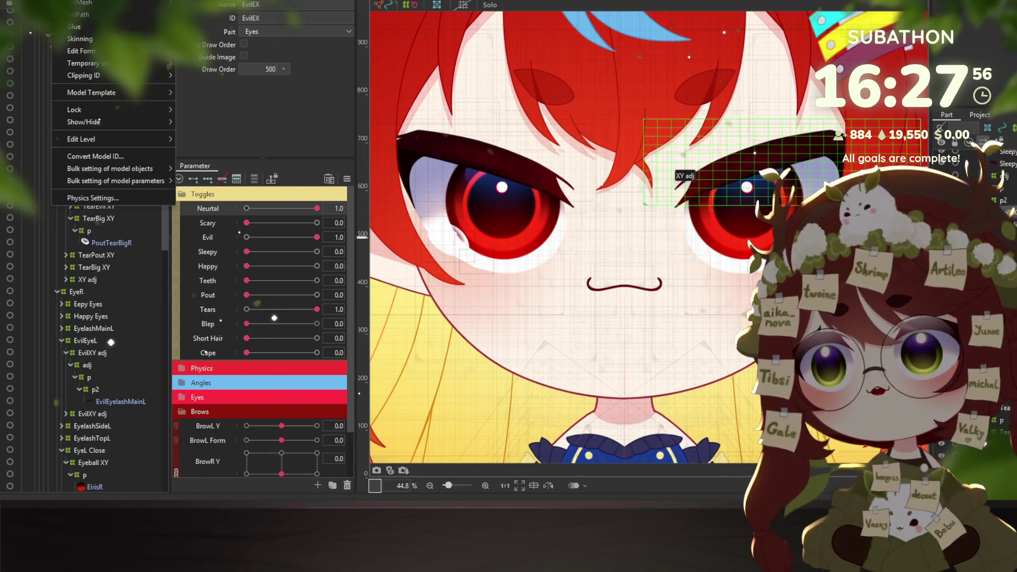
In the physics preview, sway the head and toggle the Scary and Pout expressions
right_click(53, 33)
left_click(489, 227)
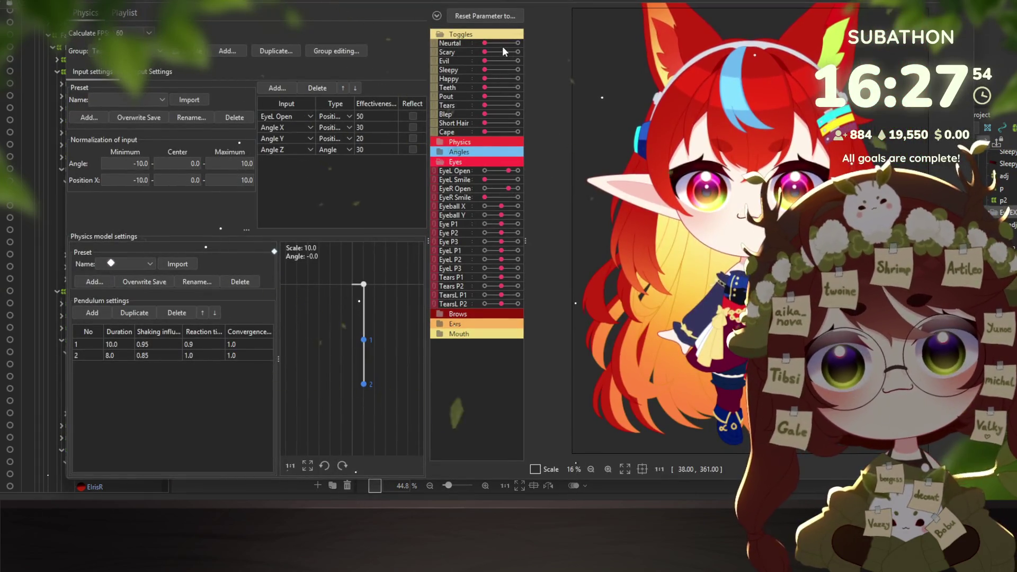
left_click_drag(583, 132, 606, 221)
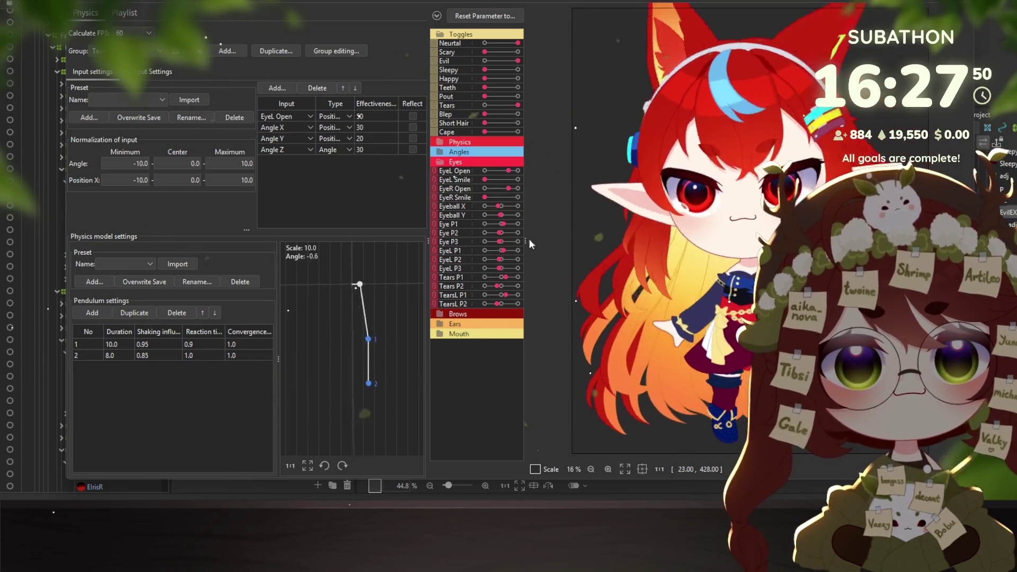
mouse_move(821, 185)
left_mouse_down()
mouse_move(763, 65)
mouse_move(572, 148)
left_mouse_up()
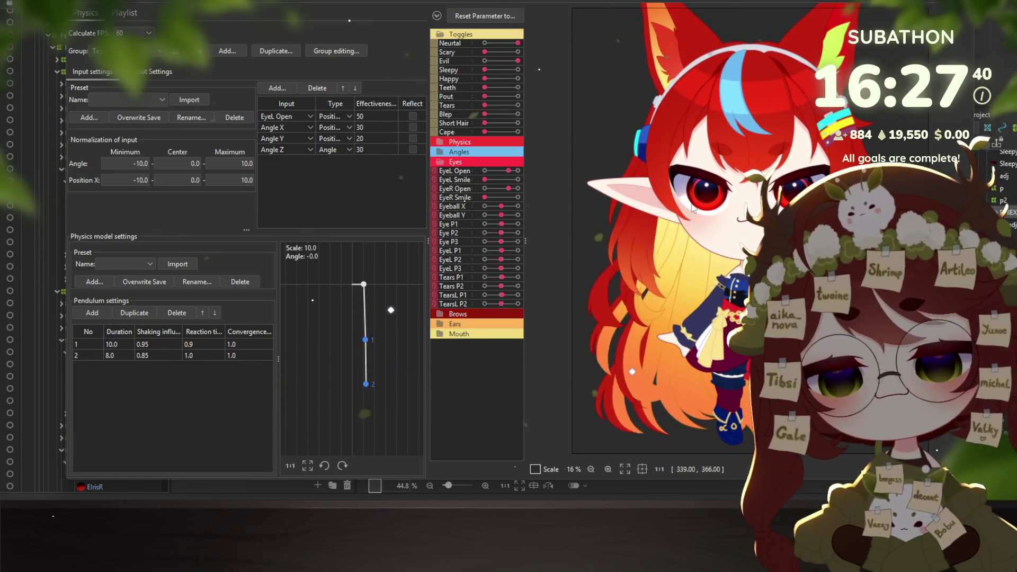
left_click(484, 52)
left_click(484, 52)
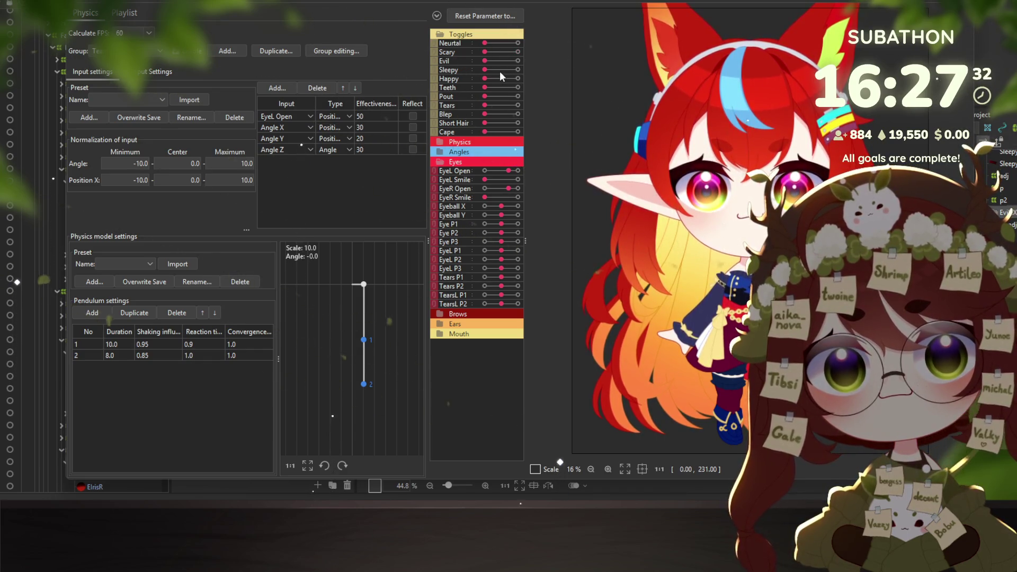
left_click(517, 96)
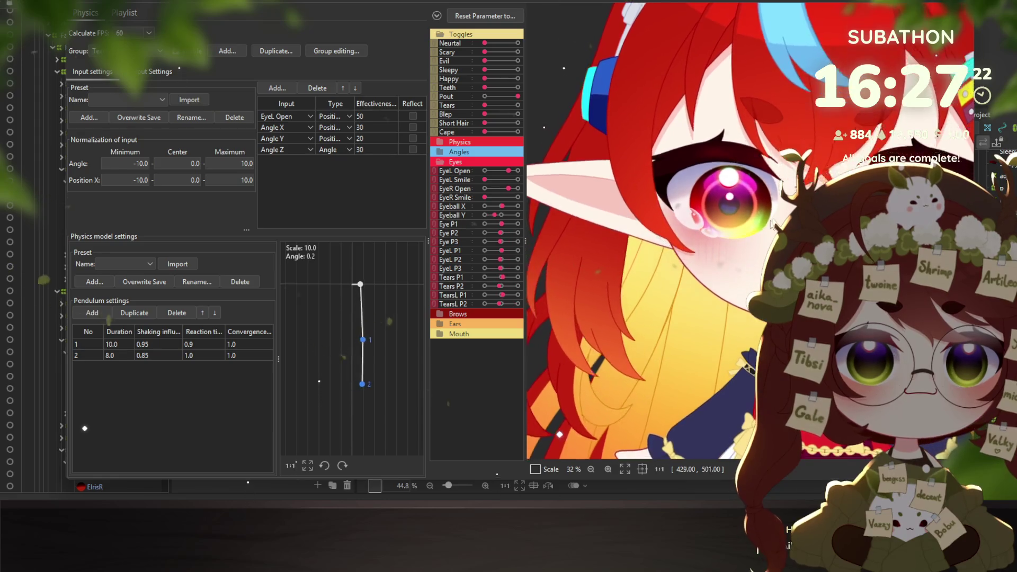
left_click_drag(731, 373, 774, 208)
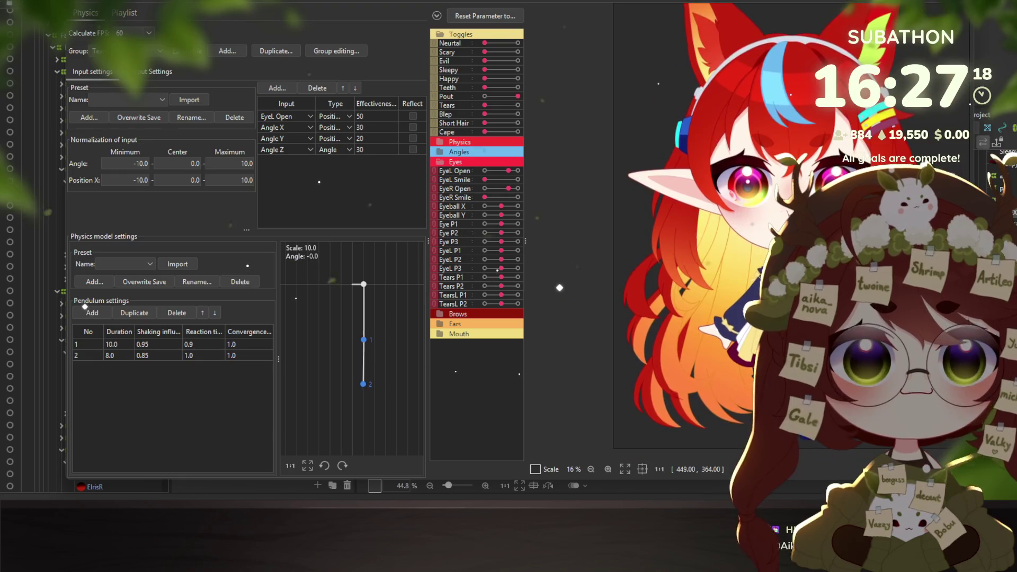
key("Escape")
Reset every parameter to its default value and clear the selection
right_click(334, 207)
left_click(382, 177)
scroll(730, 251, "down", 5)
left_click(707, 252)
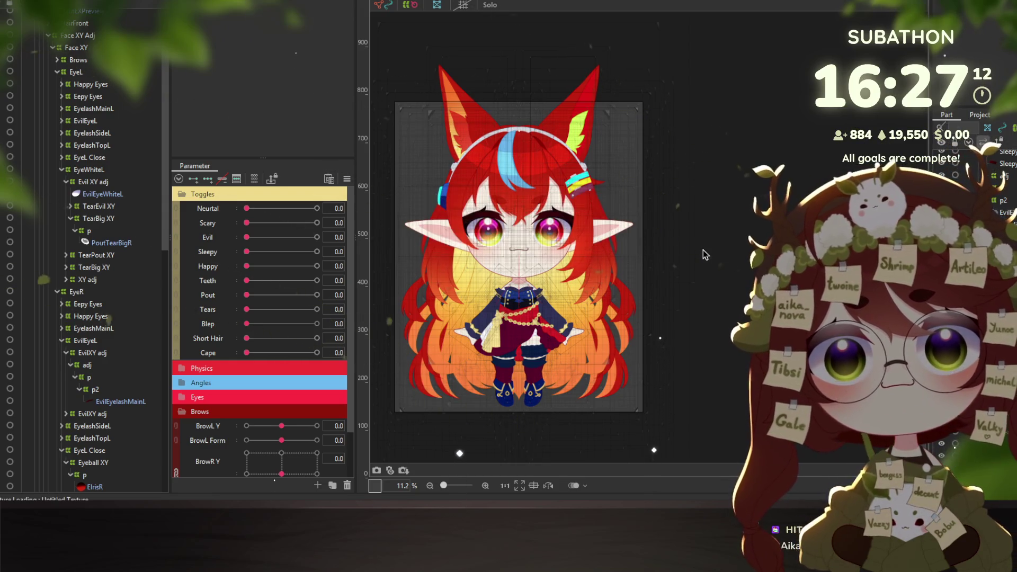
Check the chibi's warp deformers, then paste the halo layers into the CrayonChibi_Anni3 model
left_click(647, 166)
left_click(619, 133)
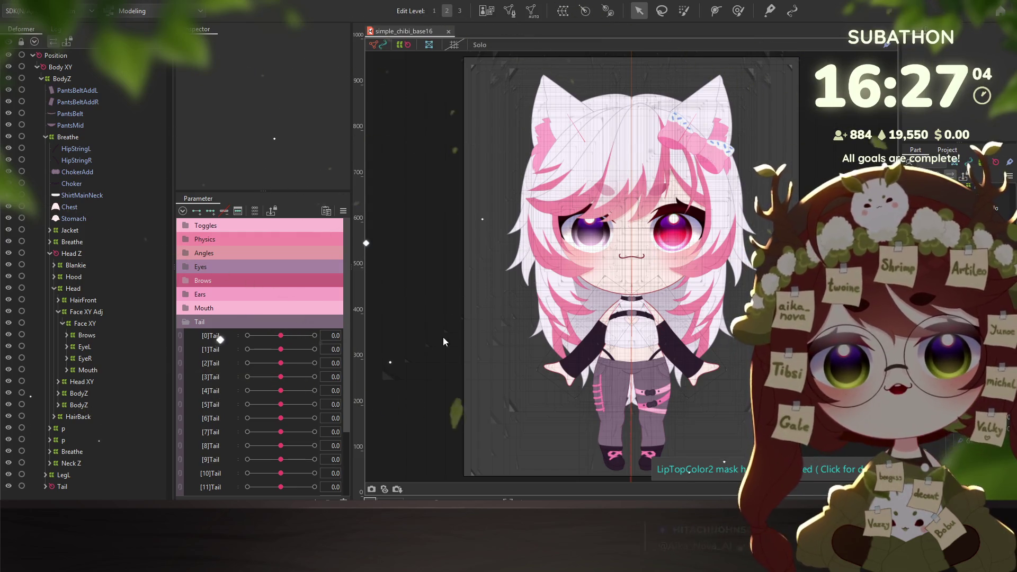
left_click(612, 398)
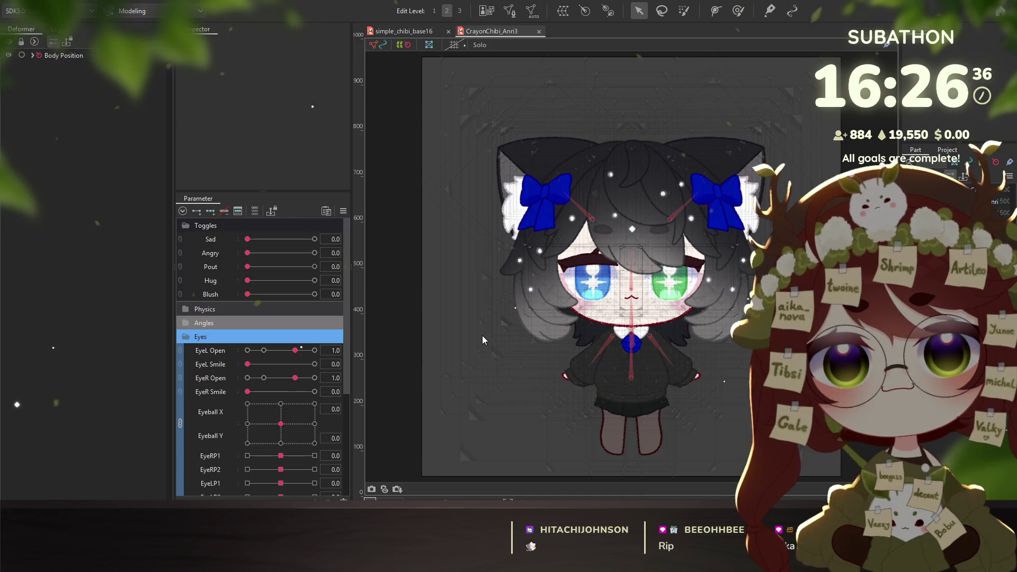
key("ctrl+v")
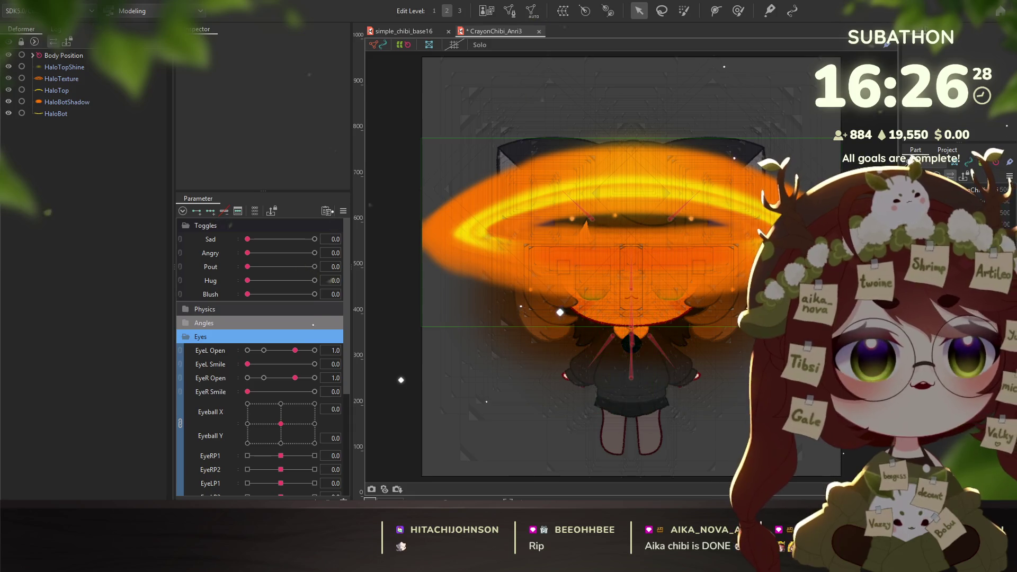
Inspect the root part properties and the HaloTopShine, HaloTexture, HaloTop and HaloBot layers
left_click(991, 189)
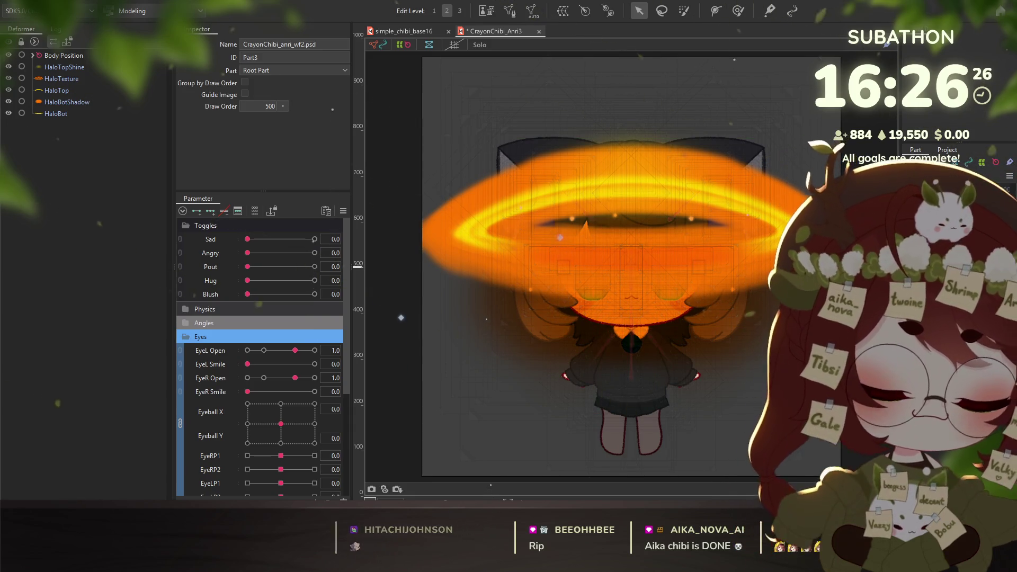
left_click(990, 201)
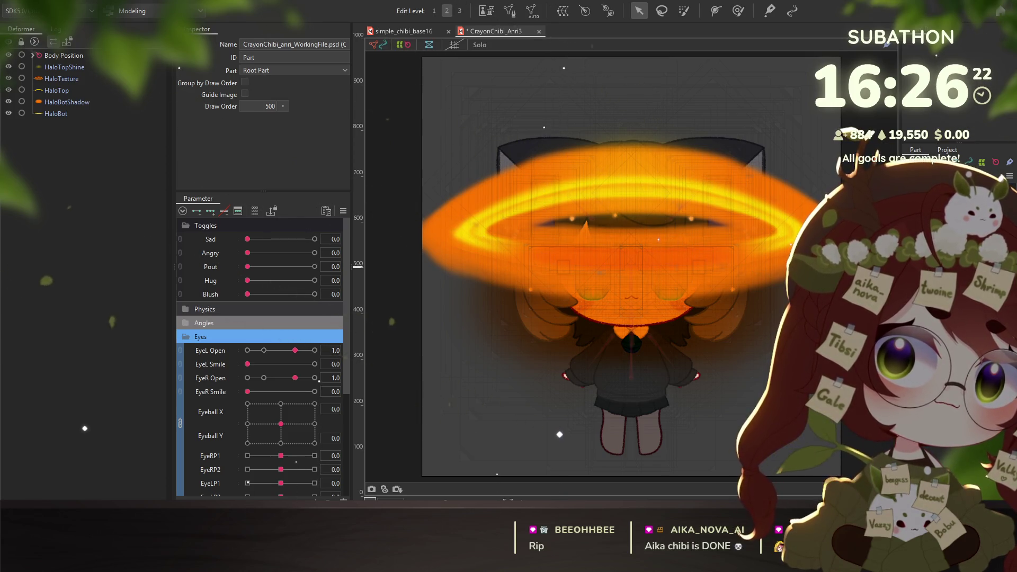
left_click(64, 66)
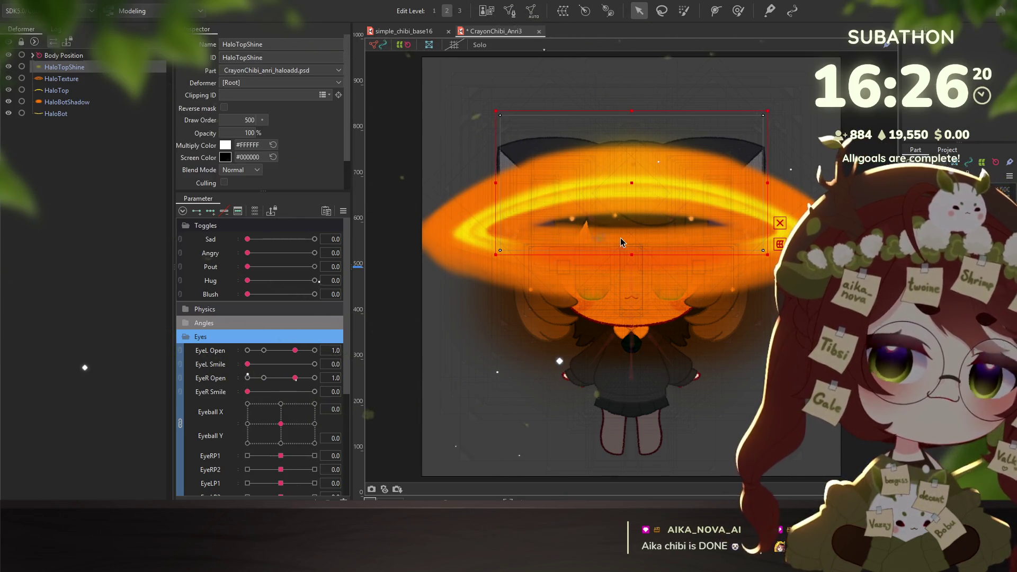
scroll(621, 235, "right", 2)
left_click(61, 78)
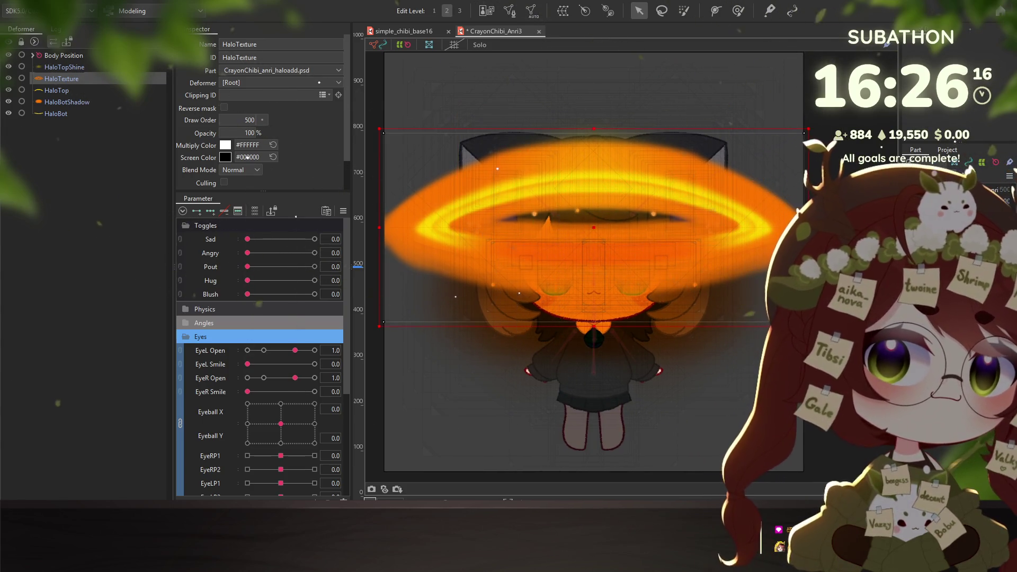
key("Down")
left_click(56, 113, "ctrl")
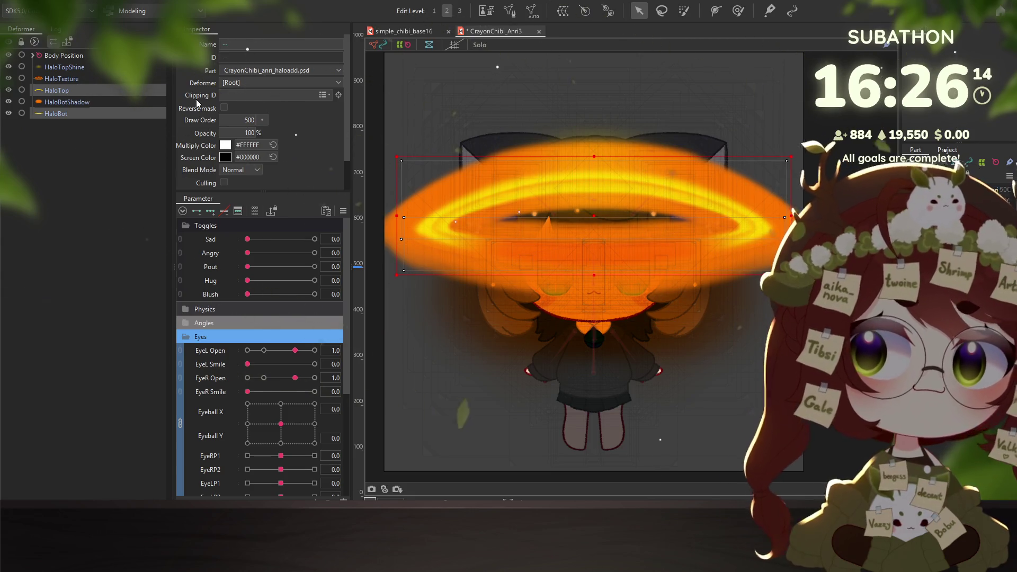
left_click(56, 113, "ctrl")
Clip HaloTexture to HaloTop by pasting HaloTop's ID into its Clipping ID
double_click(274, 56)
key("ctrl+c")
left_click(61, 78)
left_click(223, 95)
key("ctrl+v")
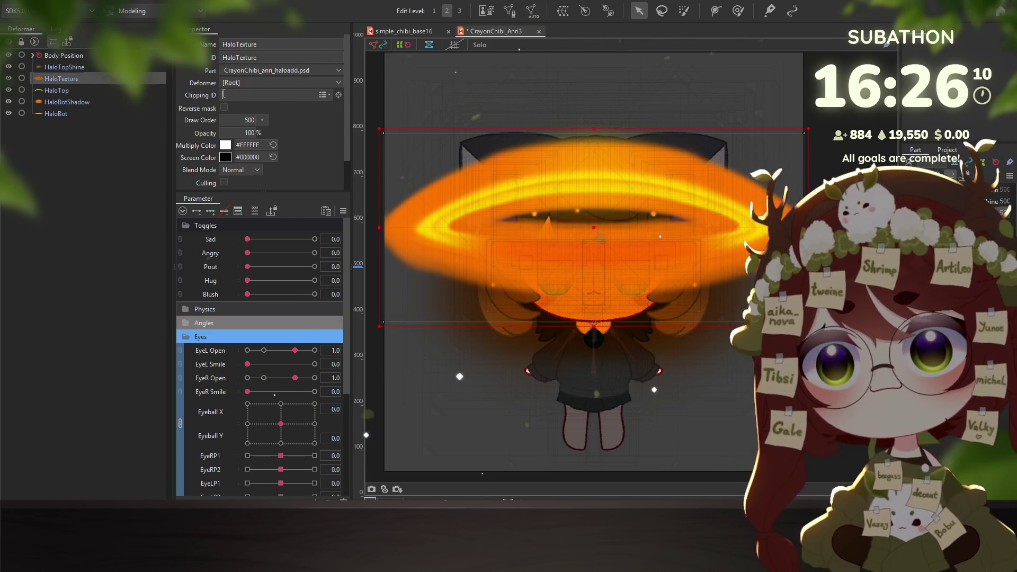
key("Return")
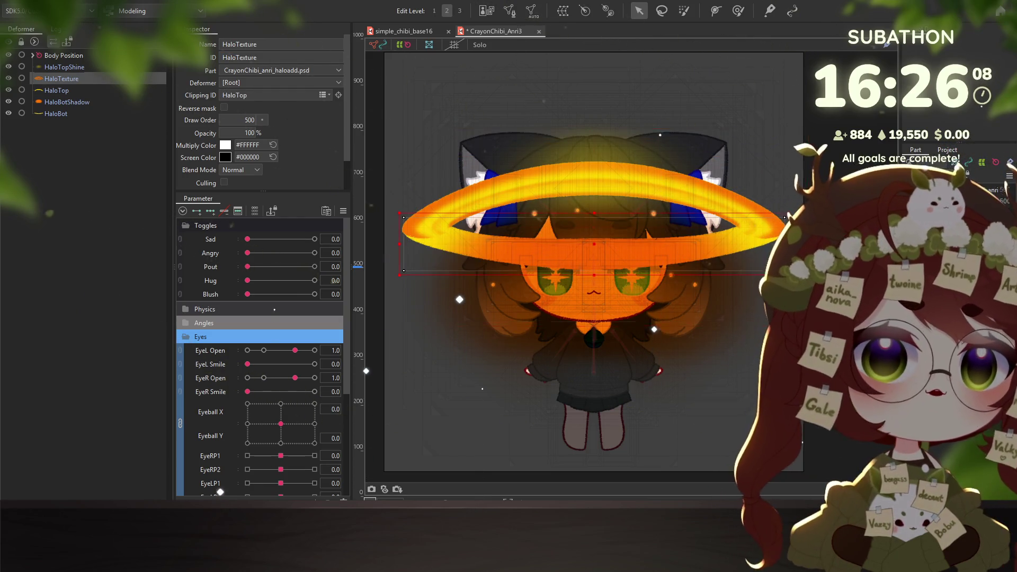
Append ',HaloBot' to HaloTexture's Clipping ID so it clips to both halves
left_click(56, 113)
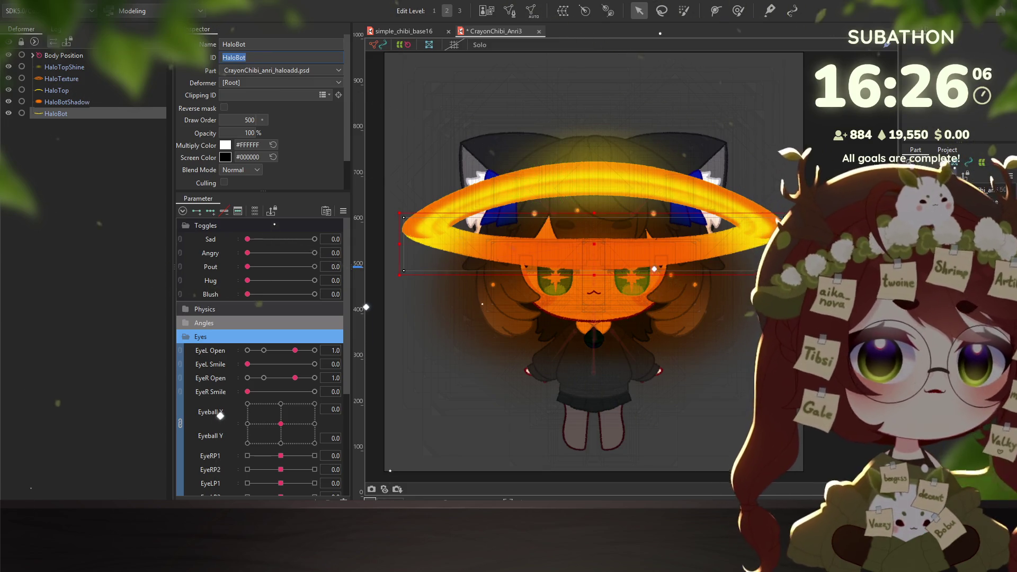
left_click(61, 78)
left_click(273, 96)
type(",HaloBot")
key("Return")
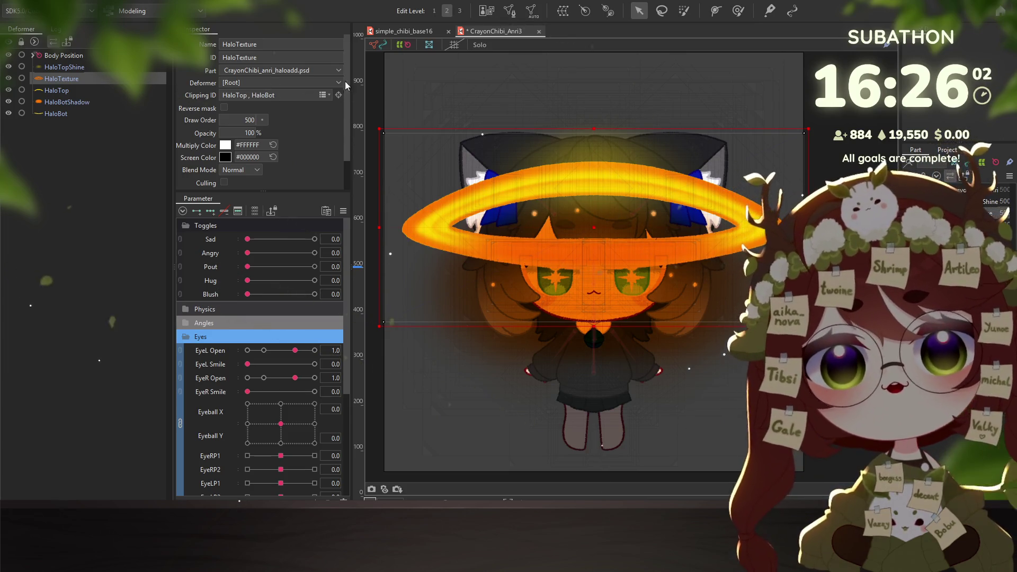
Clip HaloTopShine to HaloTop with Additive blend mode and copy HaloBot's ID
left_click(57, 90)
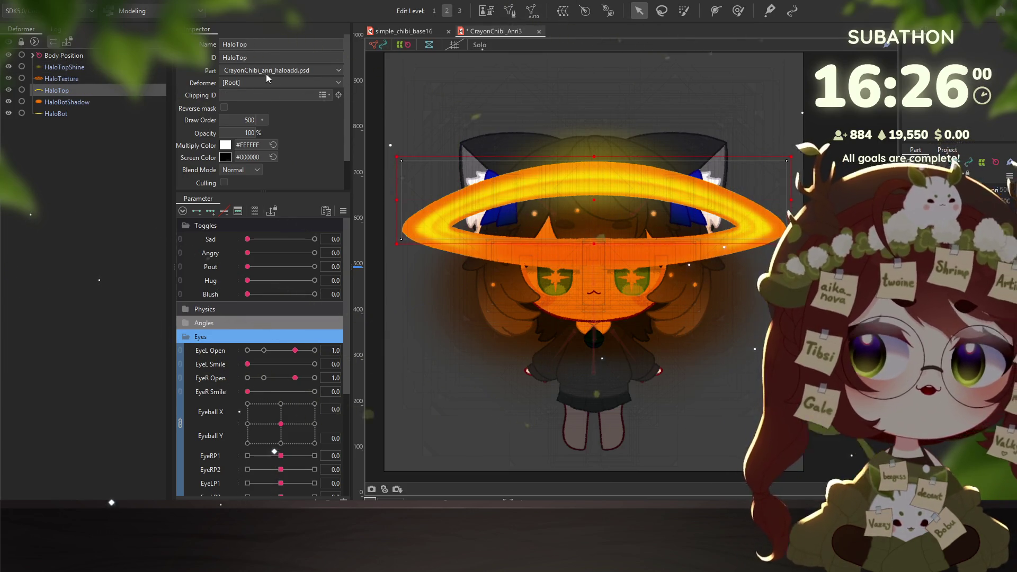
double_click(263, 56)
left_click(64, 66)
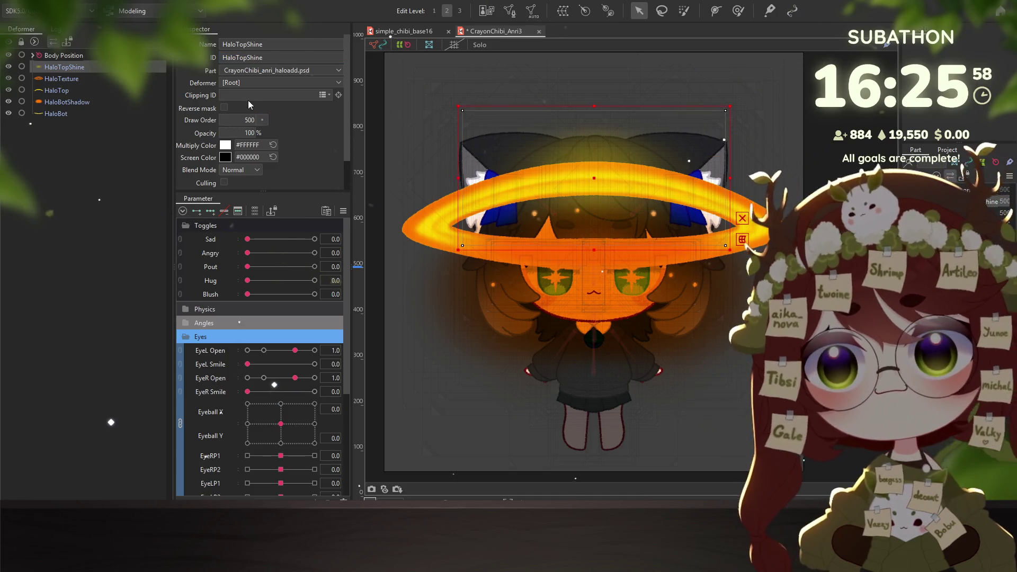
type("HaloTop")
key("Return")
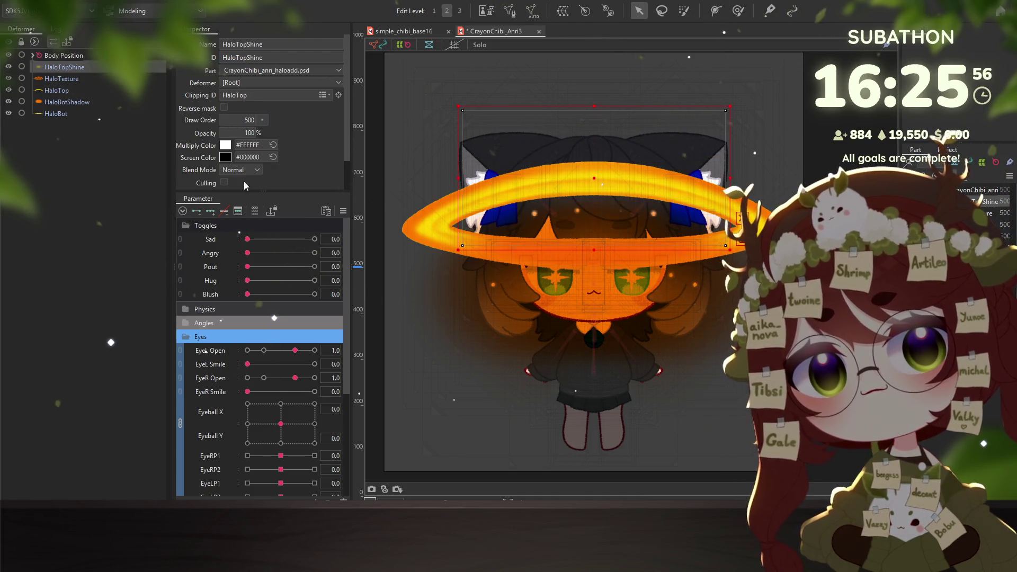
left_click(234, 169)
left_click(240, 192)
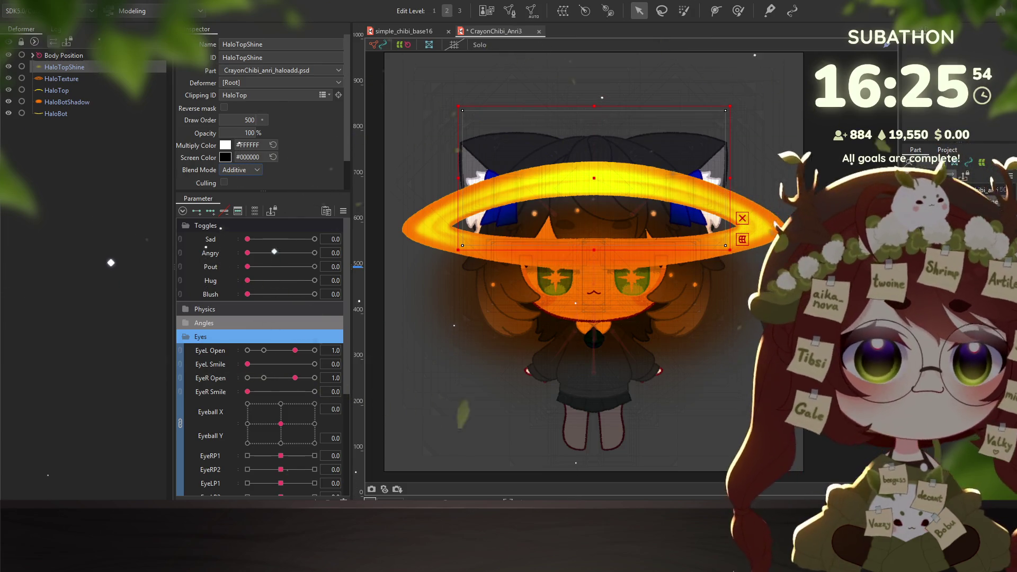
left_click(55, 113)
double_click(253, 57)
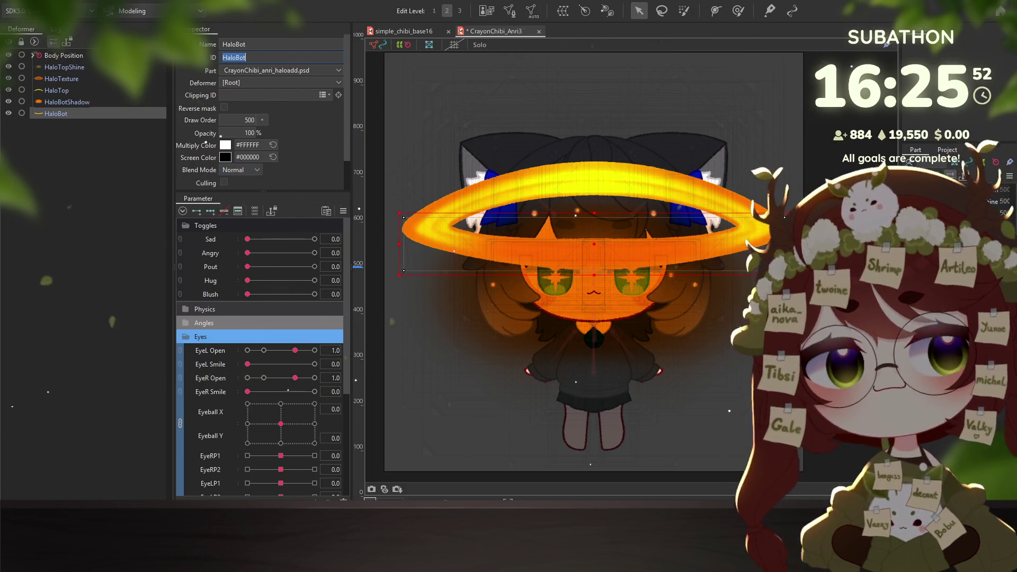
Clip HaloBotShadow to HaloBot and review the halo layers zoomed in
left_click(67, 102)
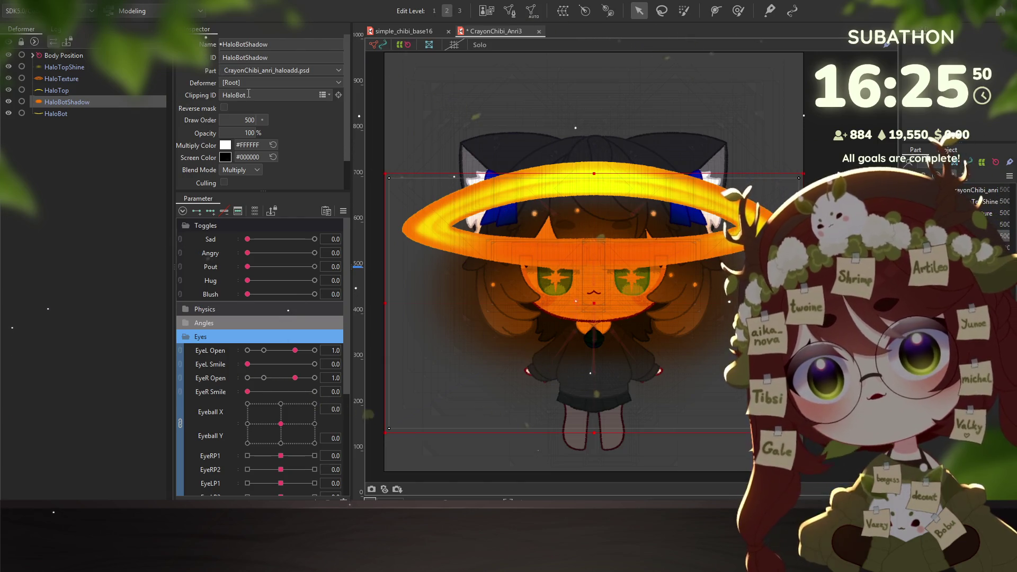
key("Return")
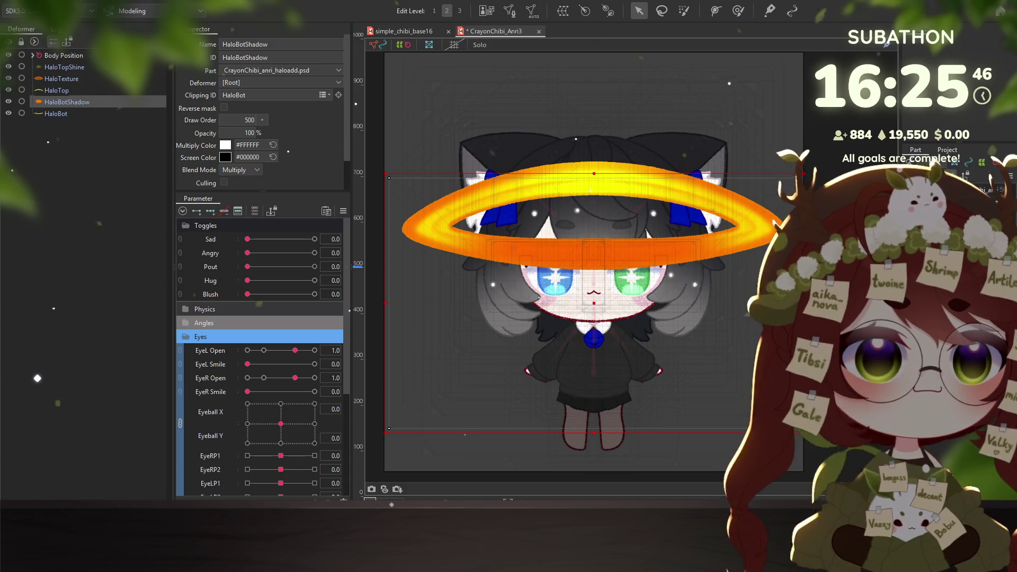
key("ctrl+plus")
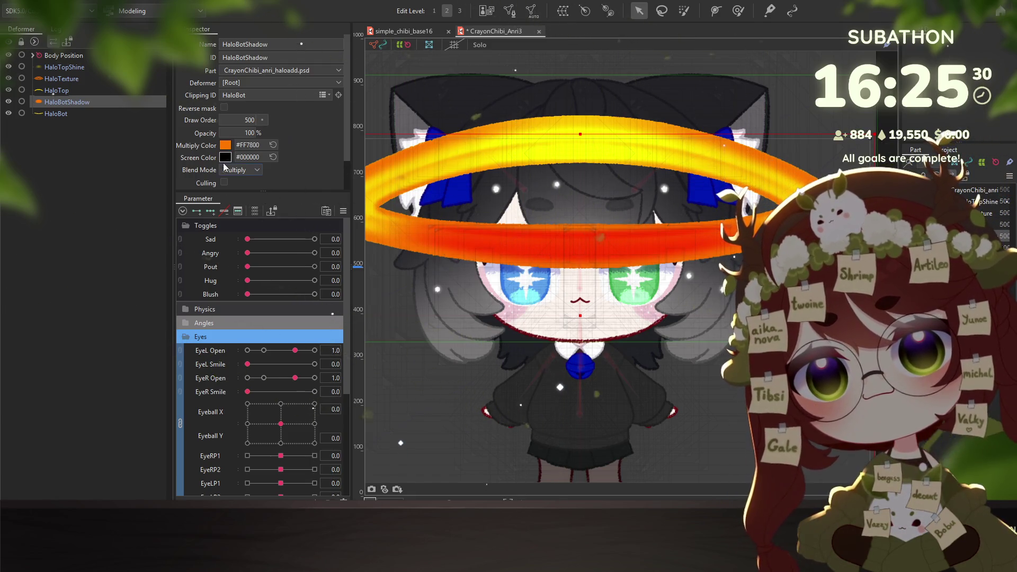
scroll(627, 258, "down", 3)
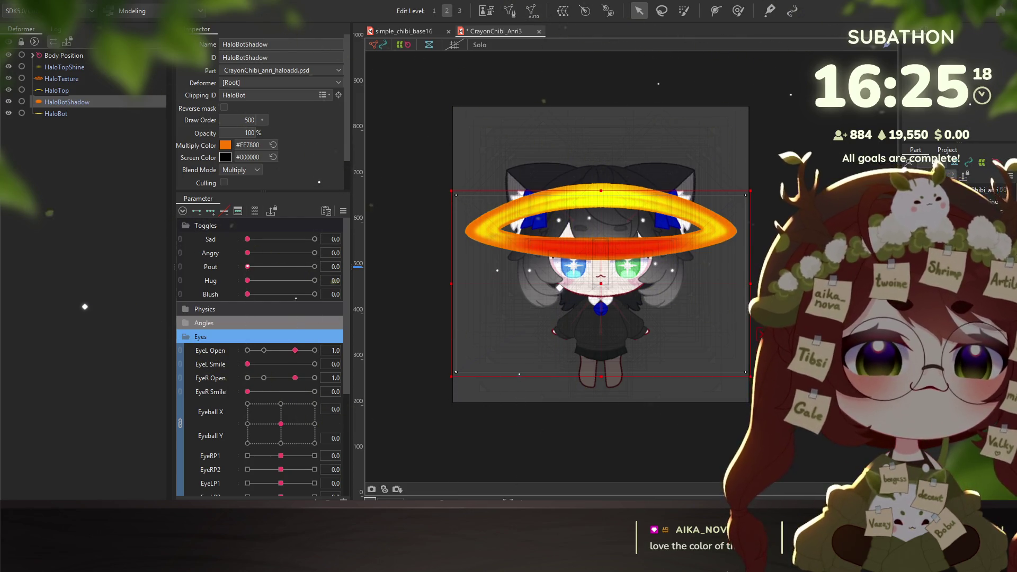
left_click(56, 114, "ctrl")
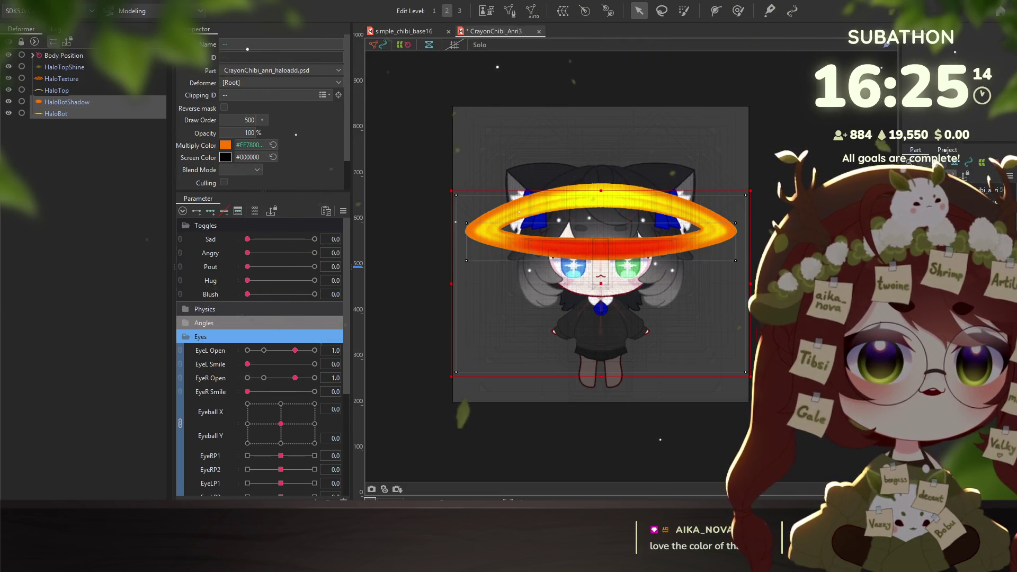
left_click(61, 78)
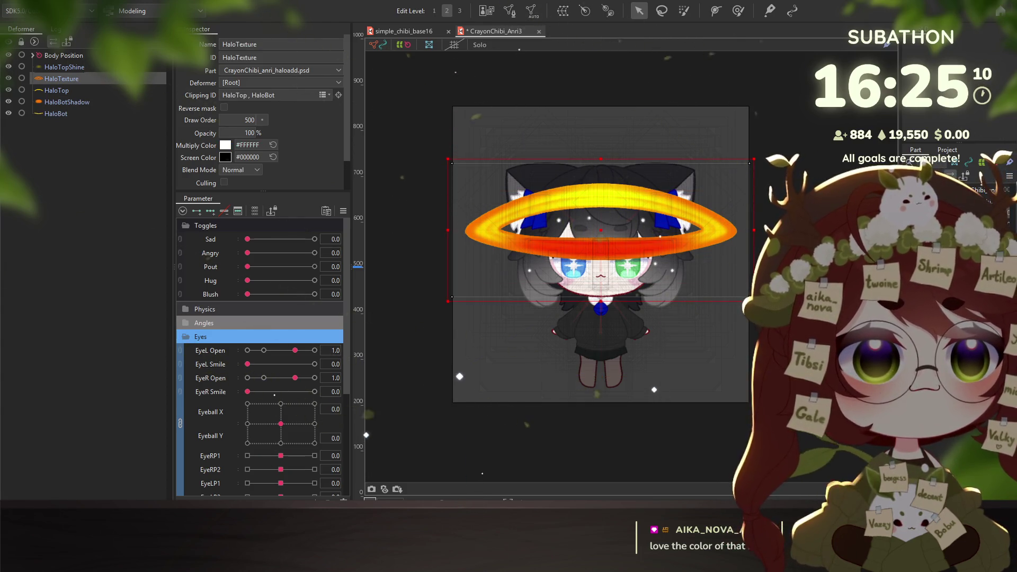
key("ctrl+a")
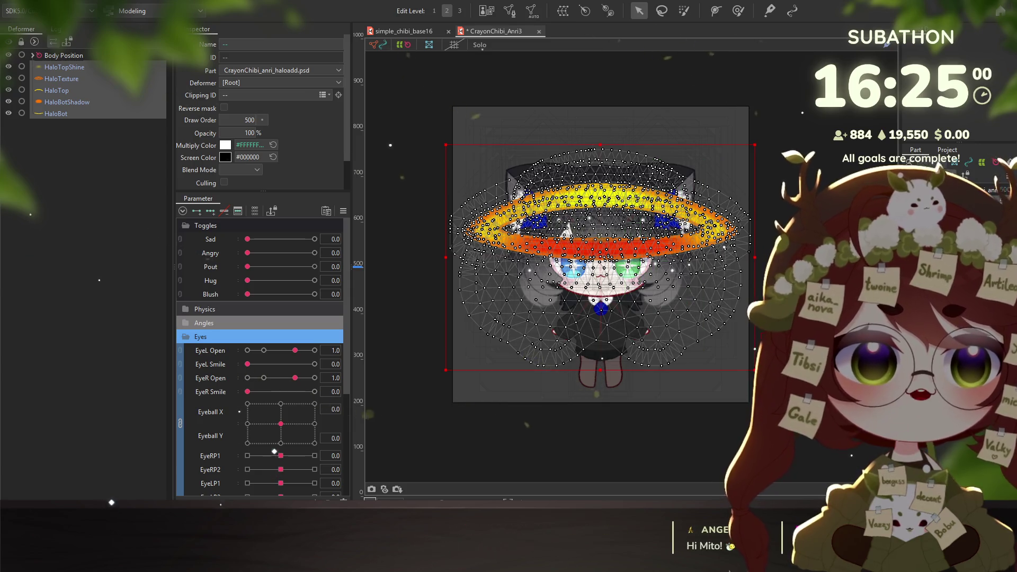
left_click(63, 67)
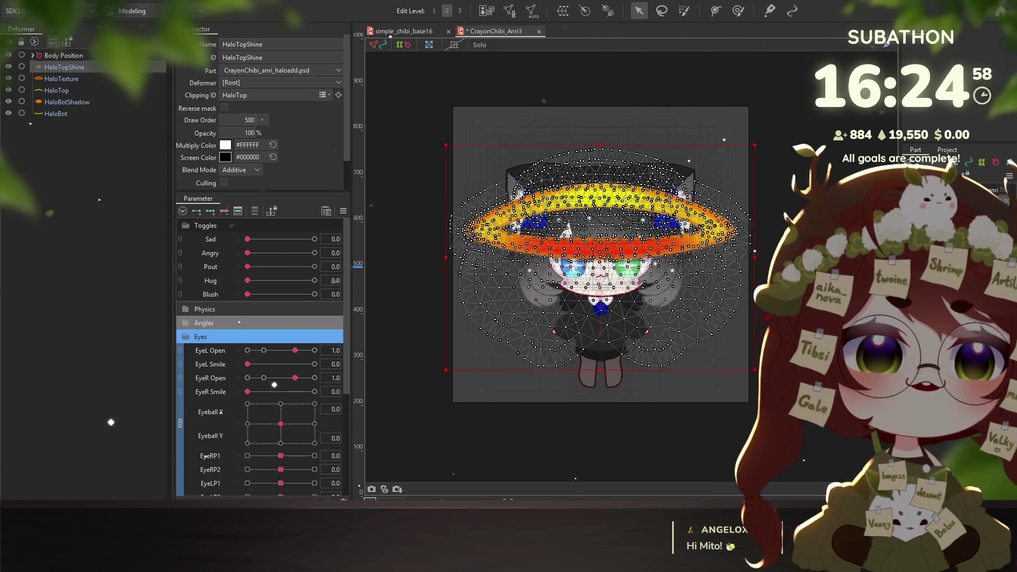
left_click(62, 78)
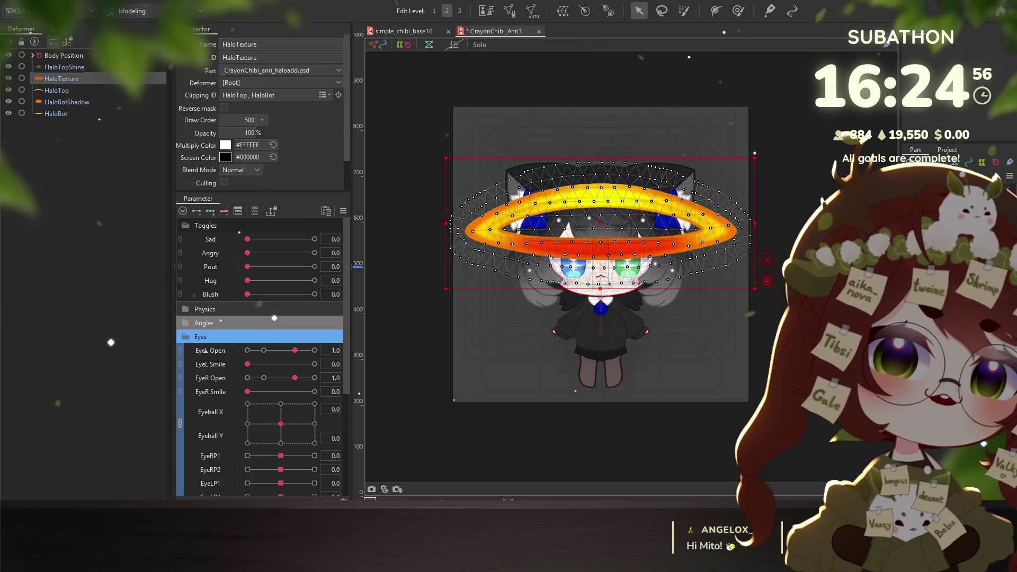
Duplicate HaloTexture, clipping the copy to HaloBot only and the original to HaloTop only
key("ctrl+d")
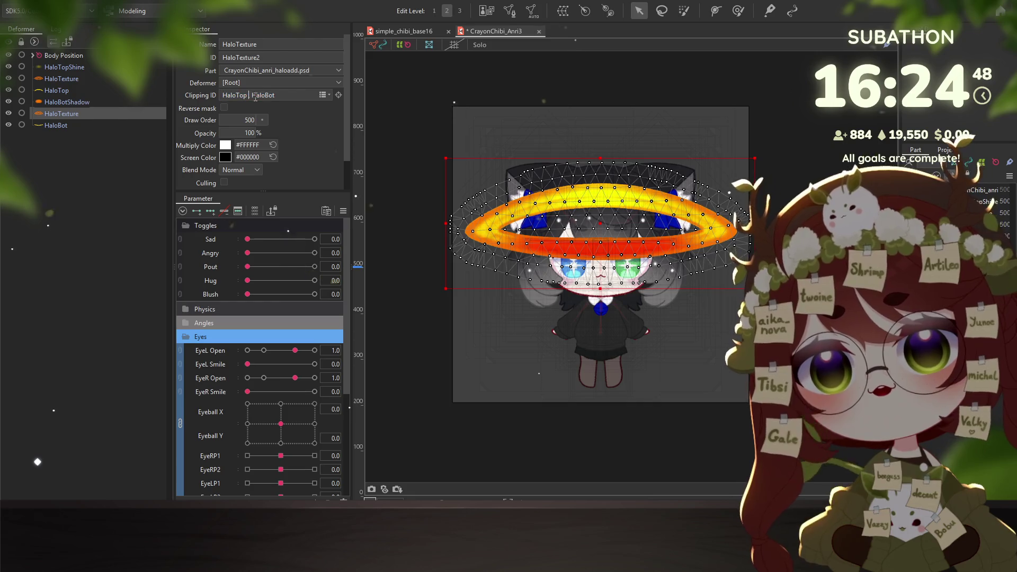
left_click_drag(253, 96, 222, 95)
key("BackSpace")
key("Return")
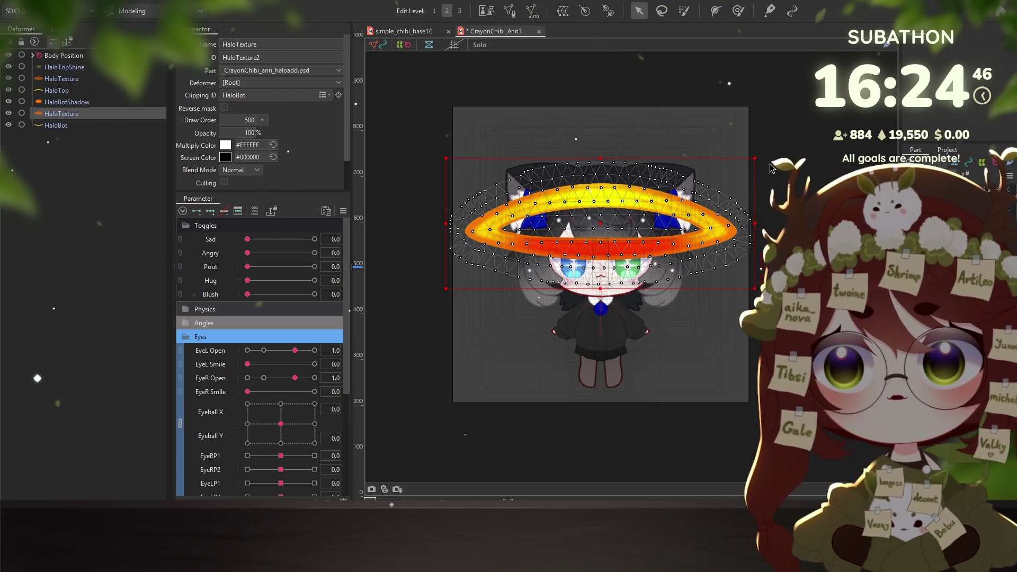
left_click(59, 79)
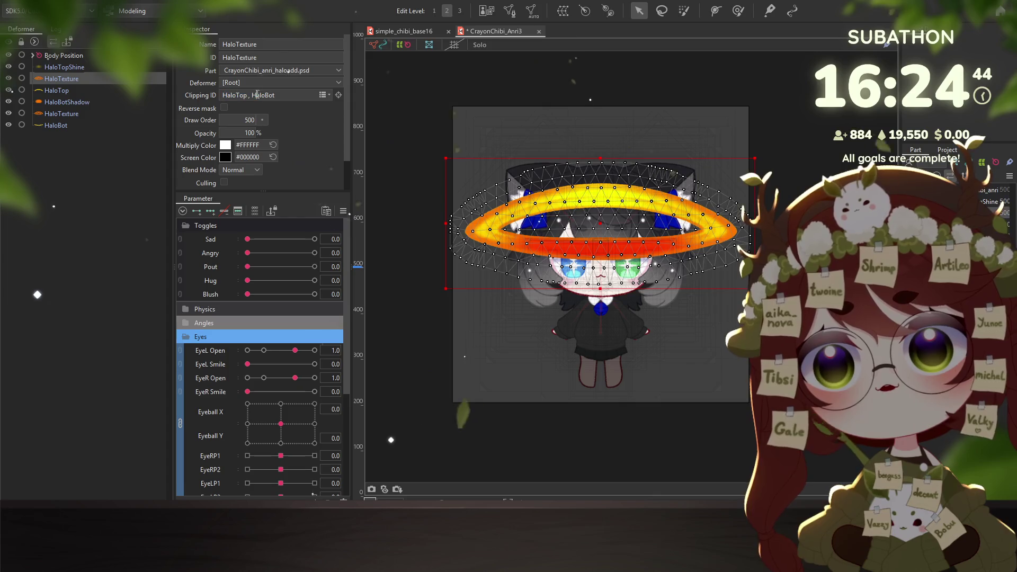
key("BackSpace")
key("Return")
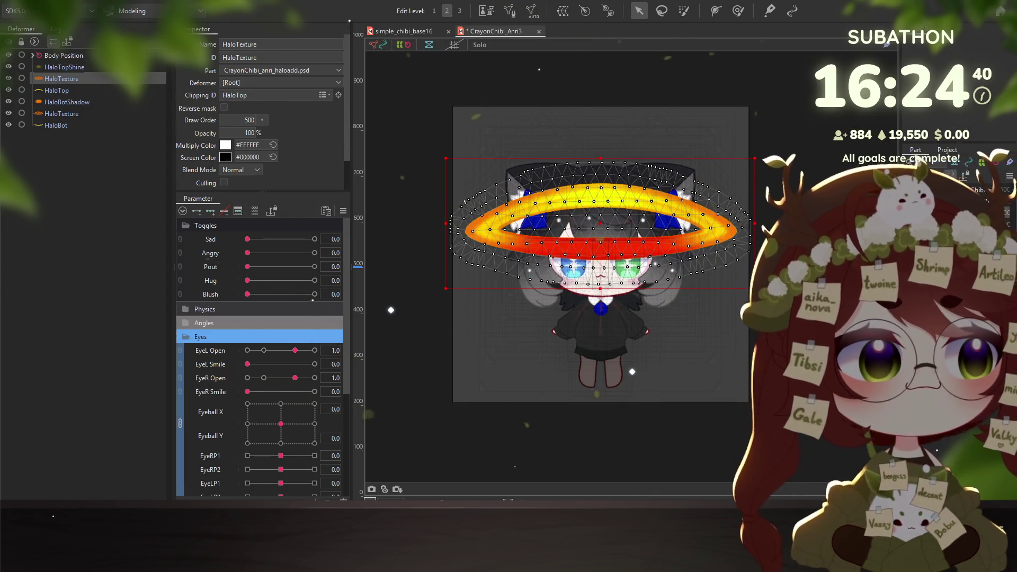
left_click(57, 90)
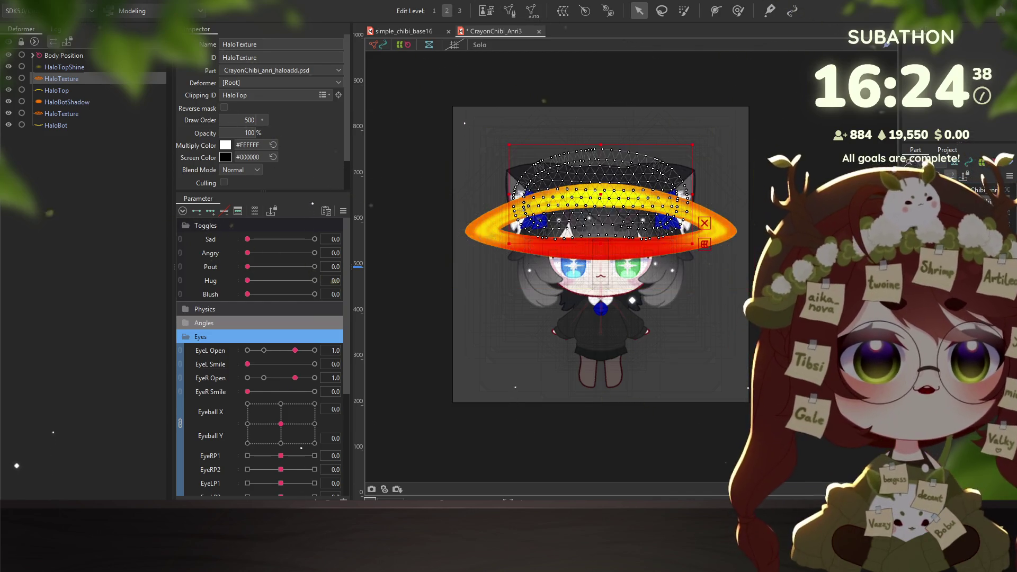
Set HaloBotShadow's opacity to 80%
left_click(67, 102)
left_click(61, 79)
left_click(64, 66)
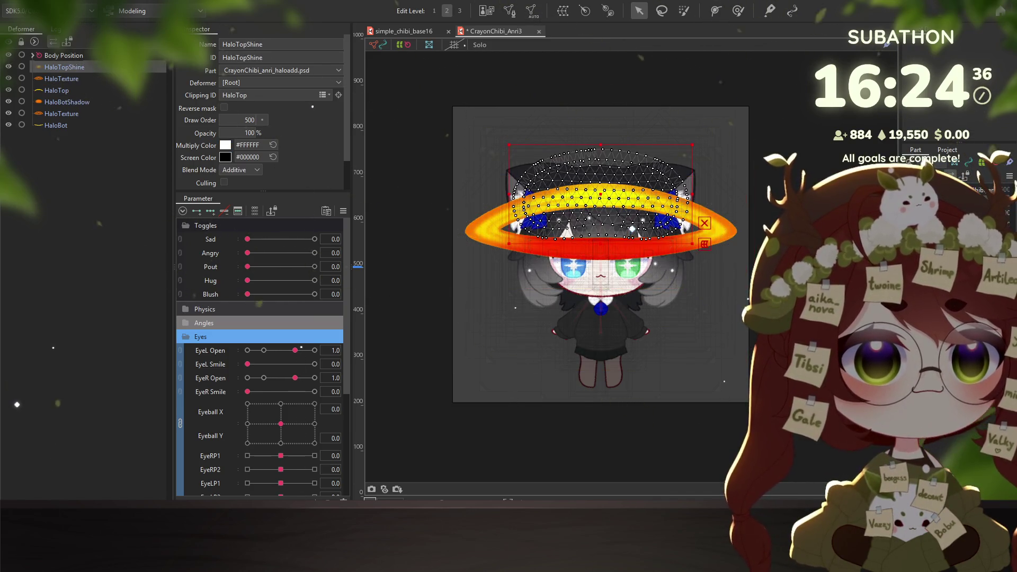
left_click(57, 90, "shift")
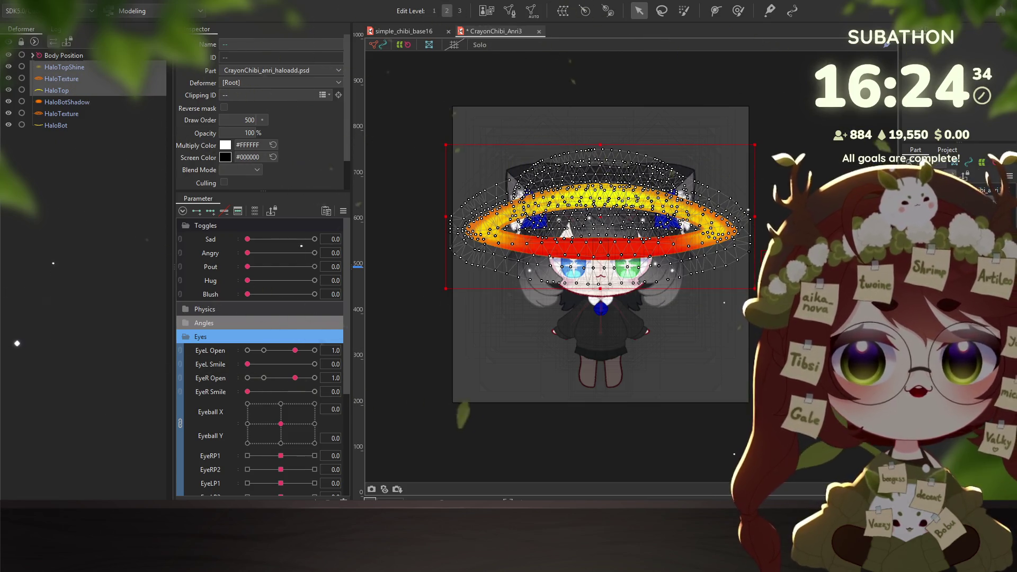
scroll(562, 210, "up", 5)
scroll(561, 210, "down", 2)
left_click(562, 209)
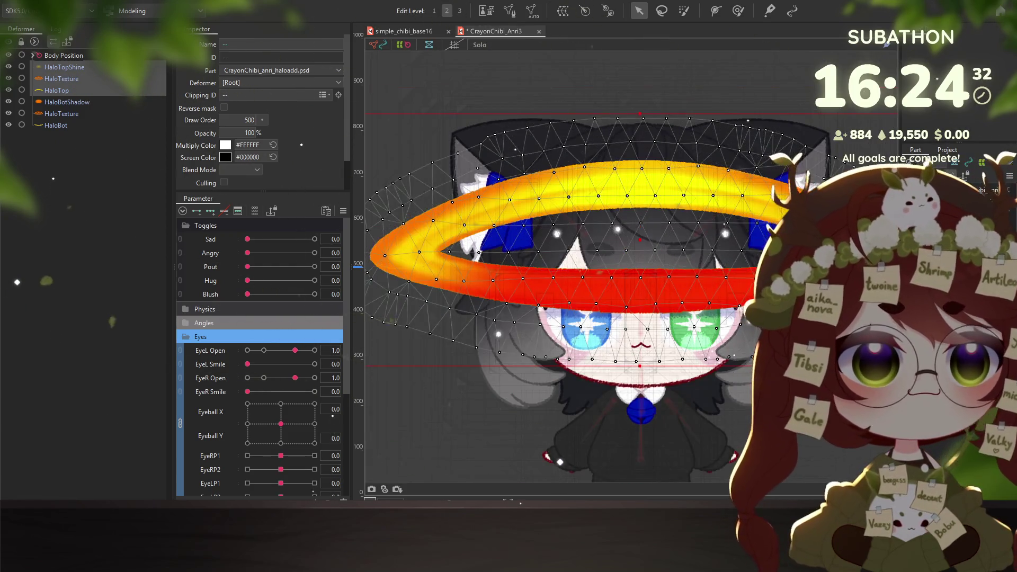
left_click(67, 102)
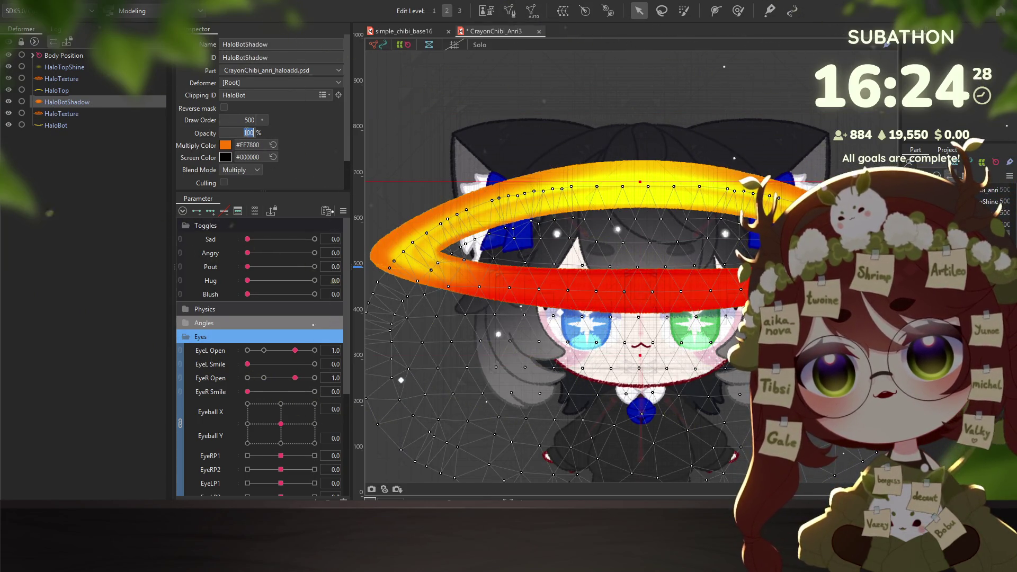
type("80")
key("Return")
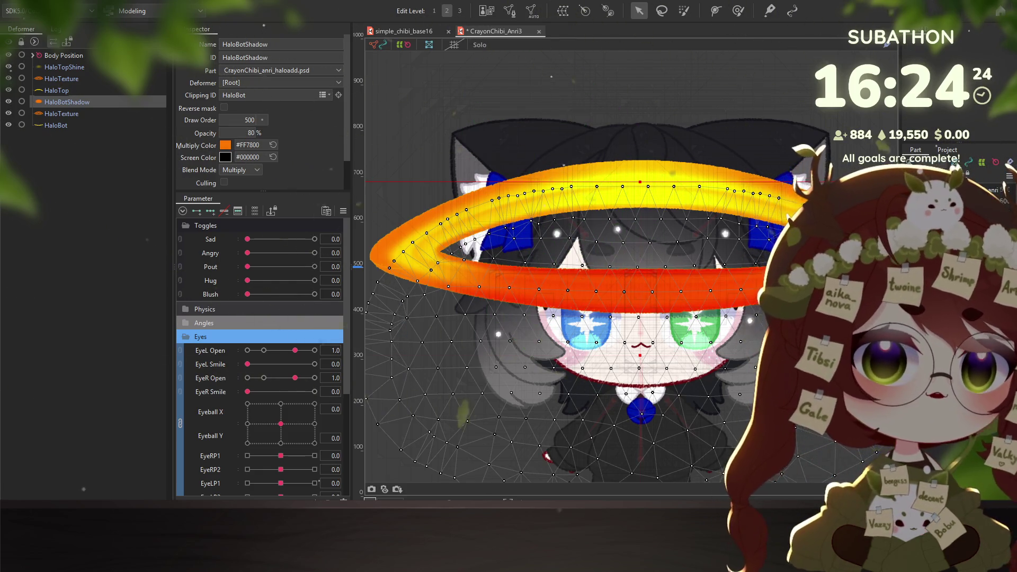
Select all halo layers from HaloTopShine to HaloBot and wrap them in a Halo XY warp deformer
left_click(64, 67)
left_click(80, 102, "shift")
left_click(563, 11)
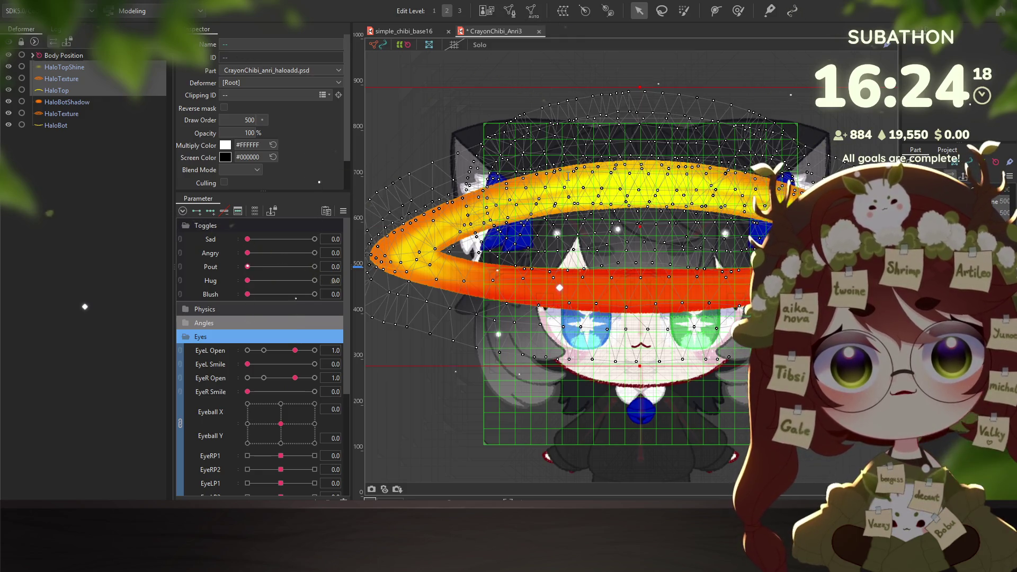
key("Escape")
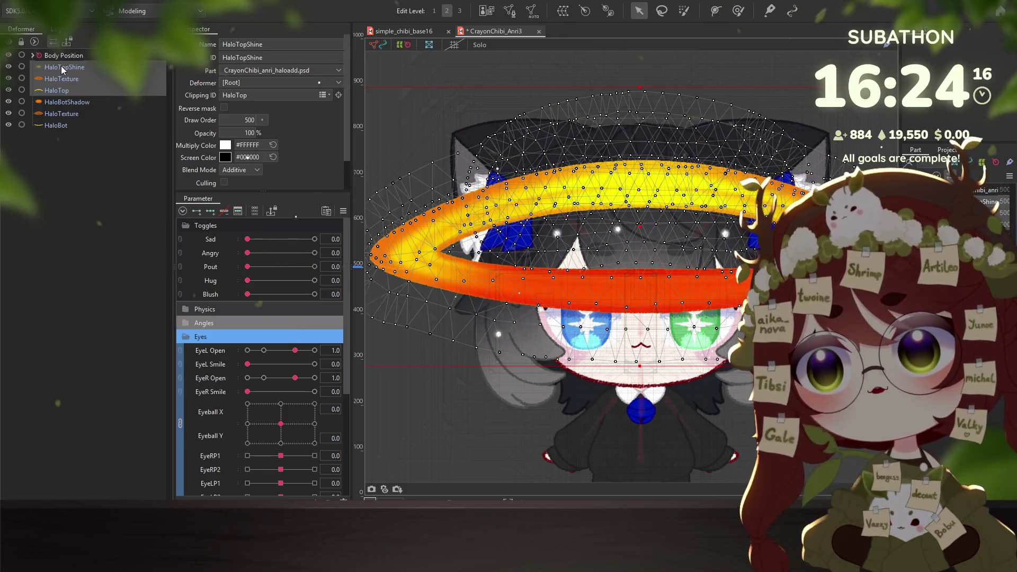
left_click(56, 125, "shift")
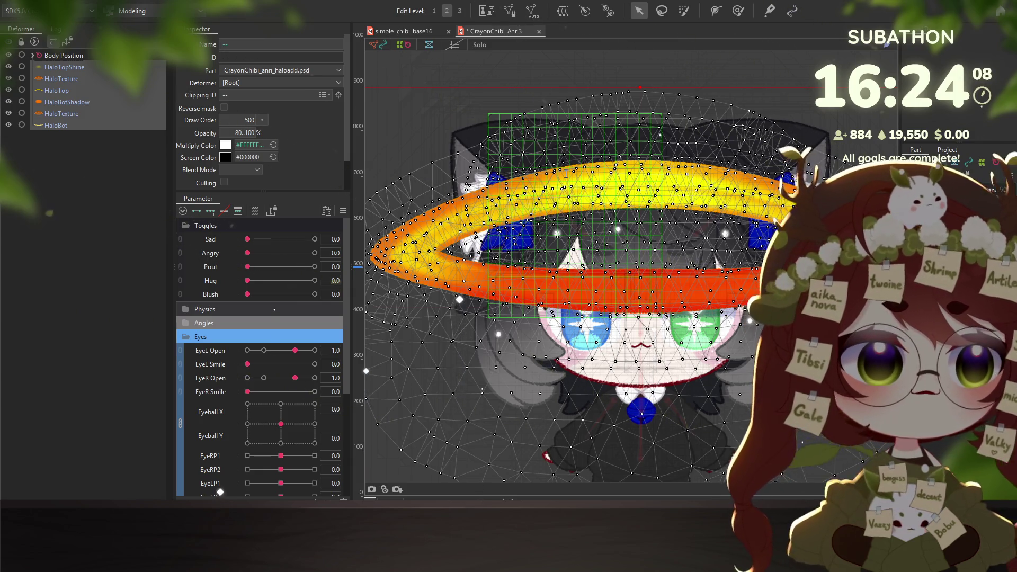
left_click(606, 328)
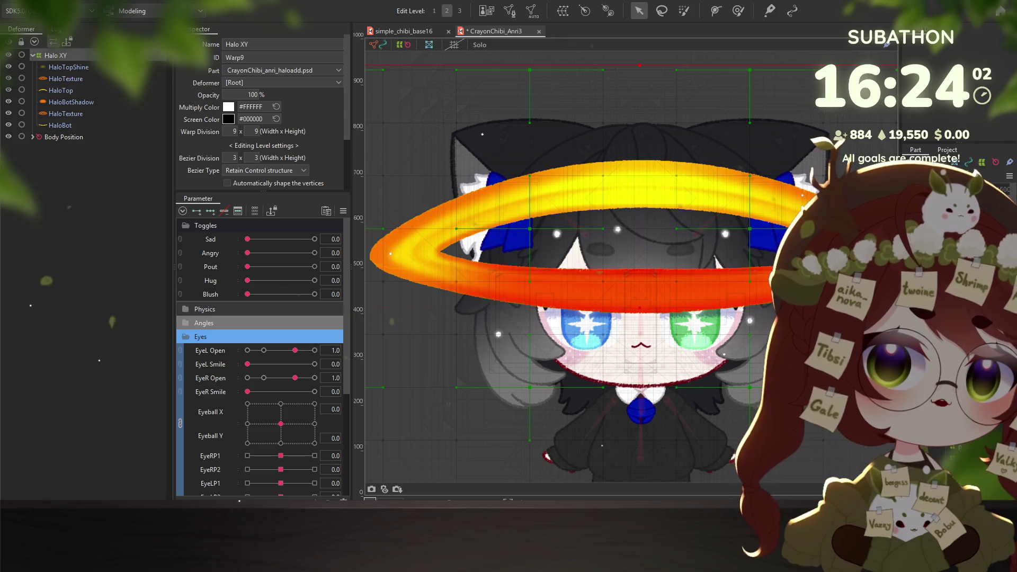
Inspect the halo layers HaloTopShine through HaloBot inside Halo XY and recenter the view
left_click(69, 67)
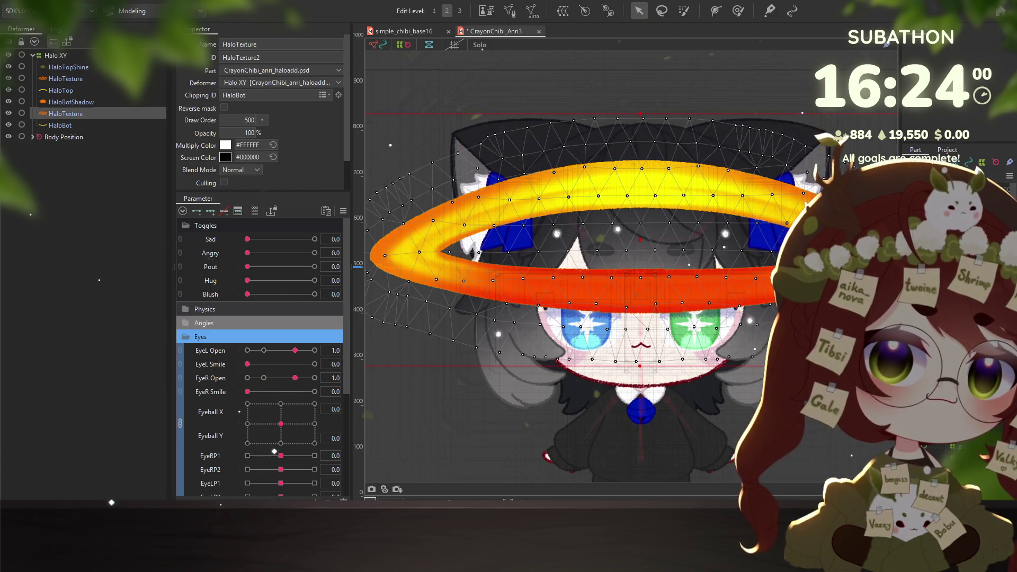
left_click(72, 102)
left_click(60, 125, "shift")
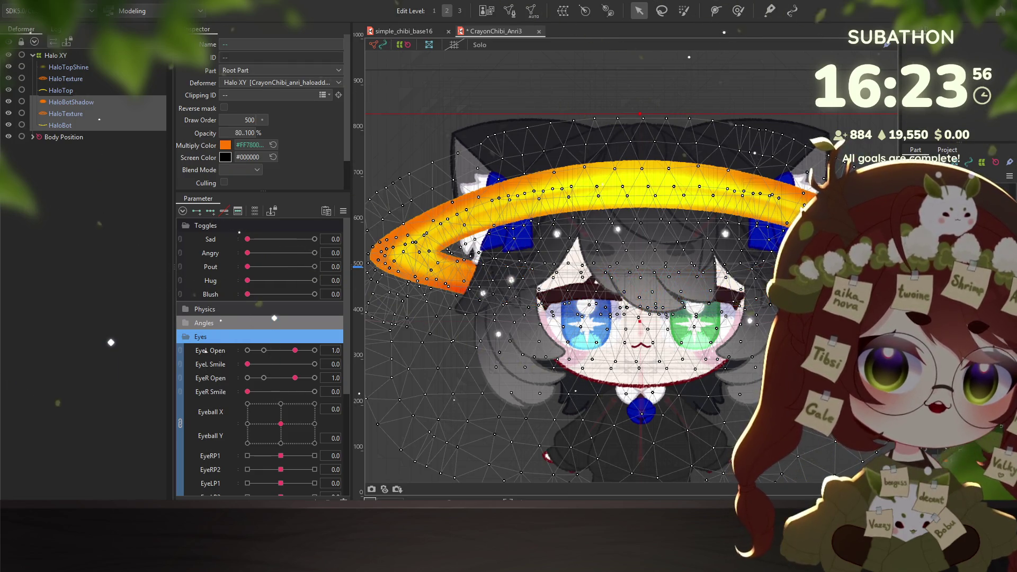
scroll(503, 263, "up", 3)
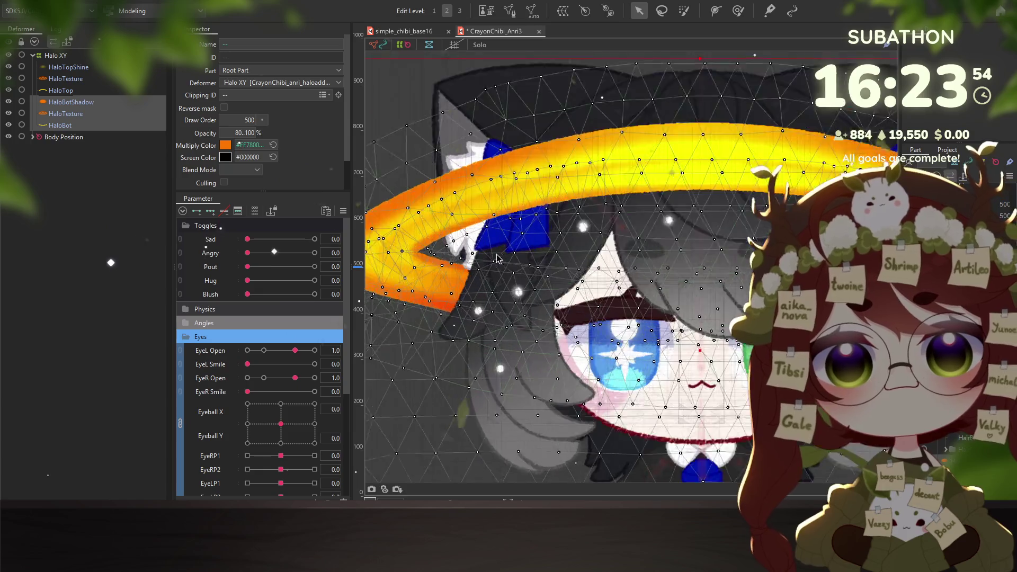
scroll(502, 263, "down", 3)
scroll(502, 262, "down", 3)
scroll(502, 262, "up", 1)
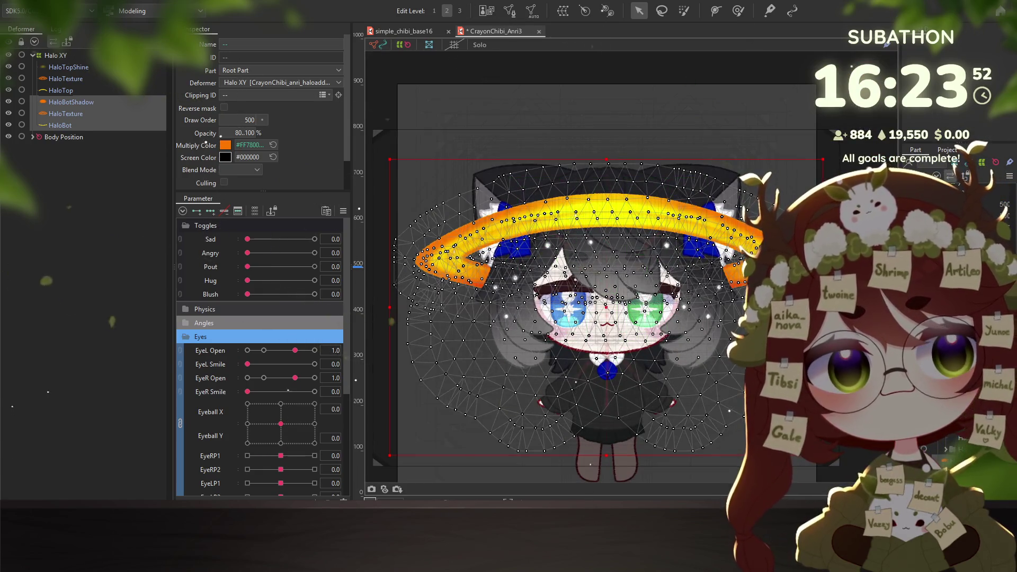
left_click(690, 259)
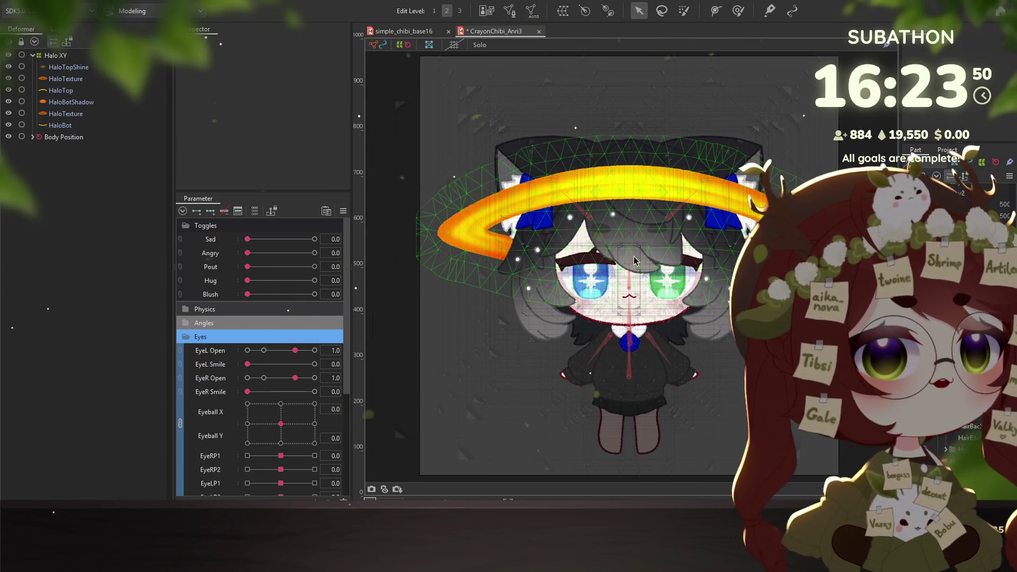
left_click_drag(644, 277, 655, 242)
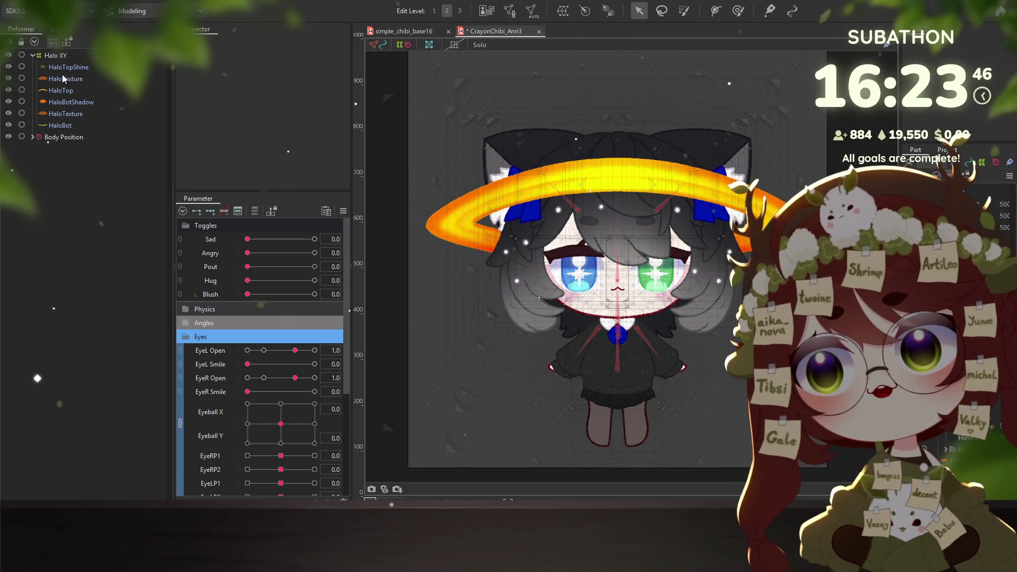
Collapse the Halo XY branch in the Deformer palette
left_click(31, 54)
left_click(32, 55)
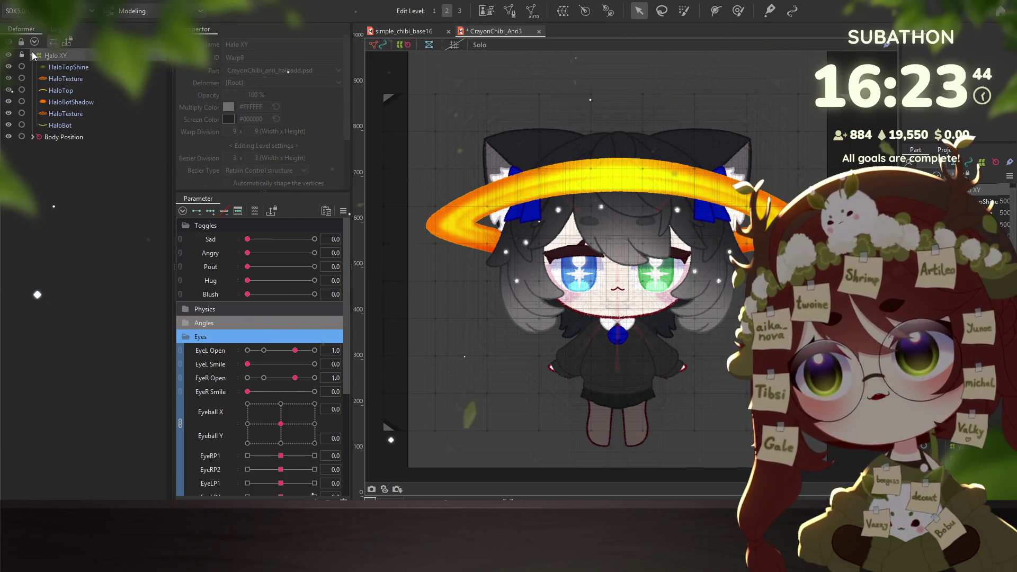
left_click(35, 67)
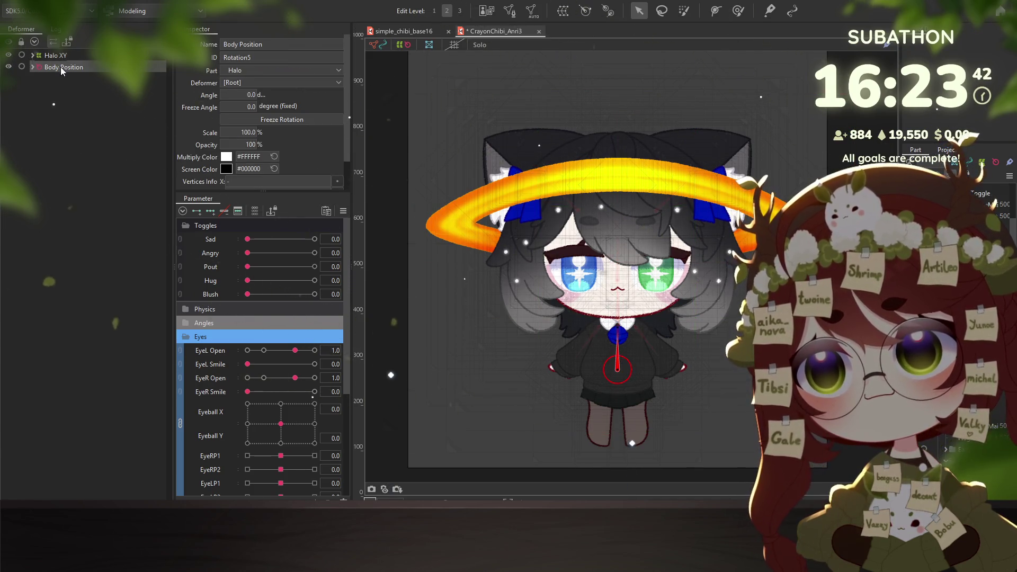
Expand Body Position, Body XY and Breathe in the Deformer palette to reach the head deformers
left_click(74, 89)
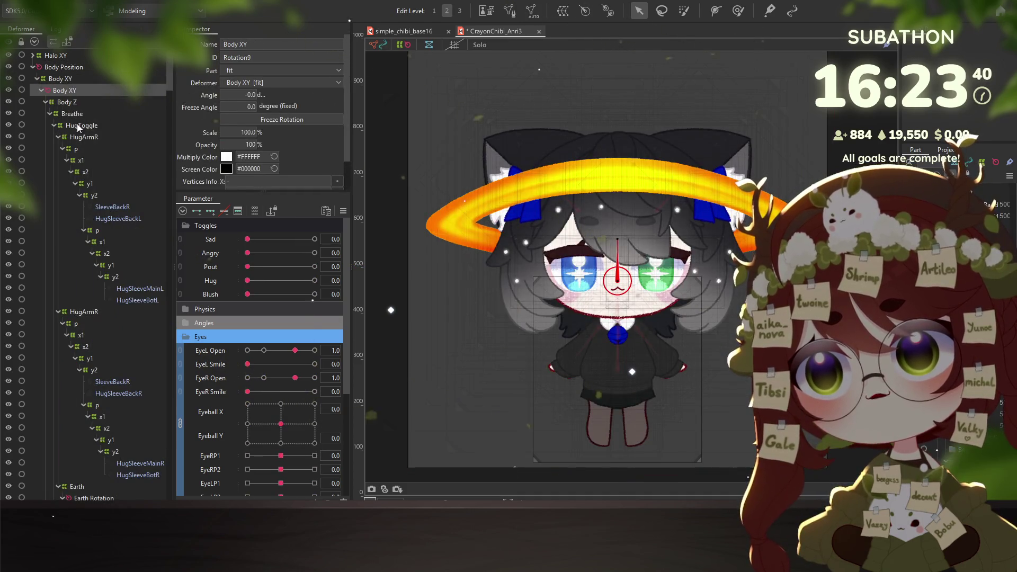
left_click(41, 91)
left_click(40, 92)
left_click(50, 115)
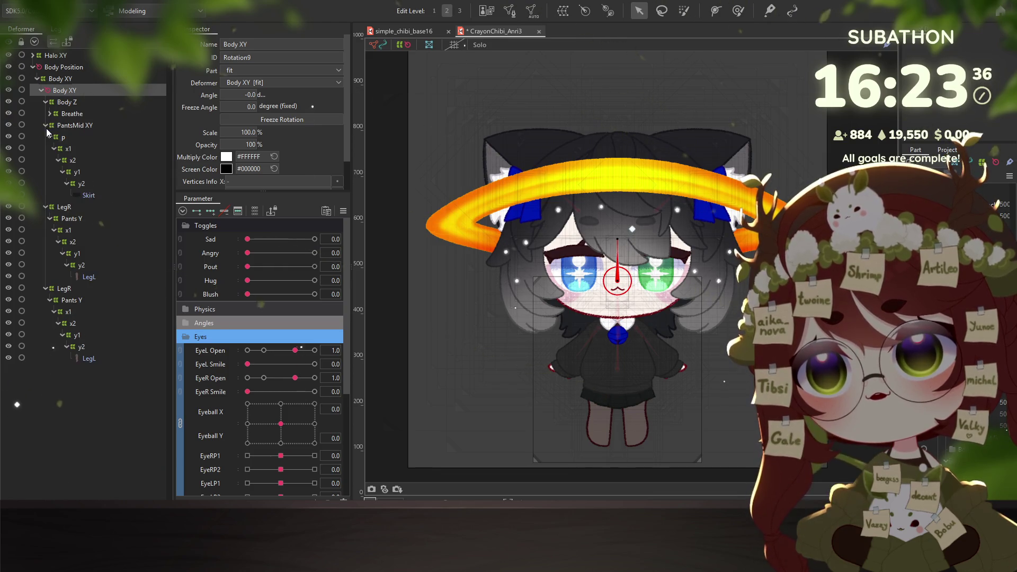
left_click(45, 126)
left_click(48, 137)
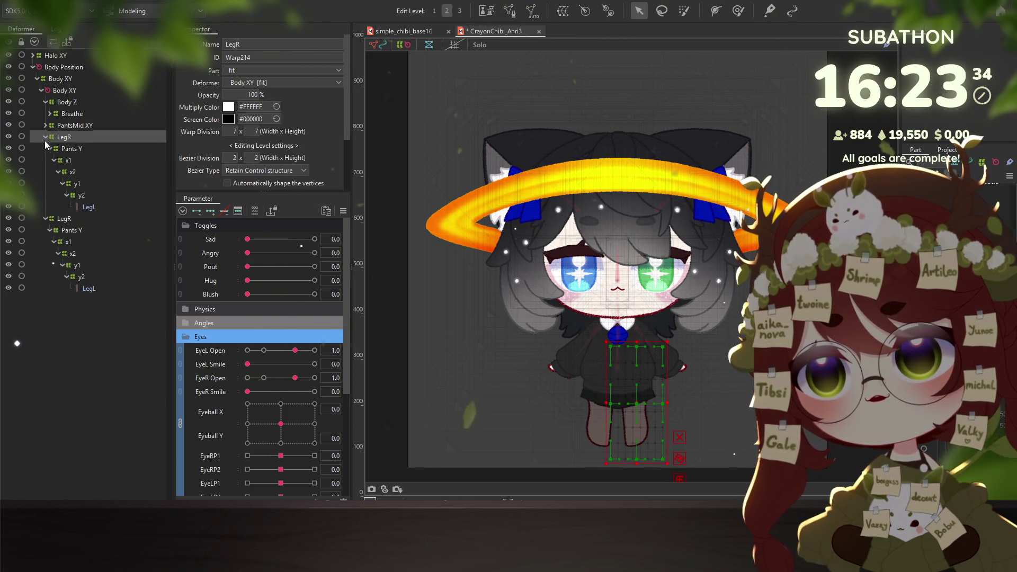
left_click(50, 114)
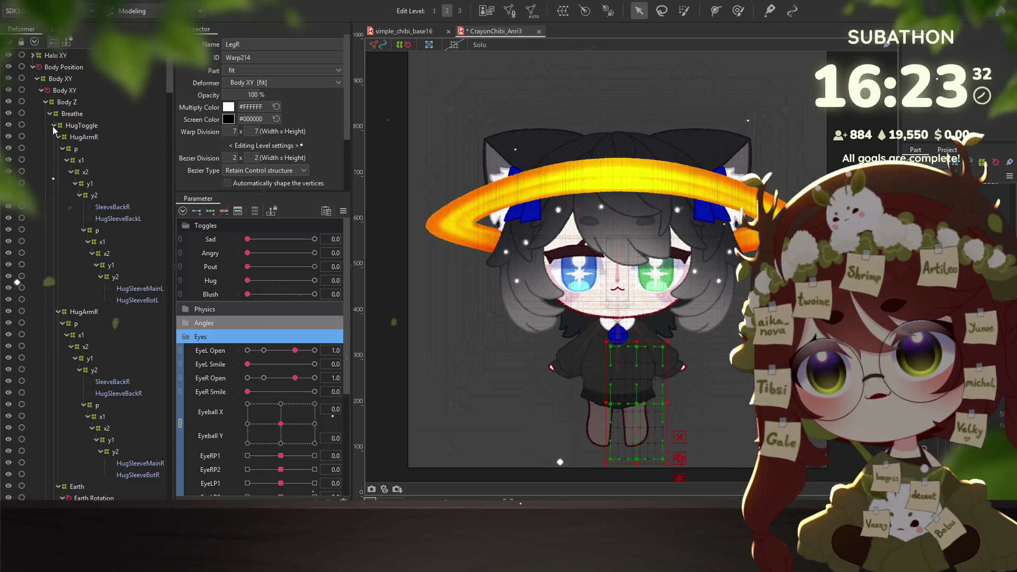
left_click(54, 126)
Drag Halo XY onto Head XY to parent it there
left_click(76, 137)
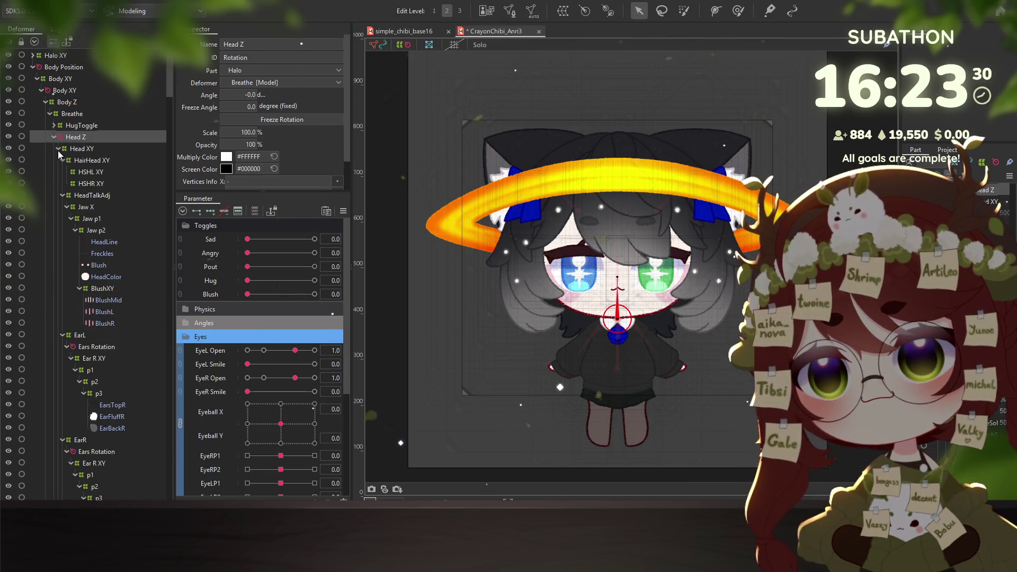
left_click(85, 149)
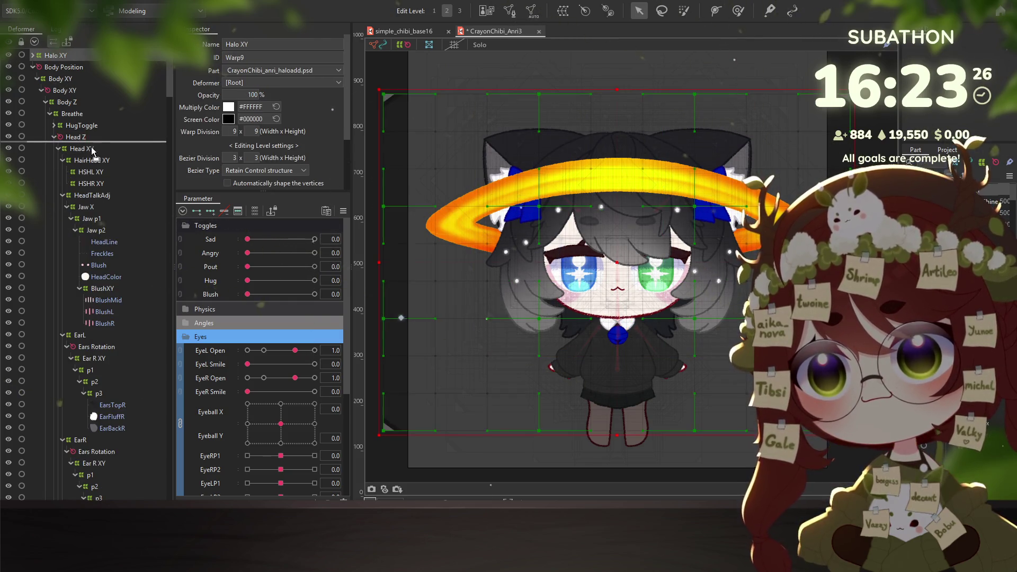
left_click_drag(55, 55, 82, 149)
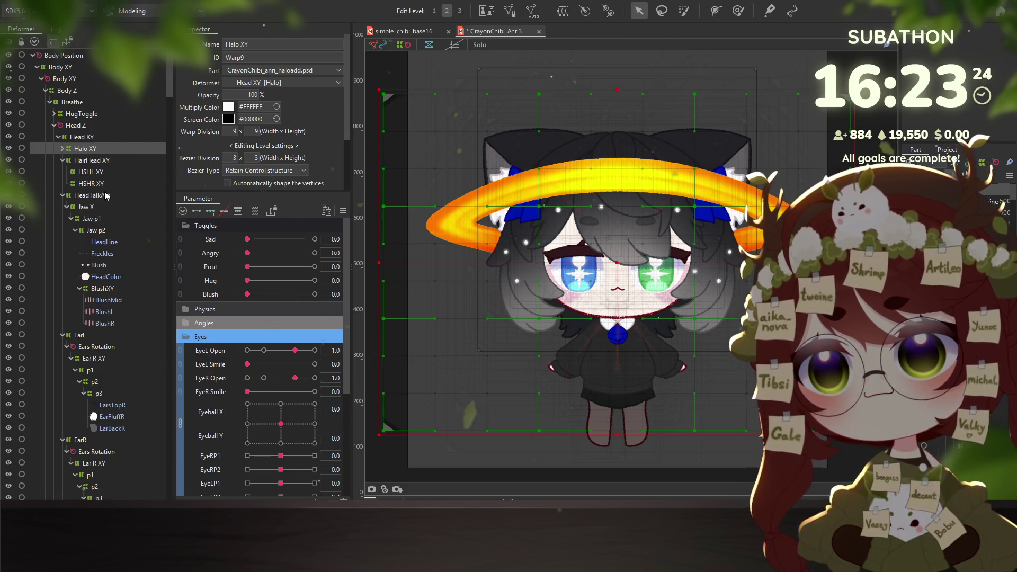